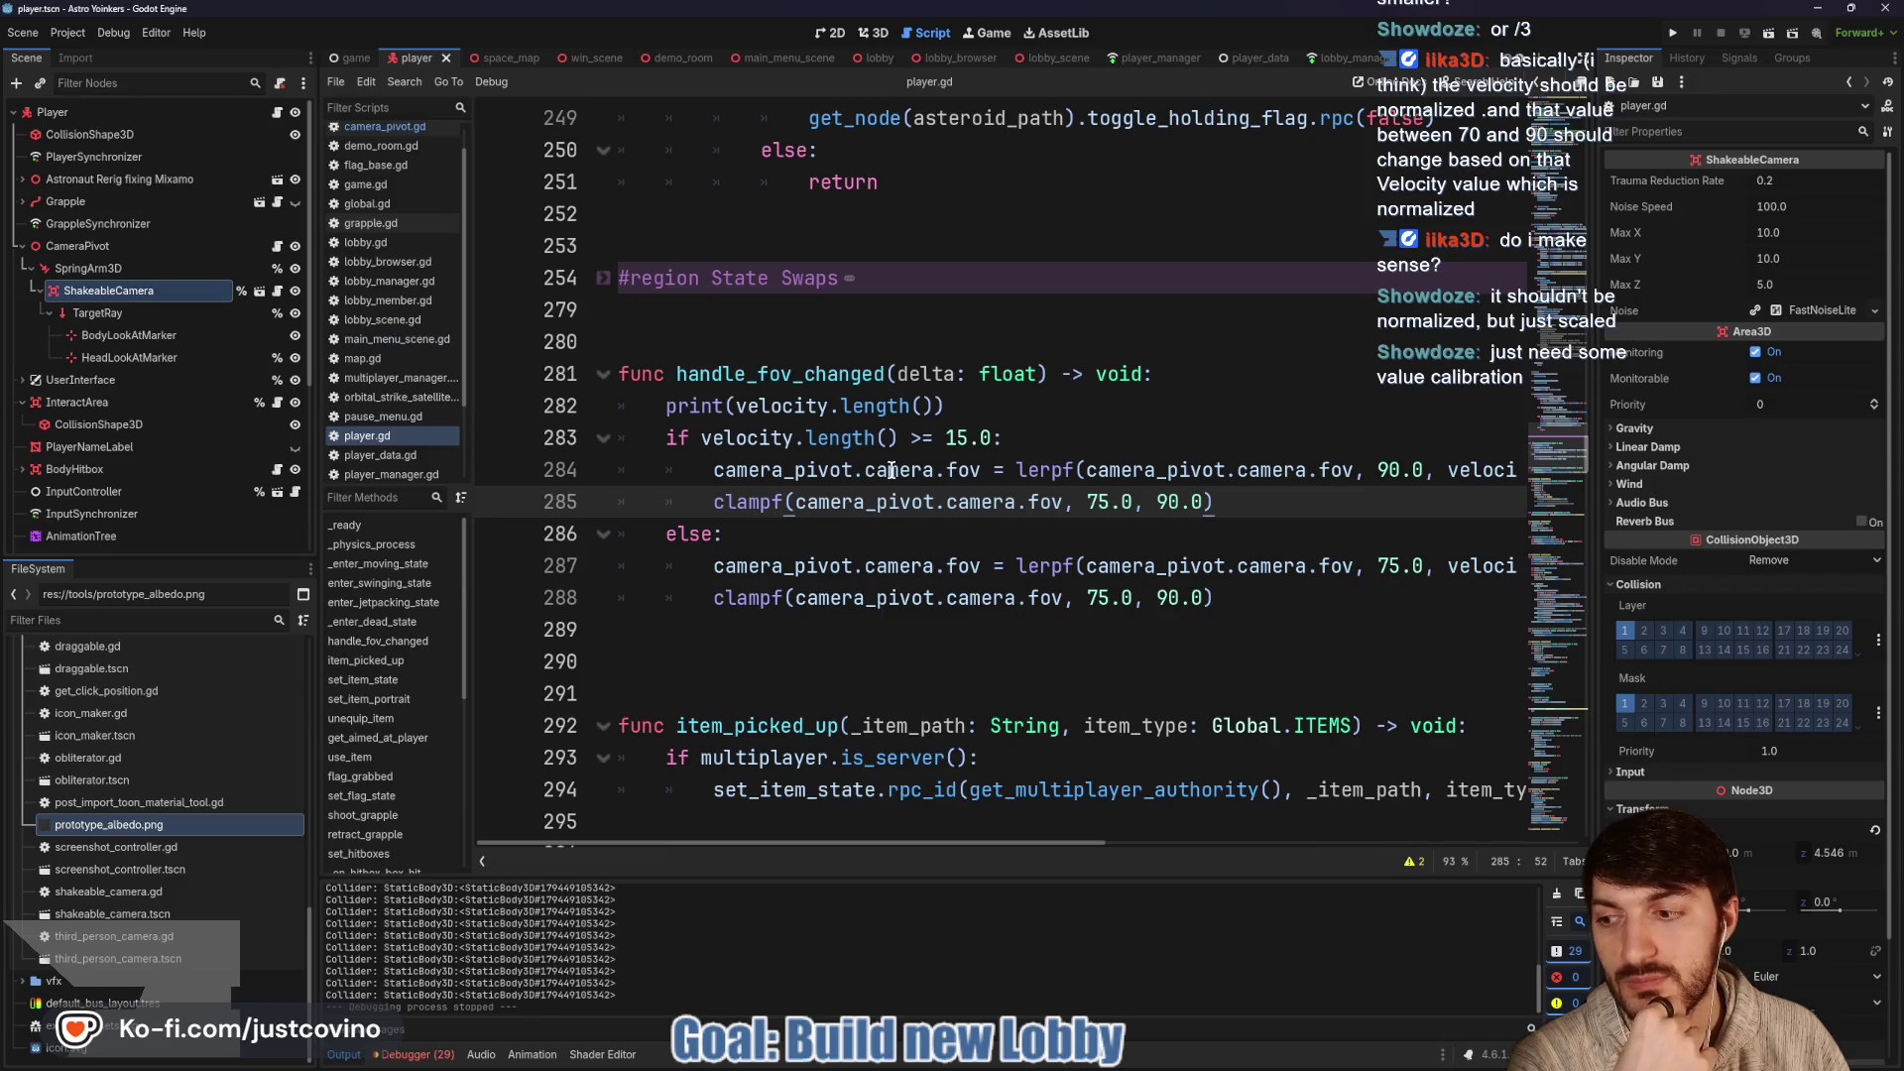
Run the game, host a private lobby, and test the field of view by jumping and grappling
click(1675, 35)
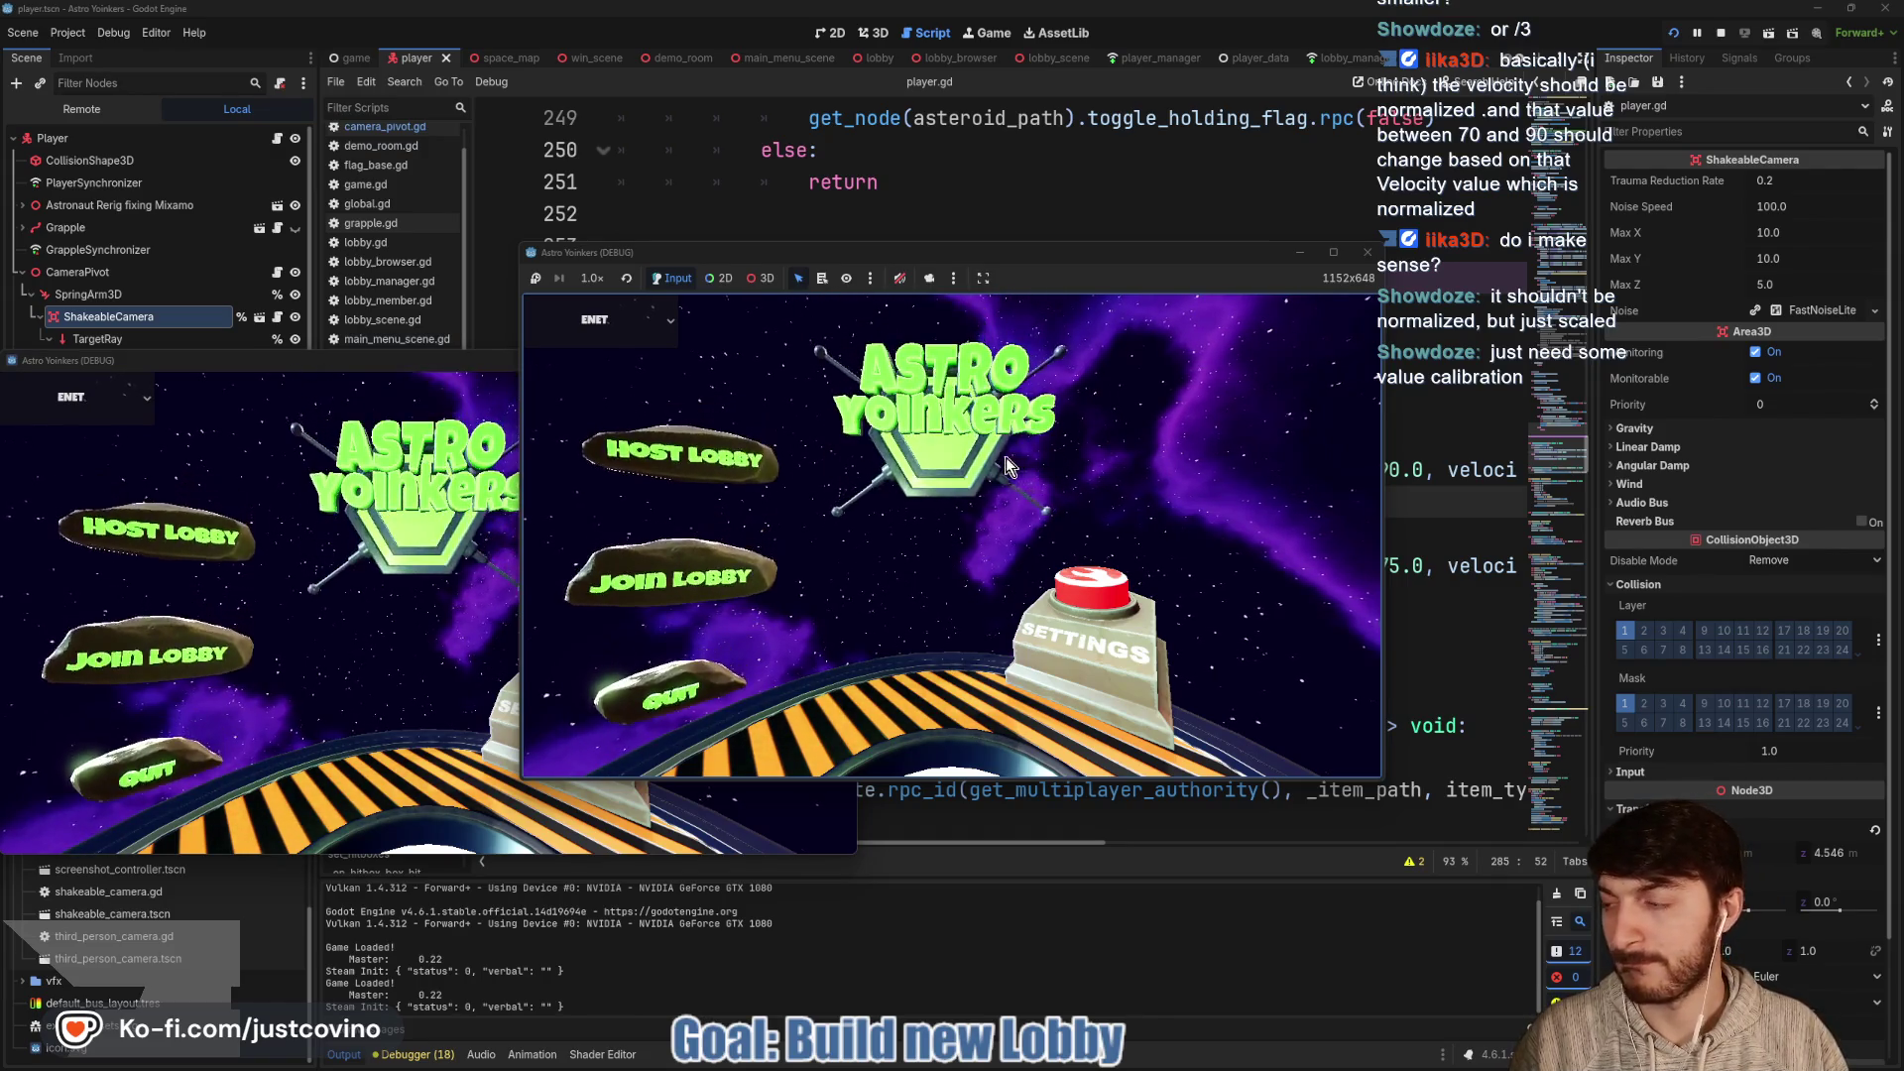
click(976, 442)
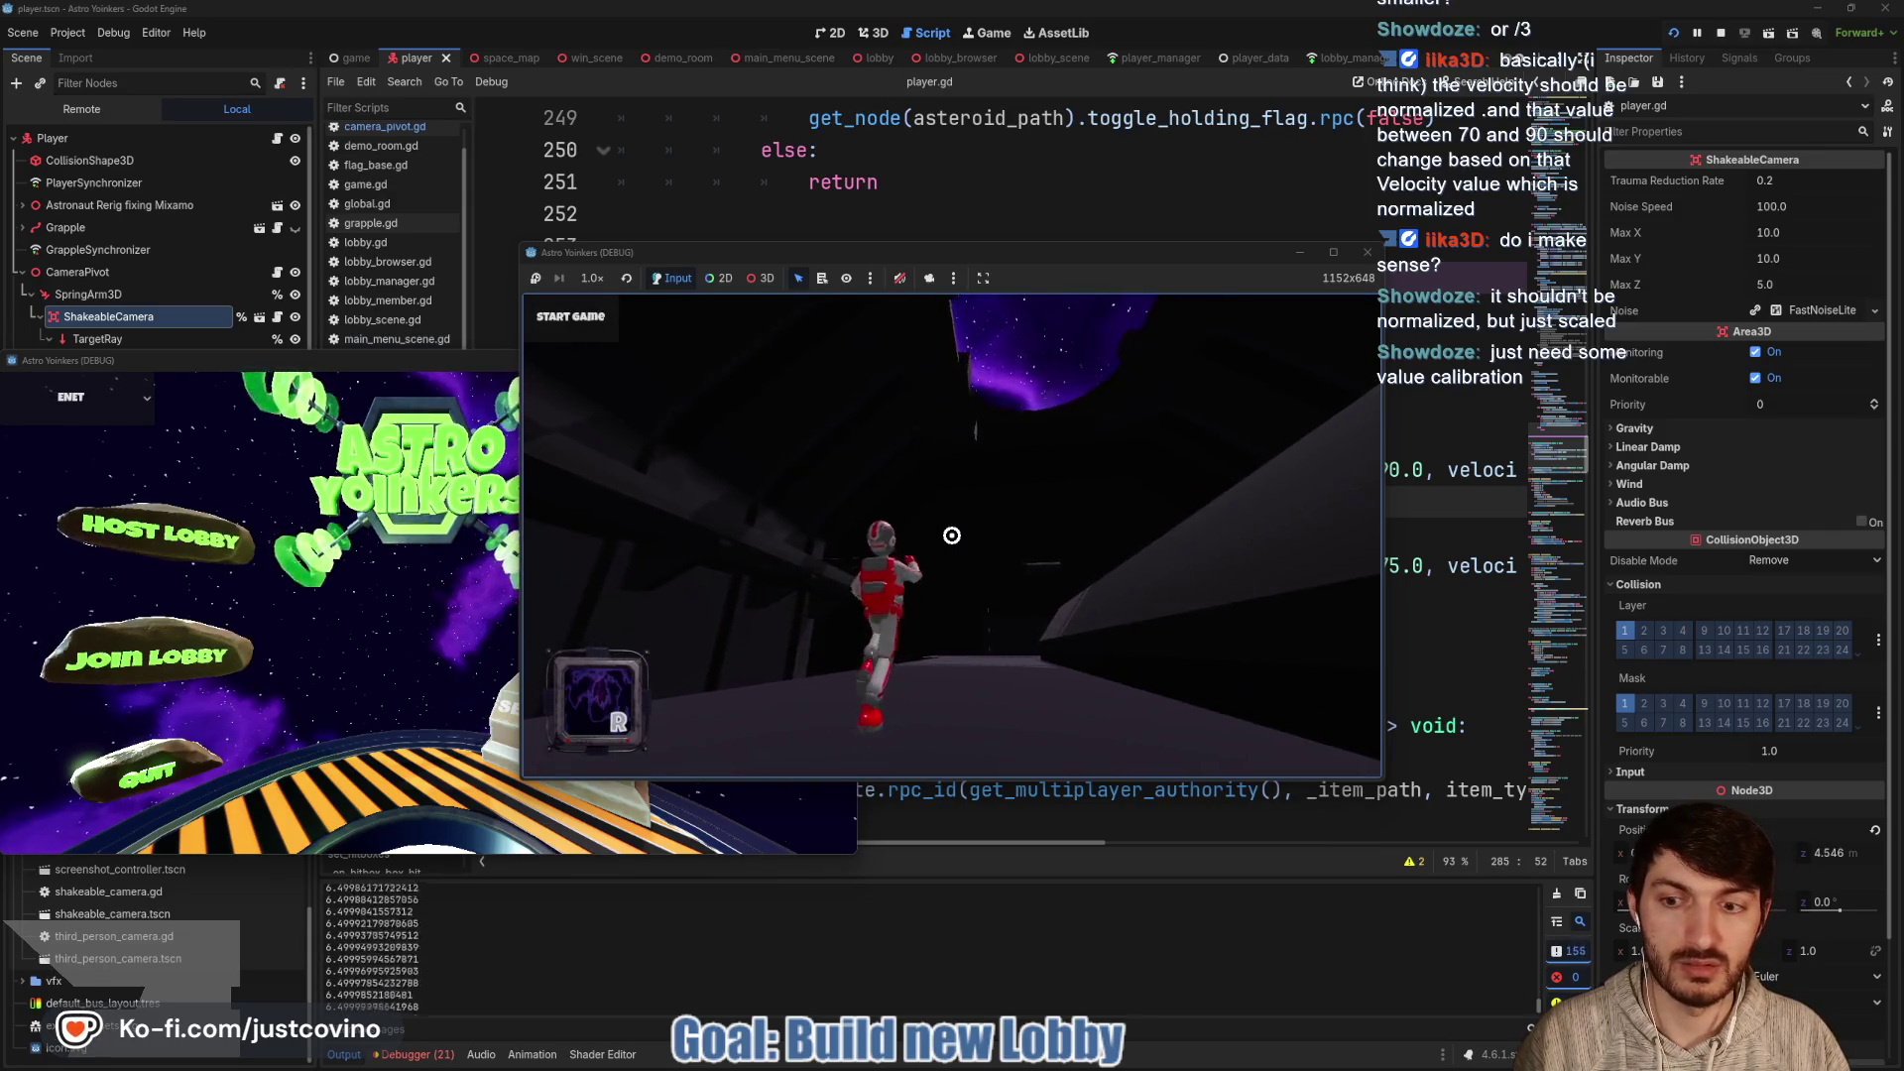
key(space)
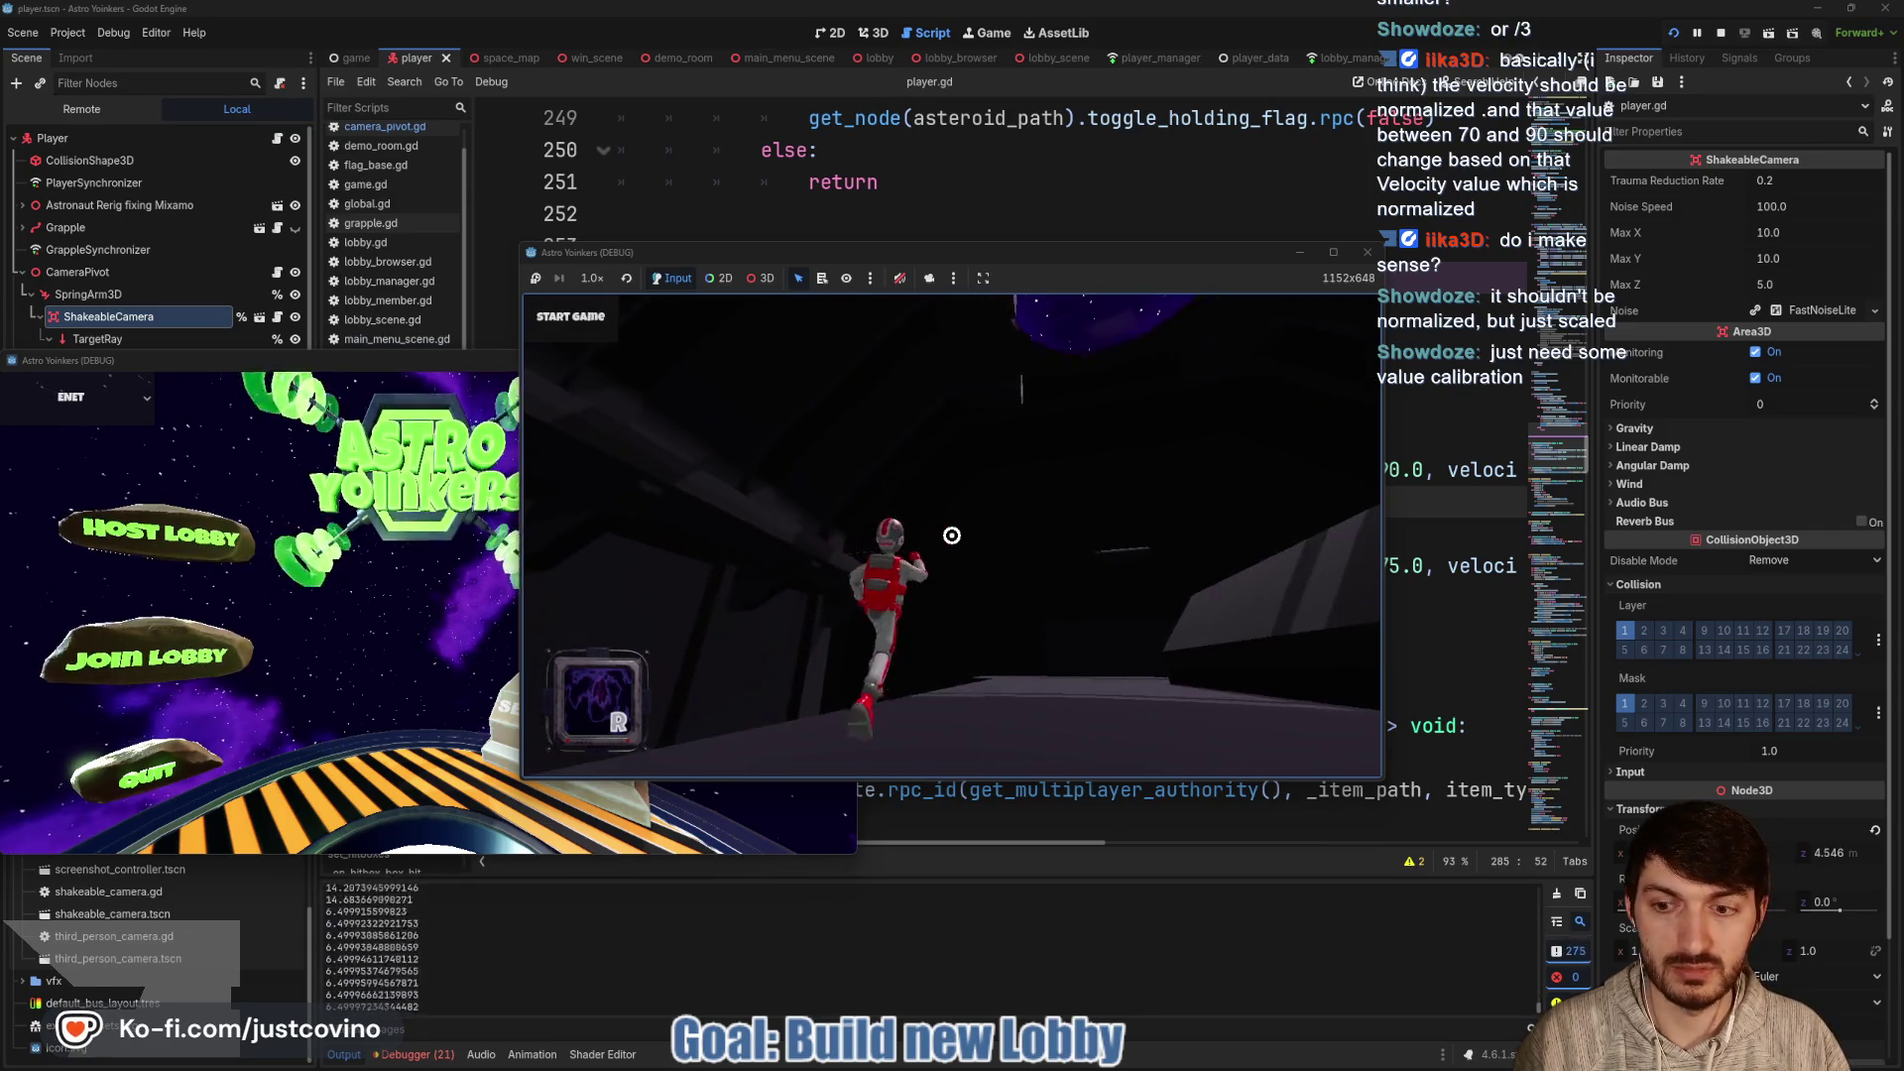
click(952, 536)
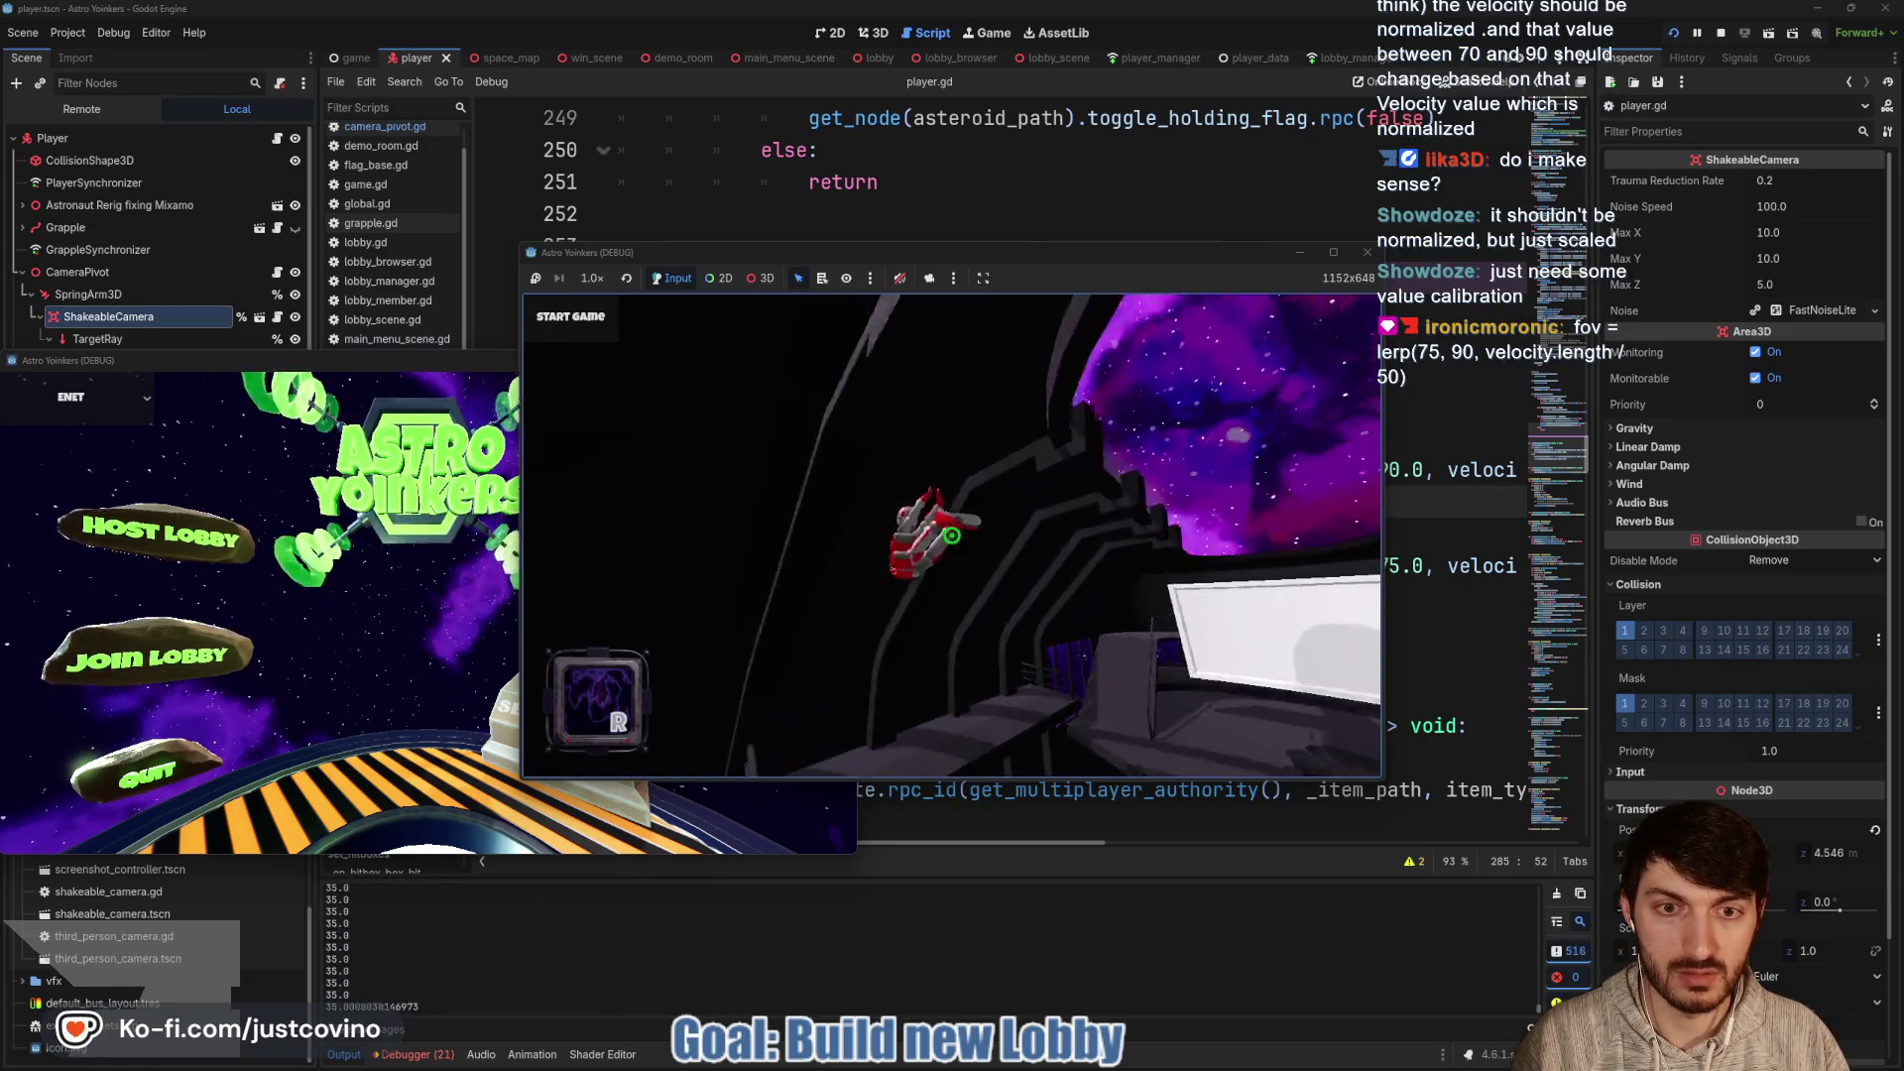
click(953, 535)
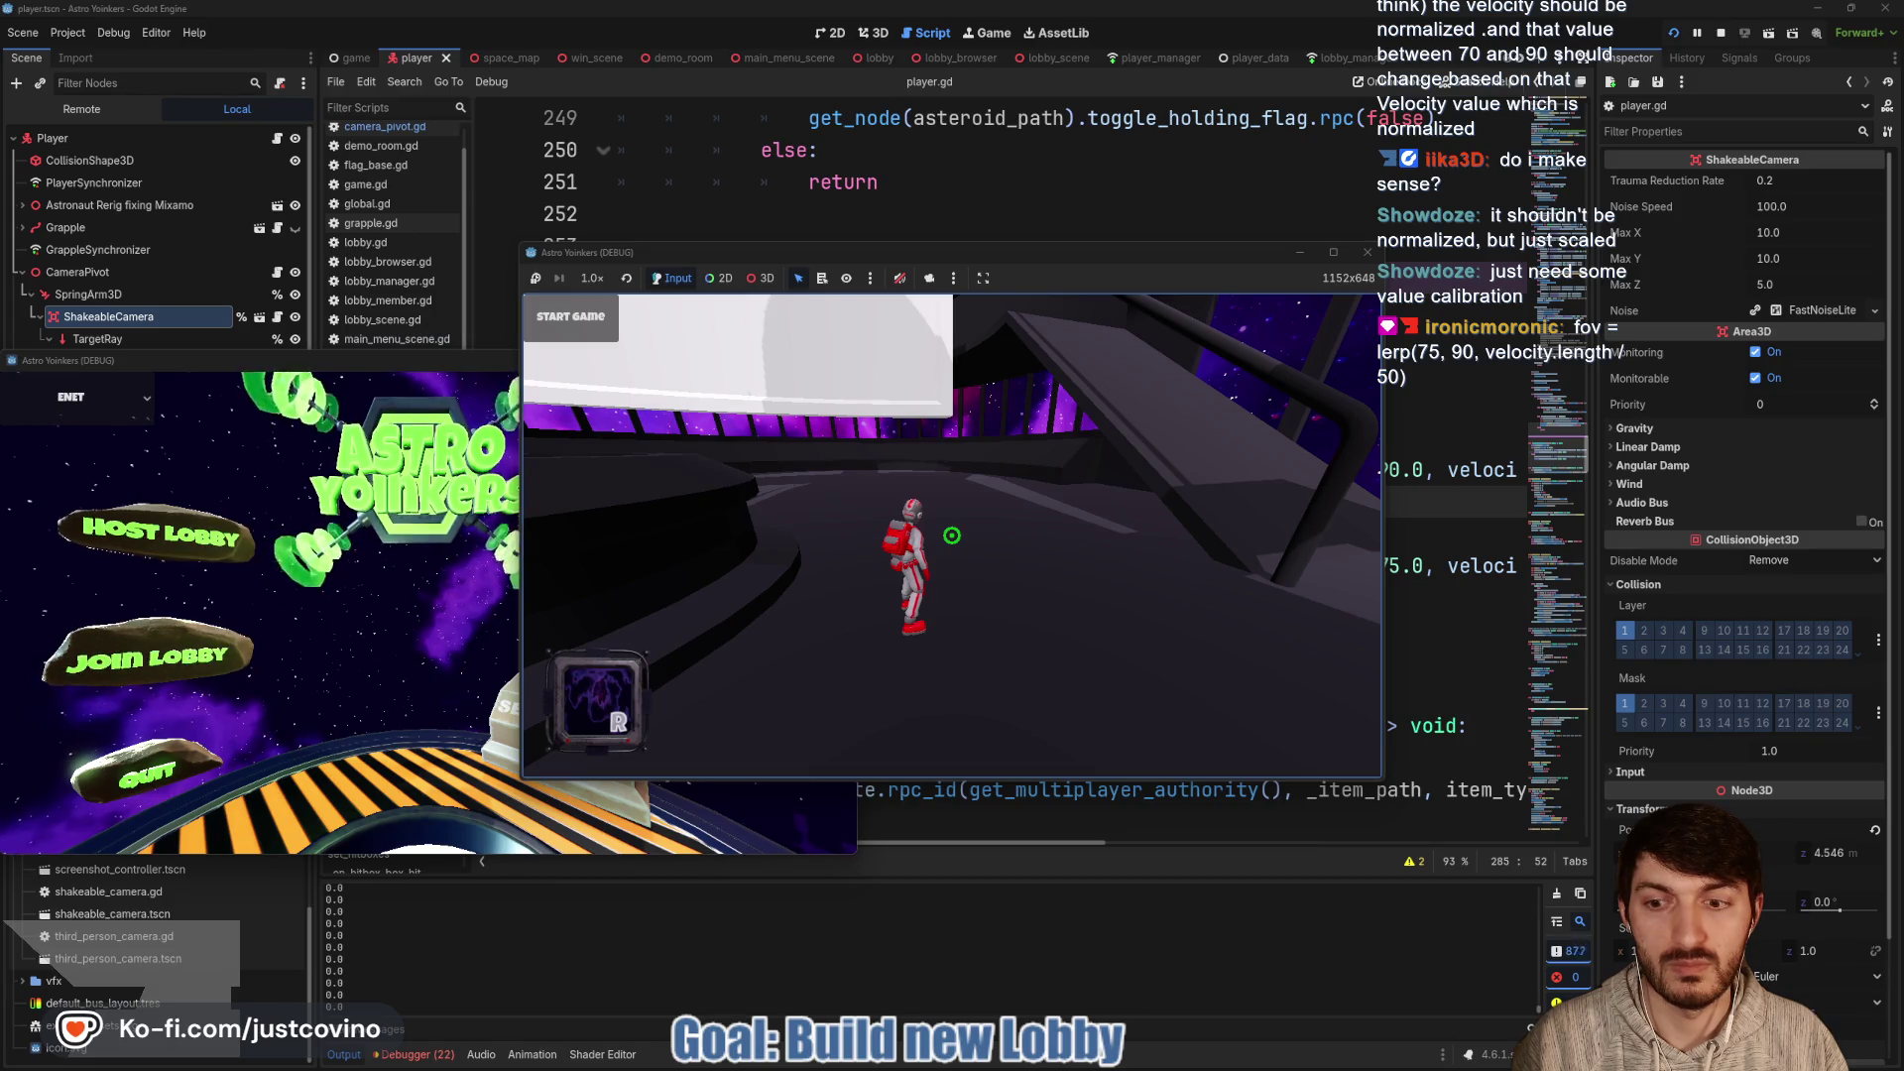
key(w)
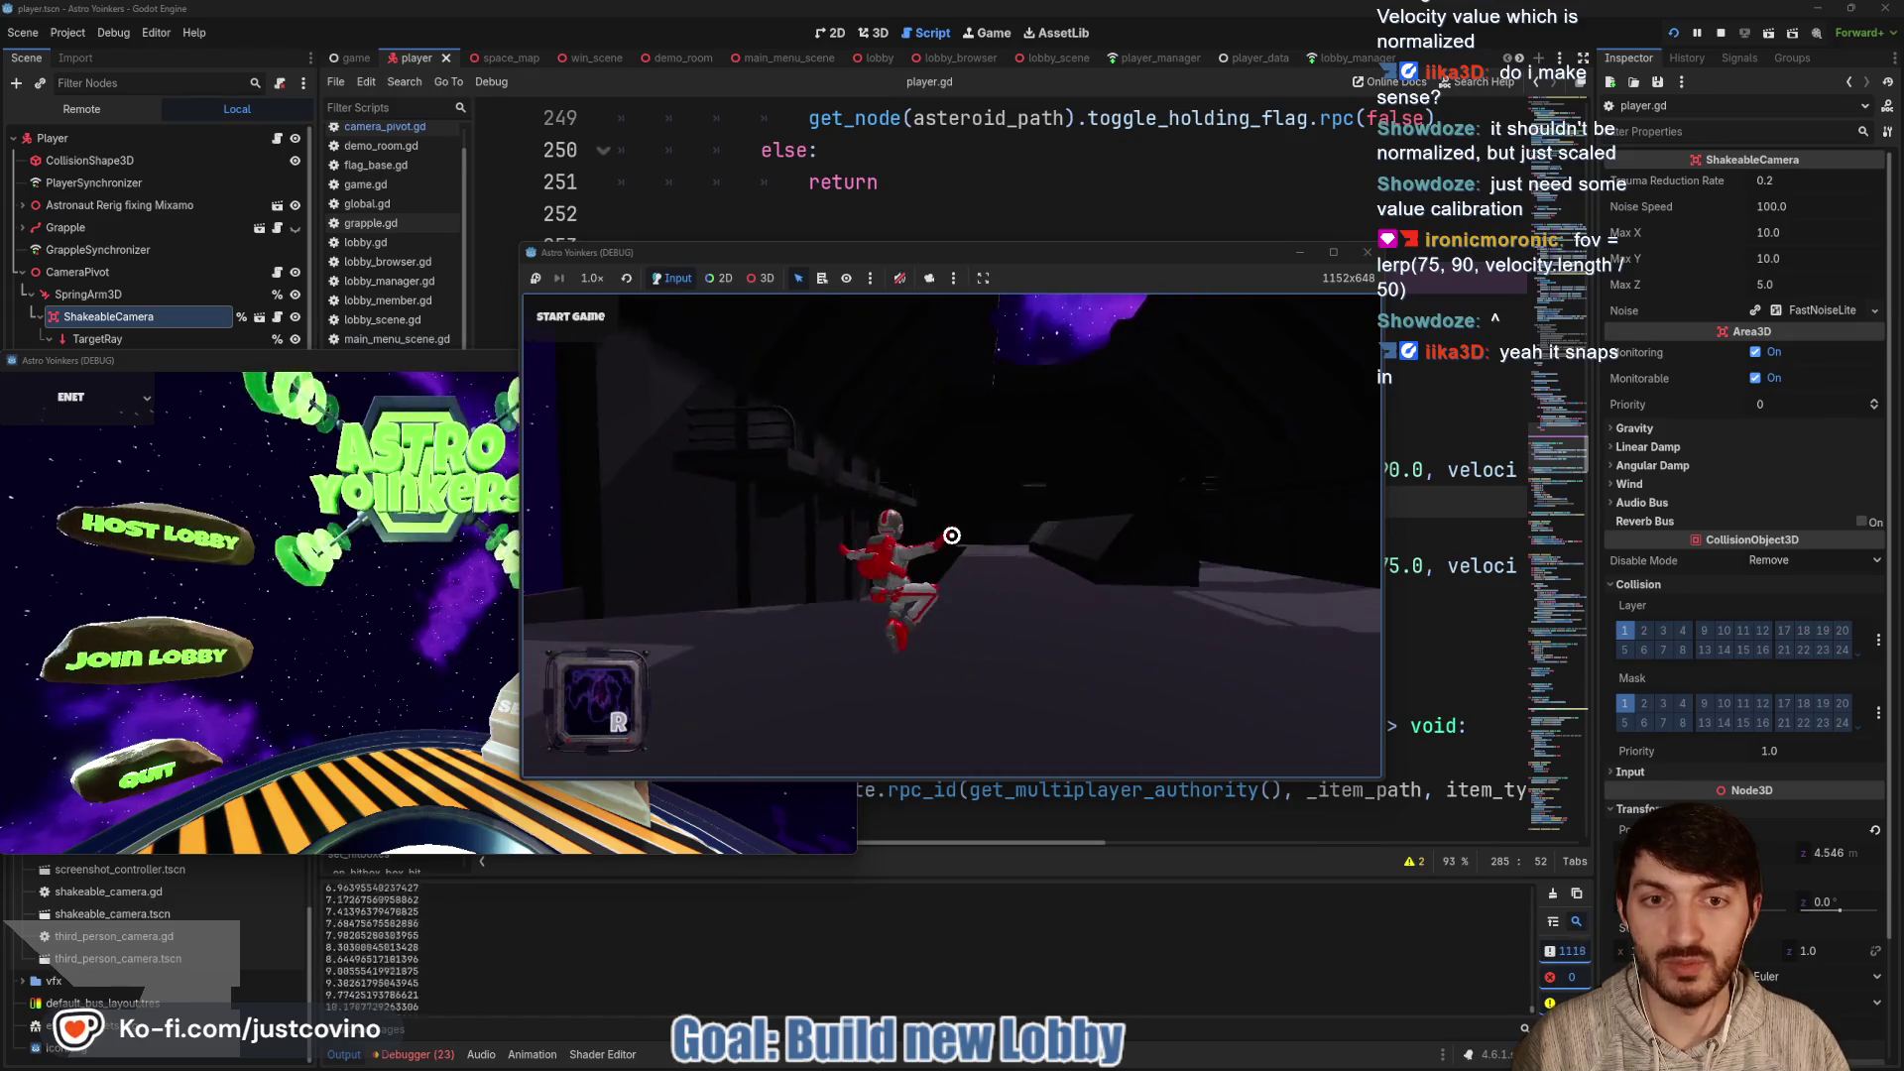
key(F8)
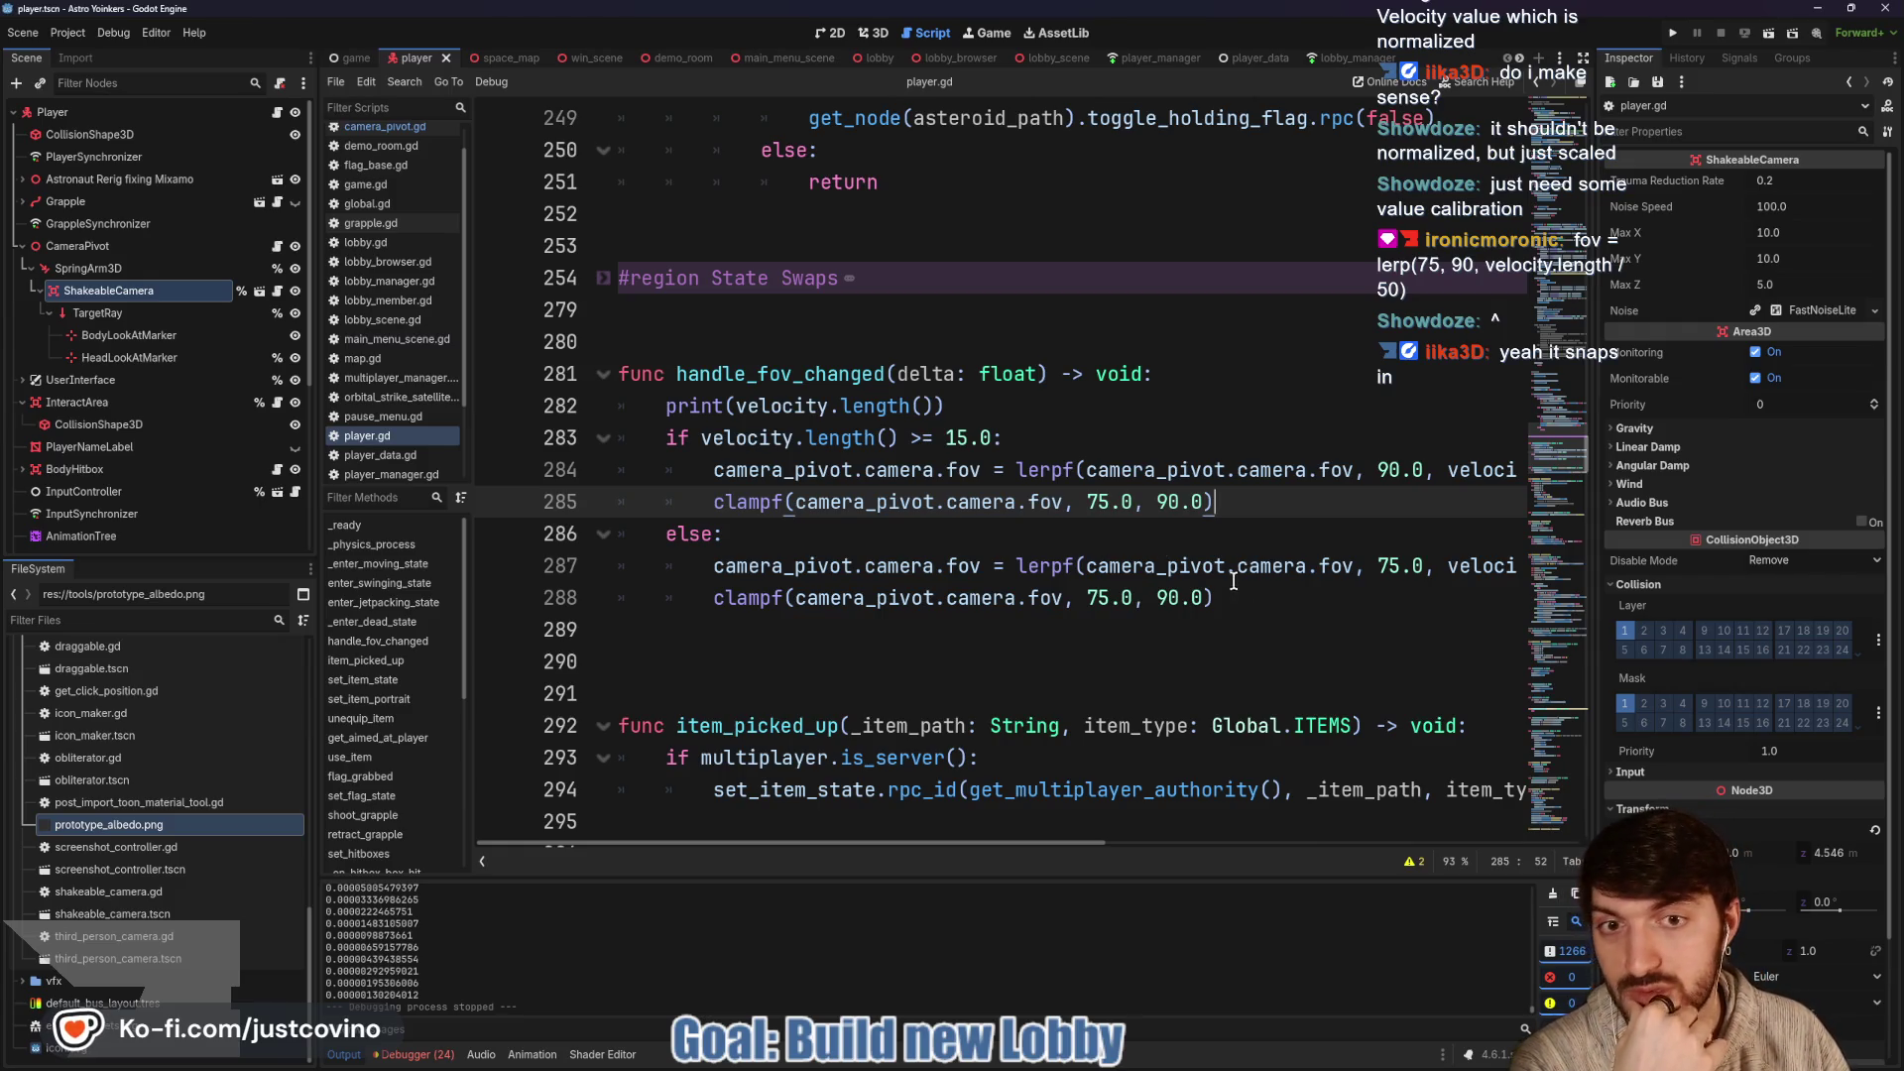
Comment out the old if/else block and add camera_pivot.camera.fov = lerp(75, 90, velocity.length()/50)
mouse_move(1242, 596)
mouse_down()
mouse_move(681, 501)
mouse_move(655, 437)
mouse_up()
key(ctrl+k)
click(1050, 406)
key(Return)
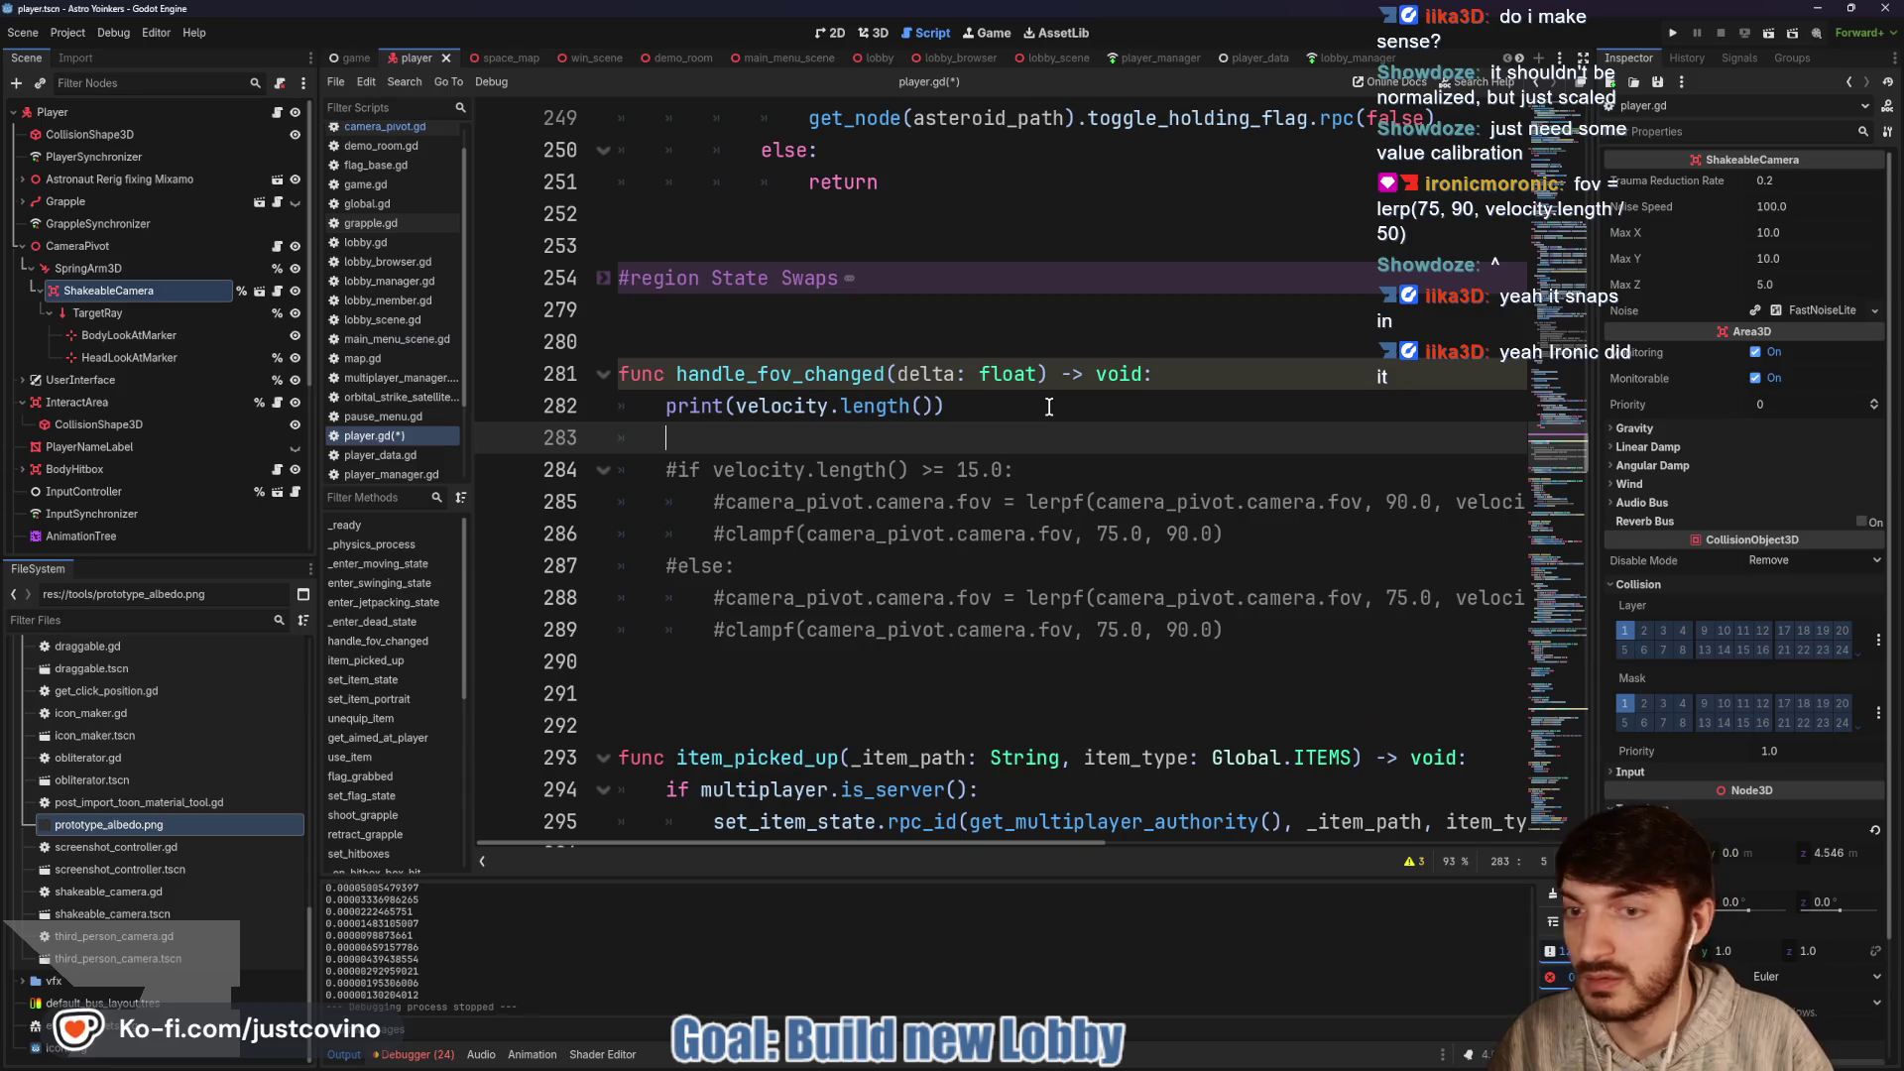
text(camera_pivot.can_tr)
key(Return)
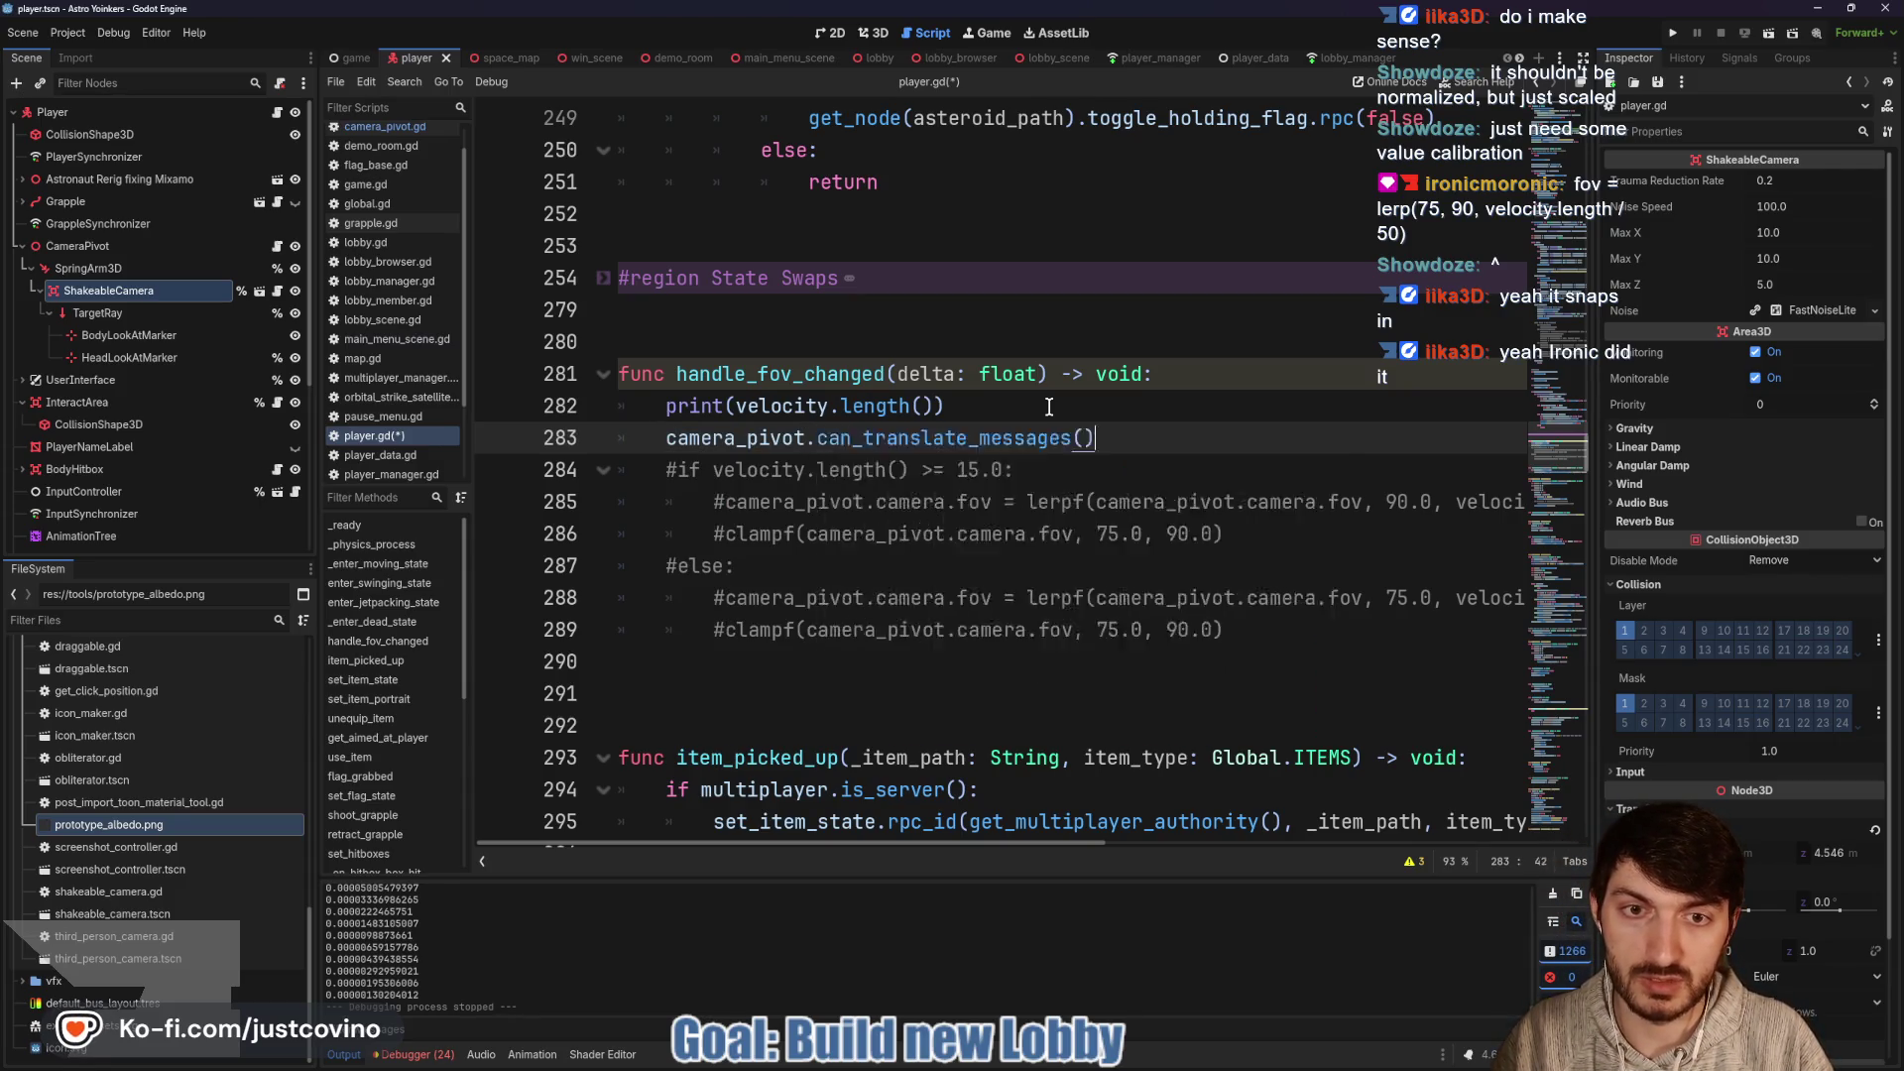
key(BackSpace)
key(BackSpace)
key(BackSpace)
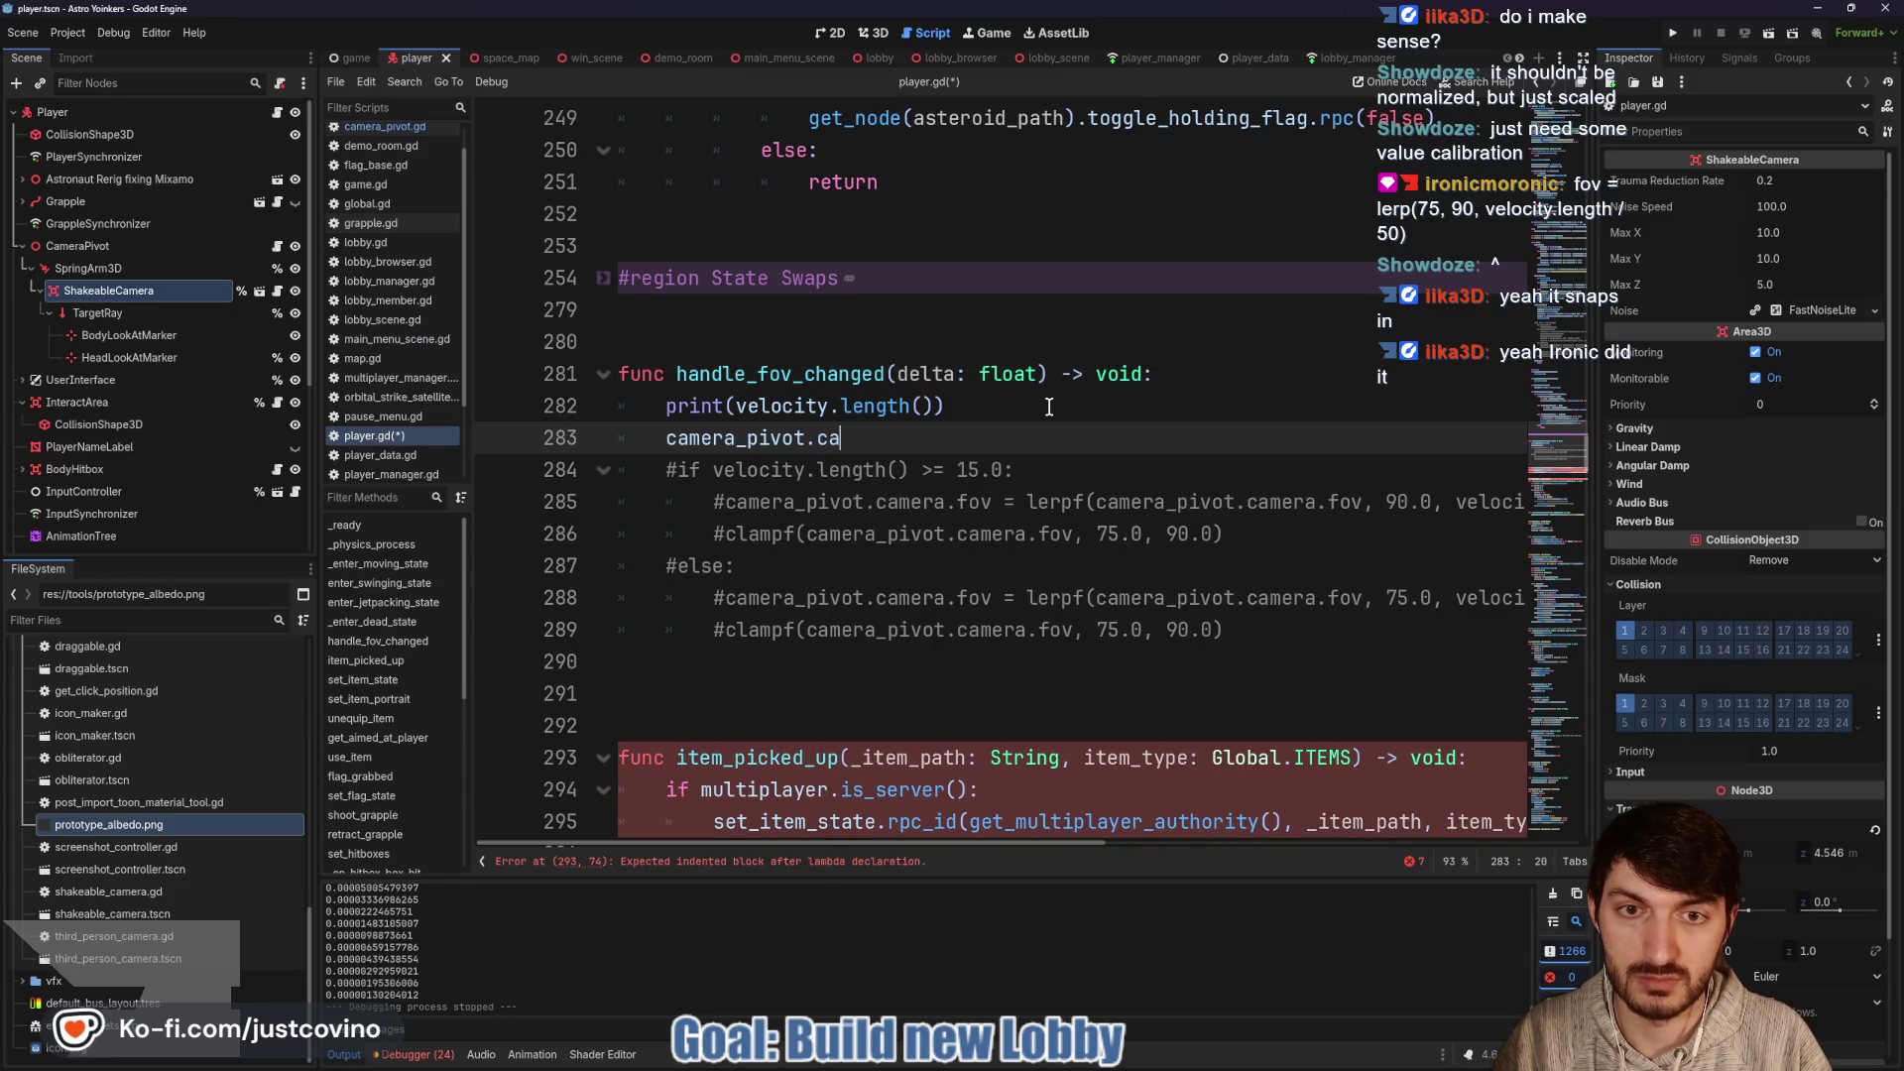
text(mera.f)
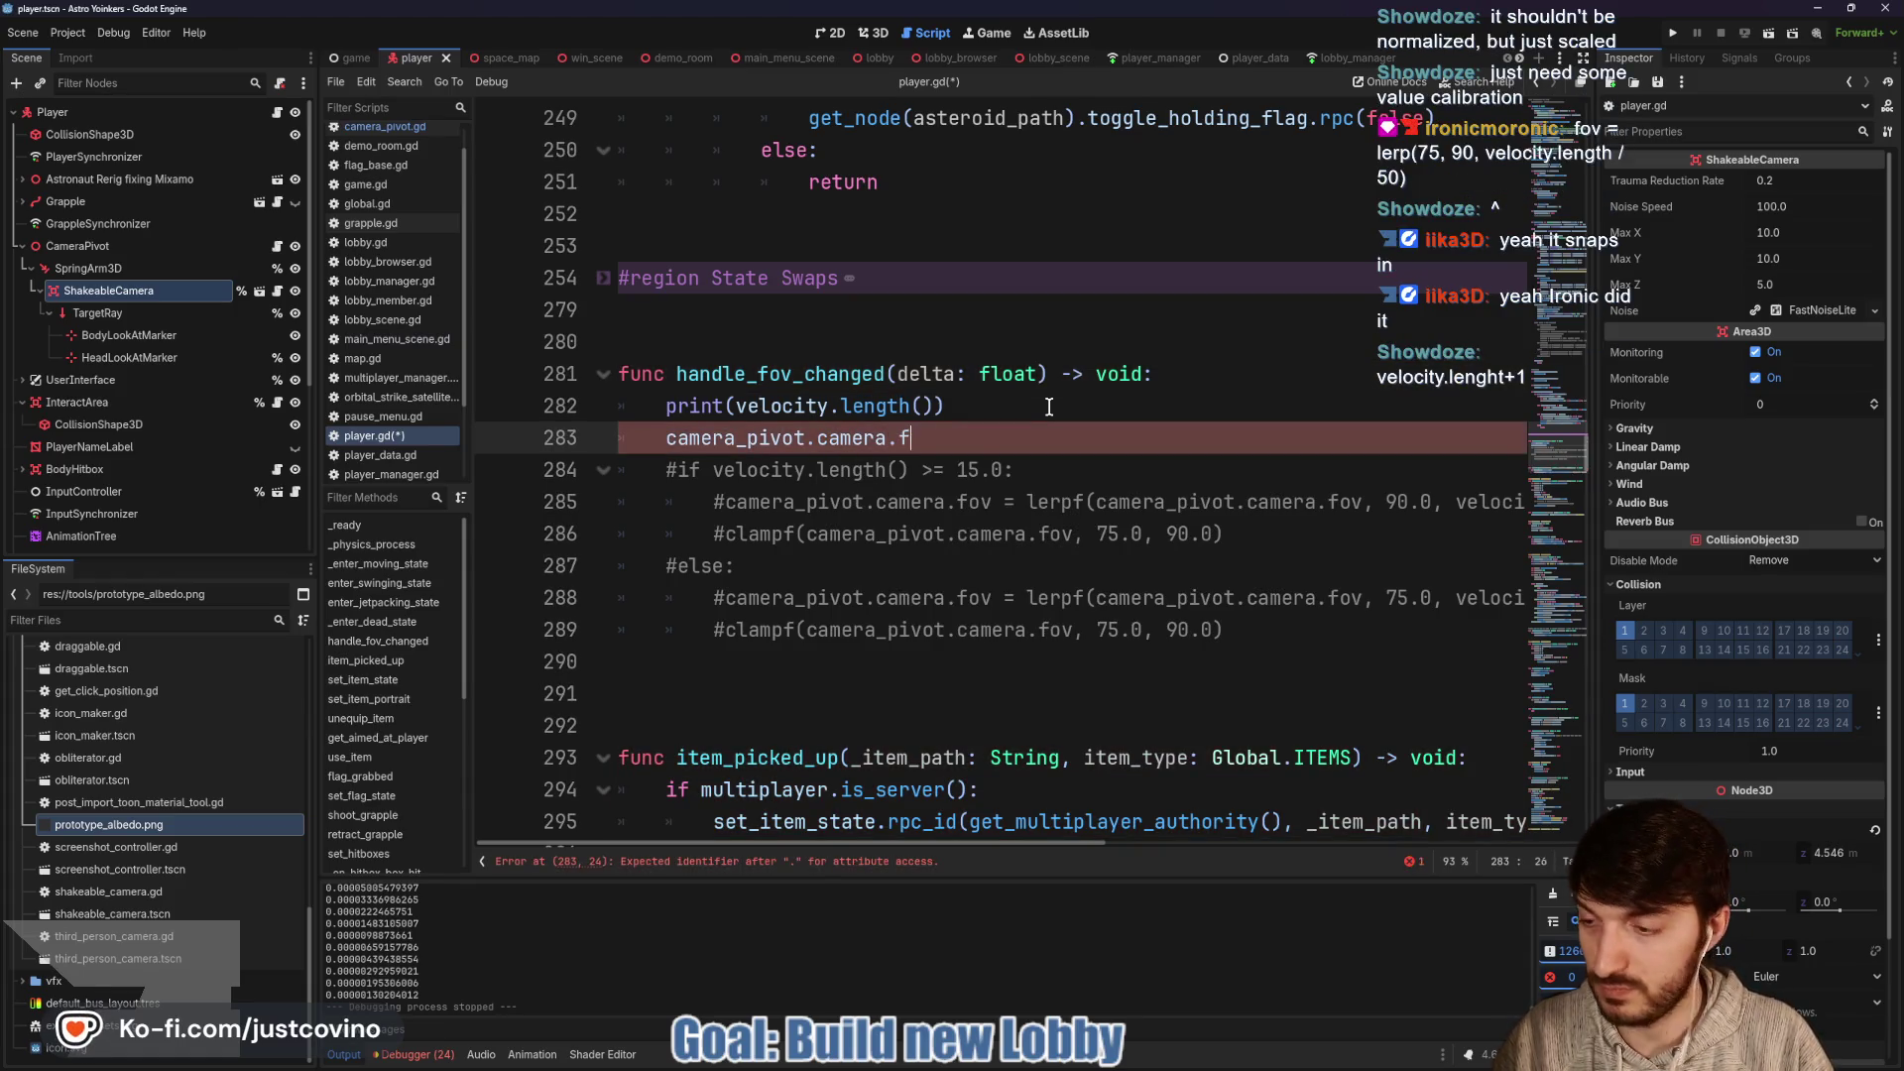
text(ov = lerp)
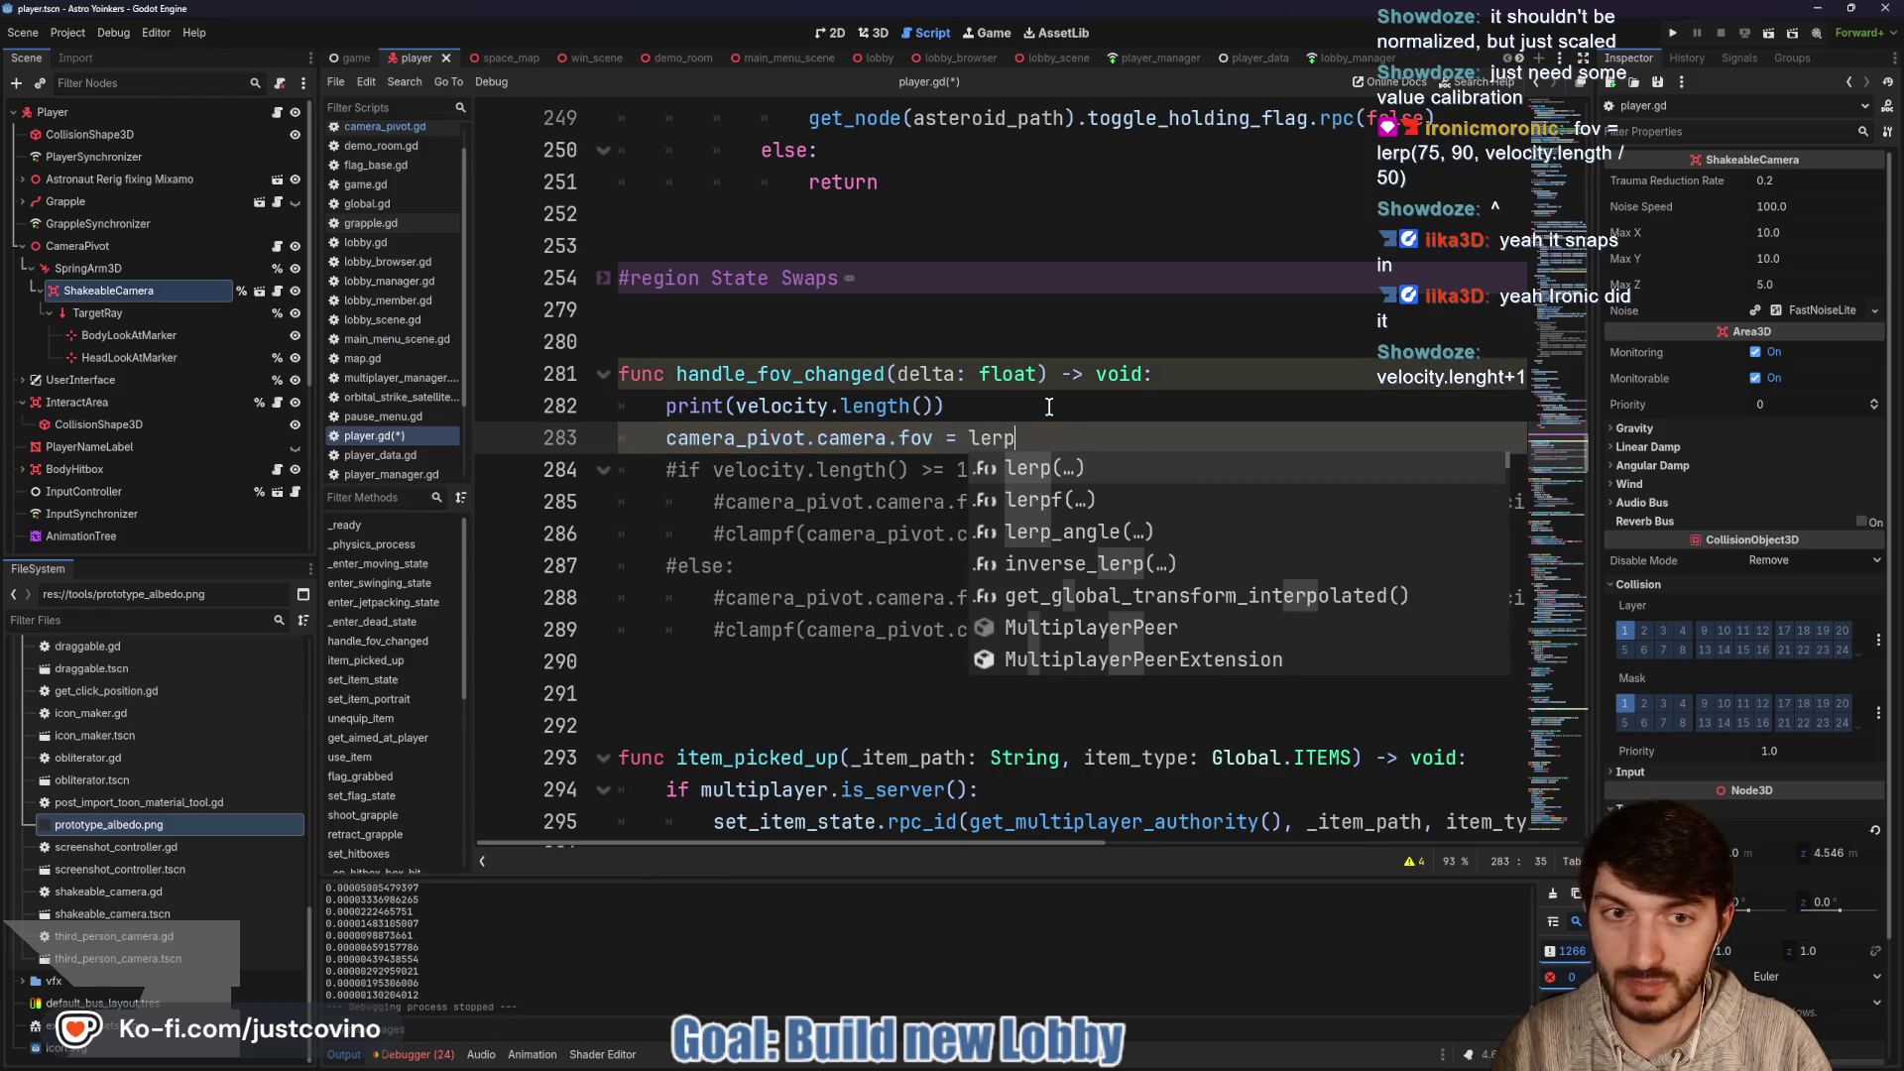
text((75)
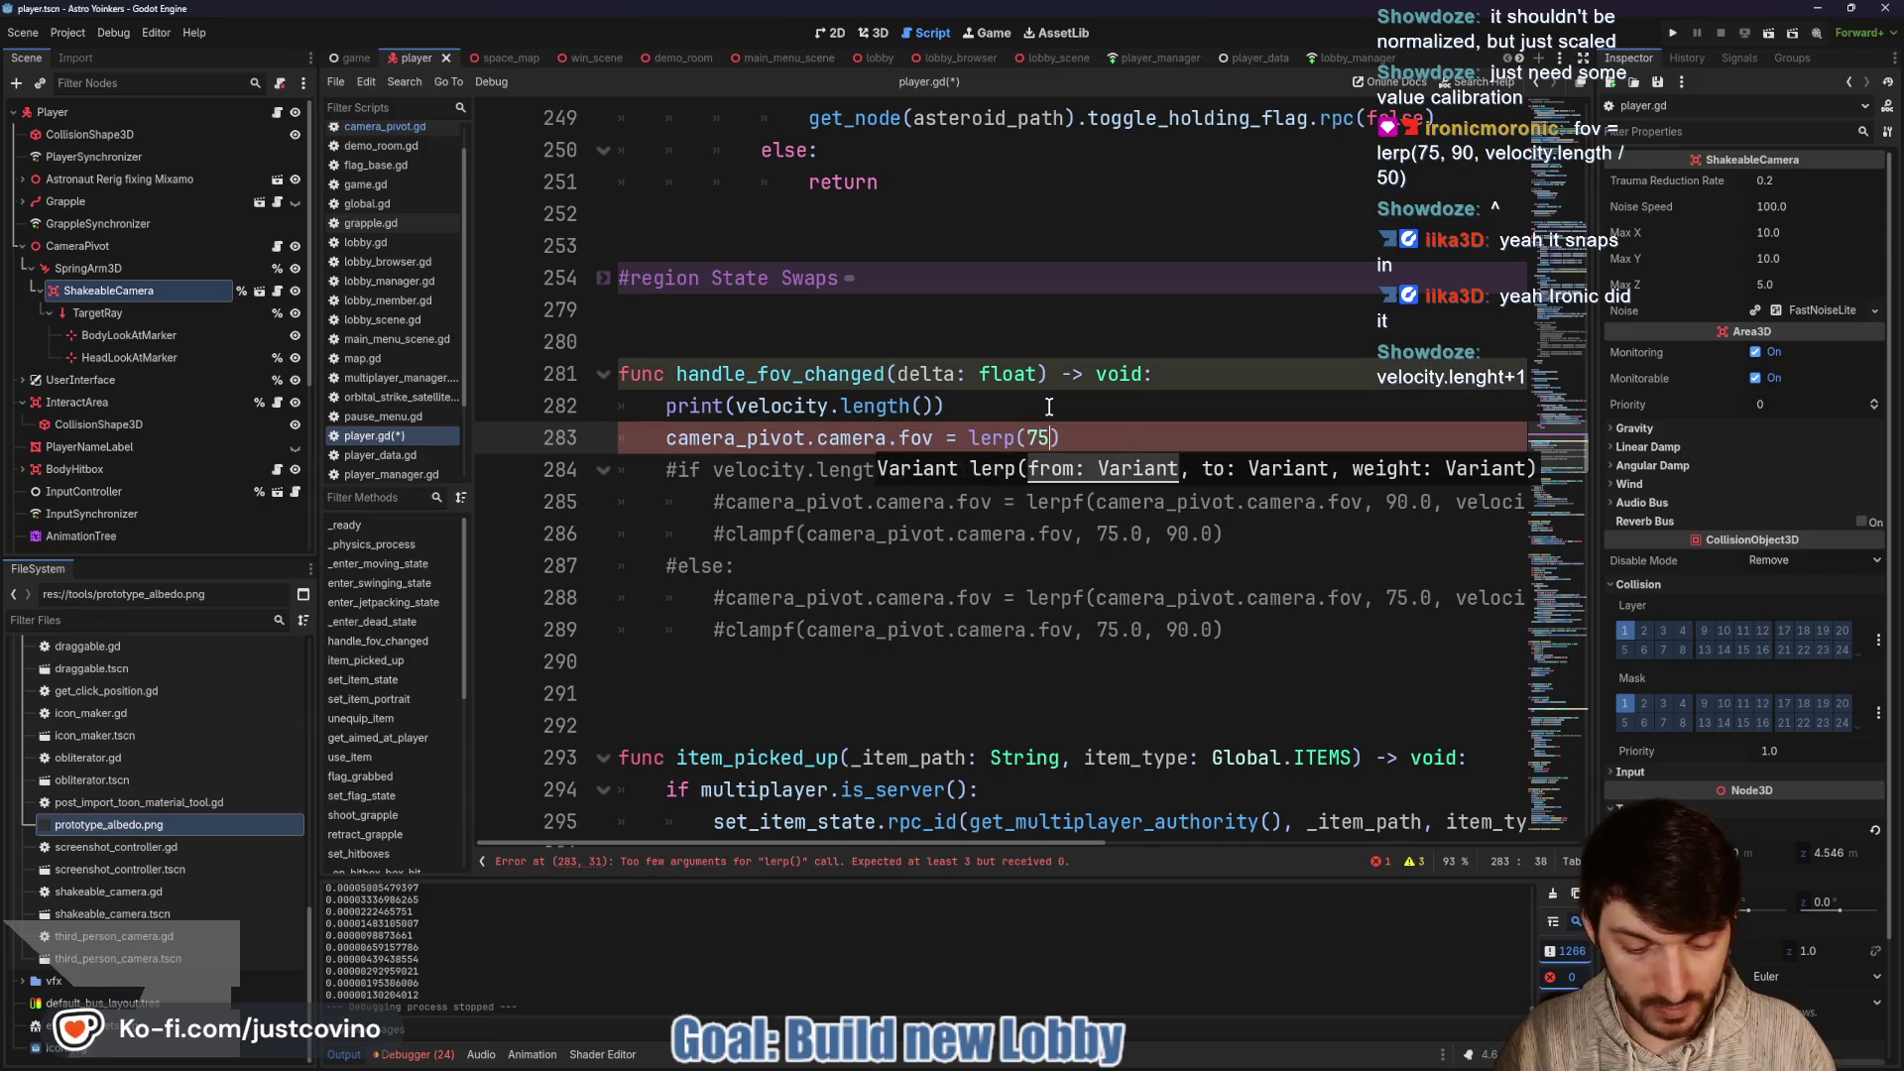
text(, 90, )
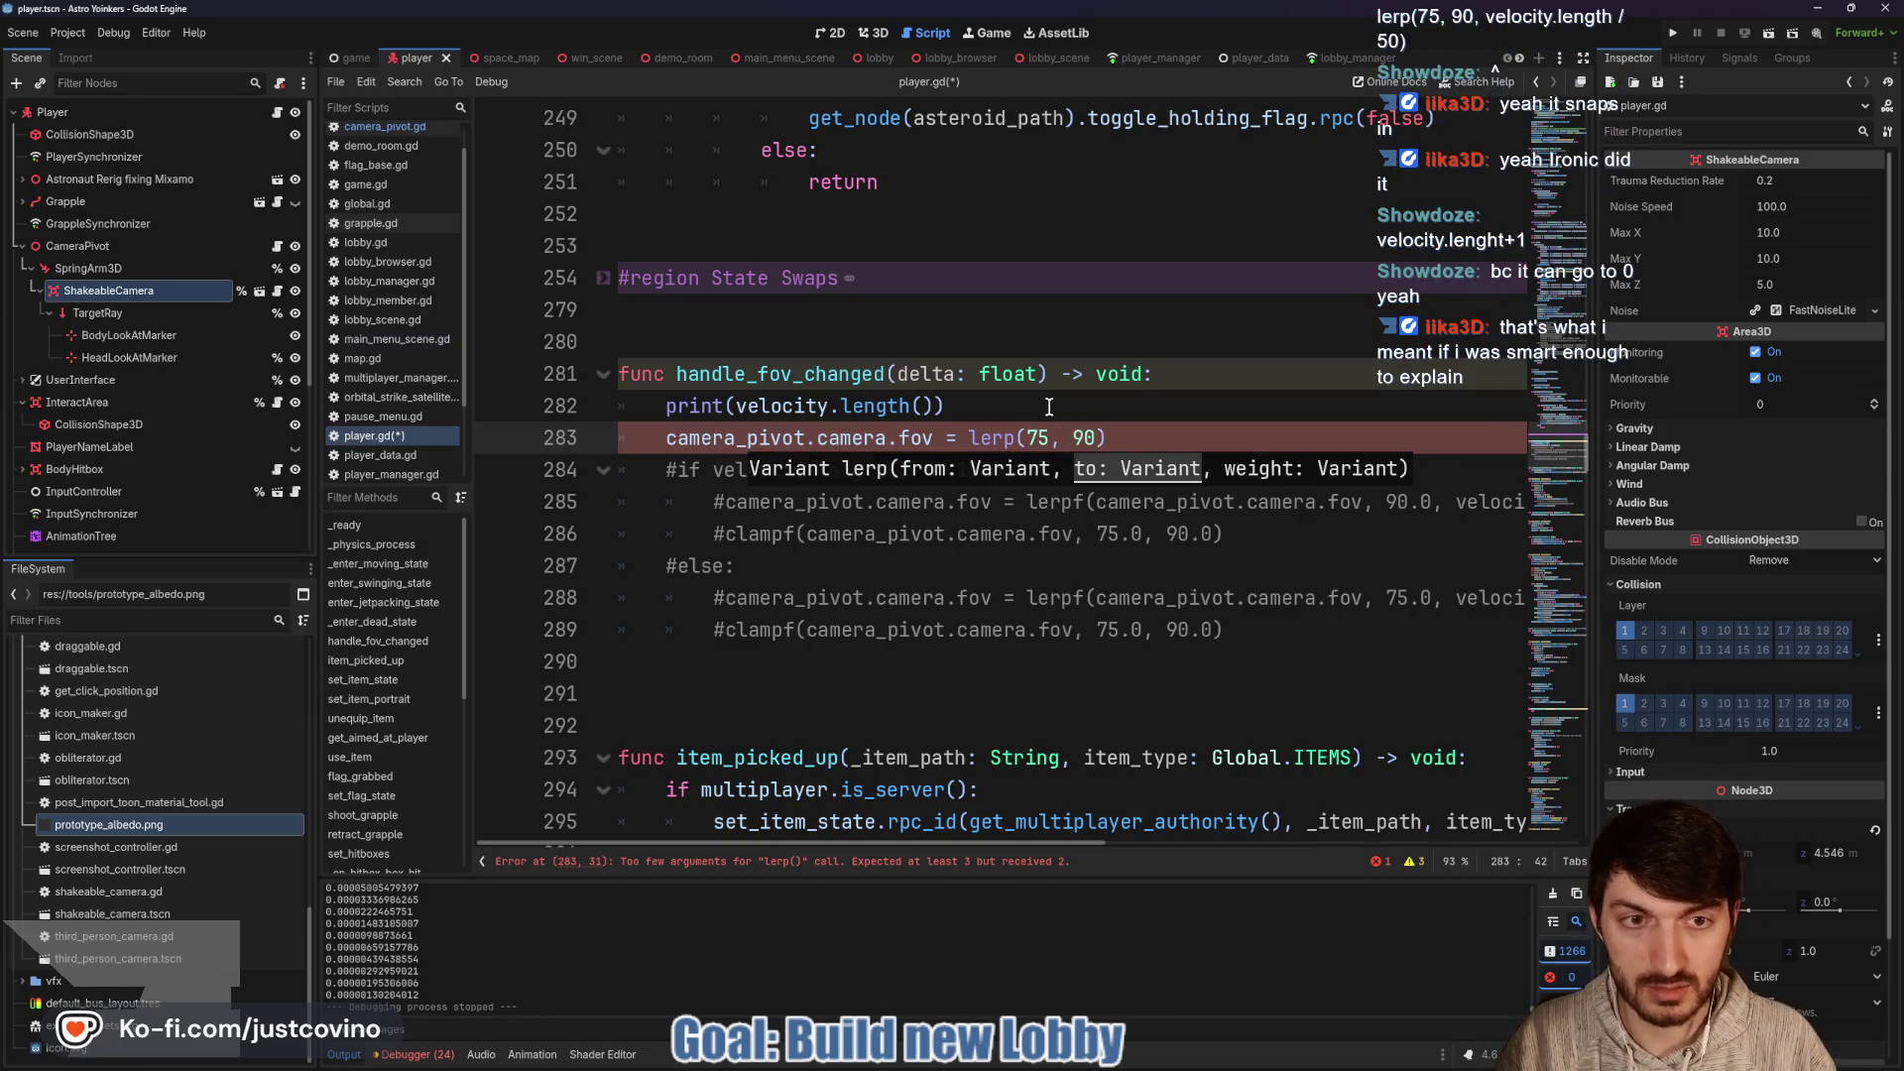
text(velocity.le)
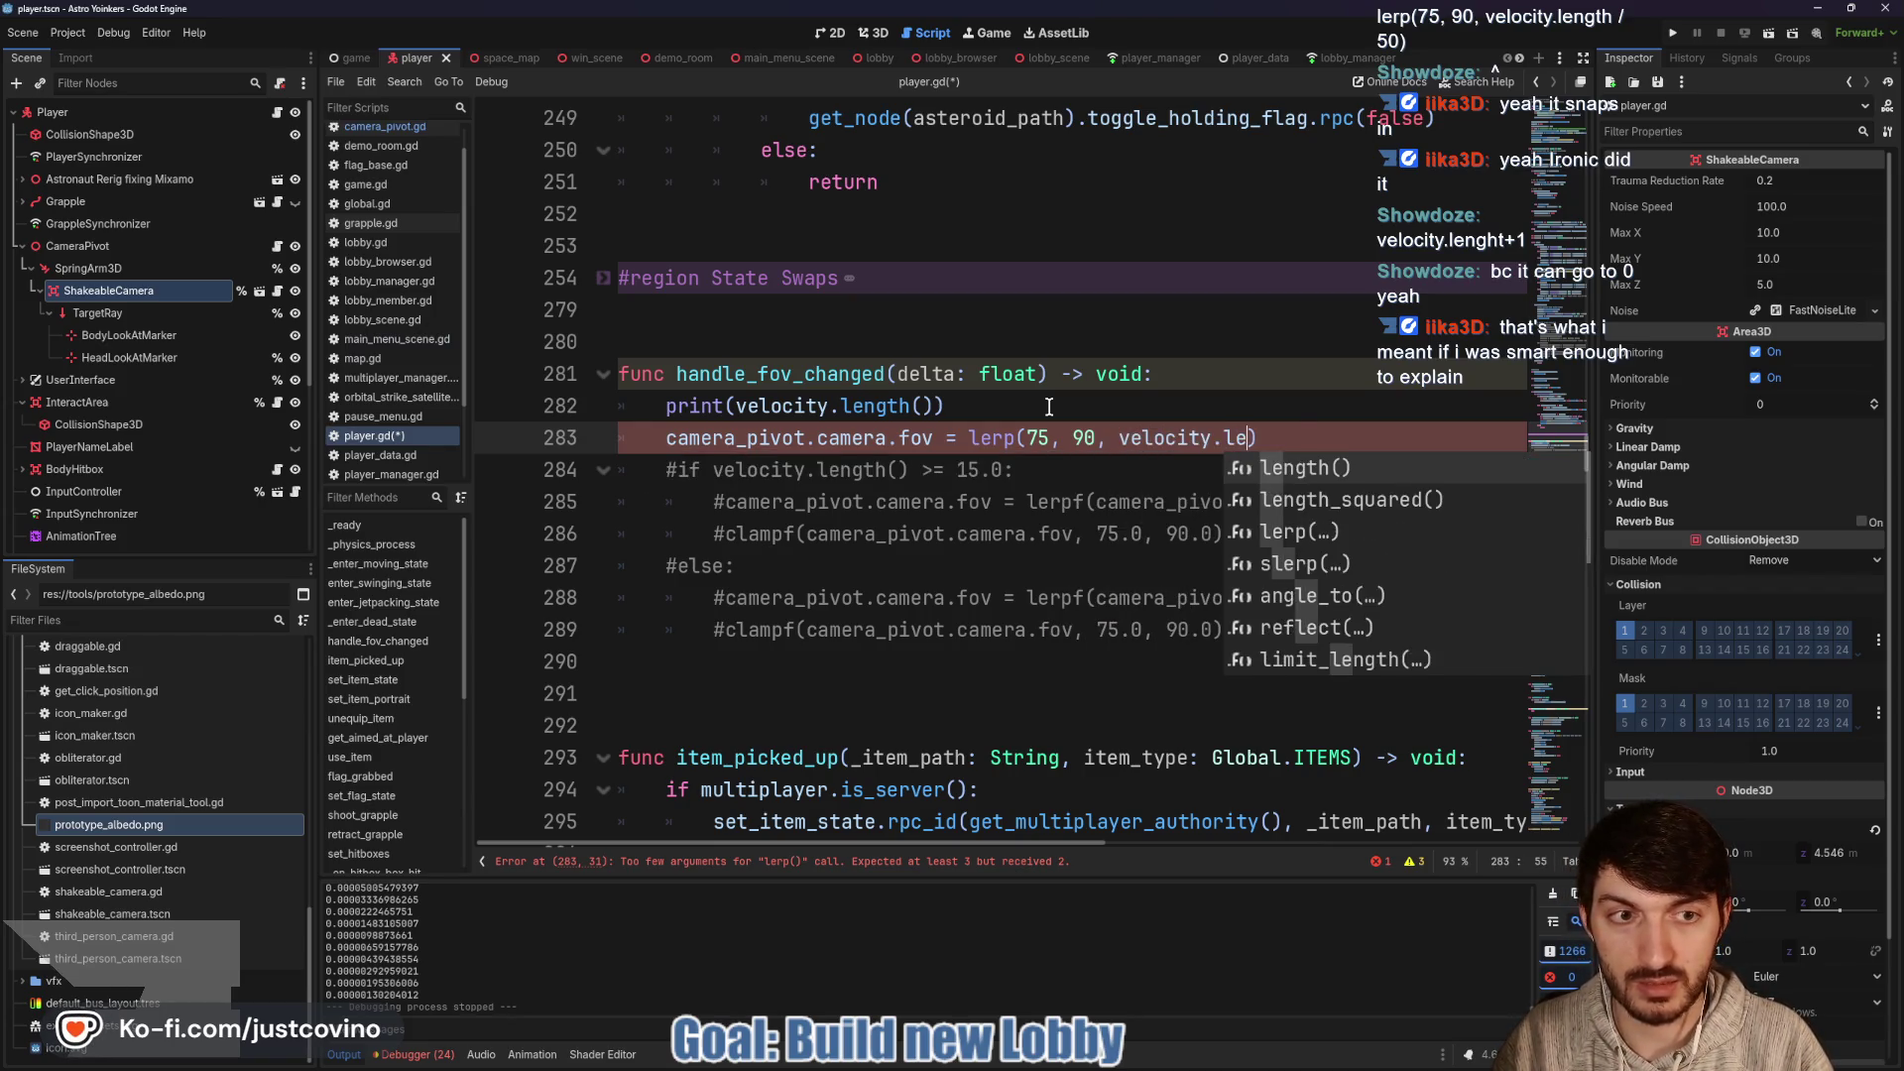
key(Return)
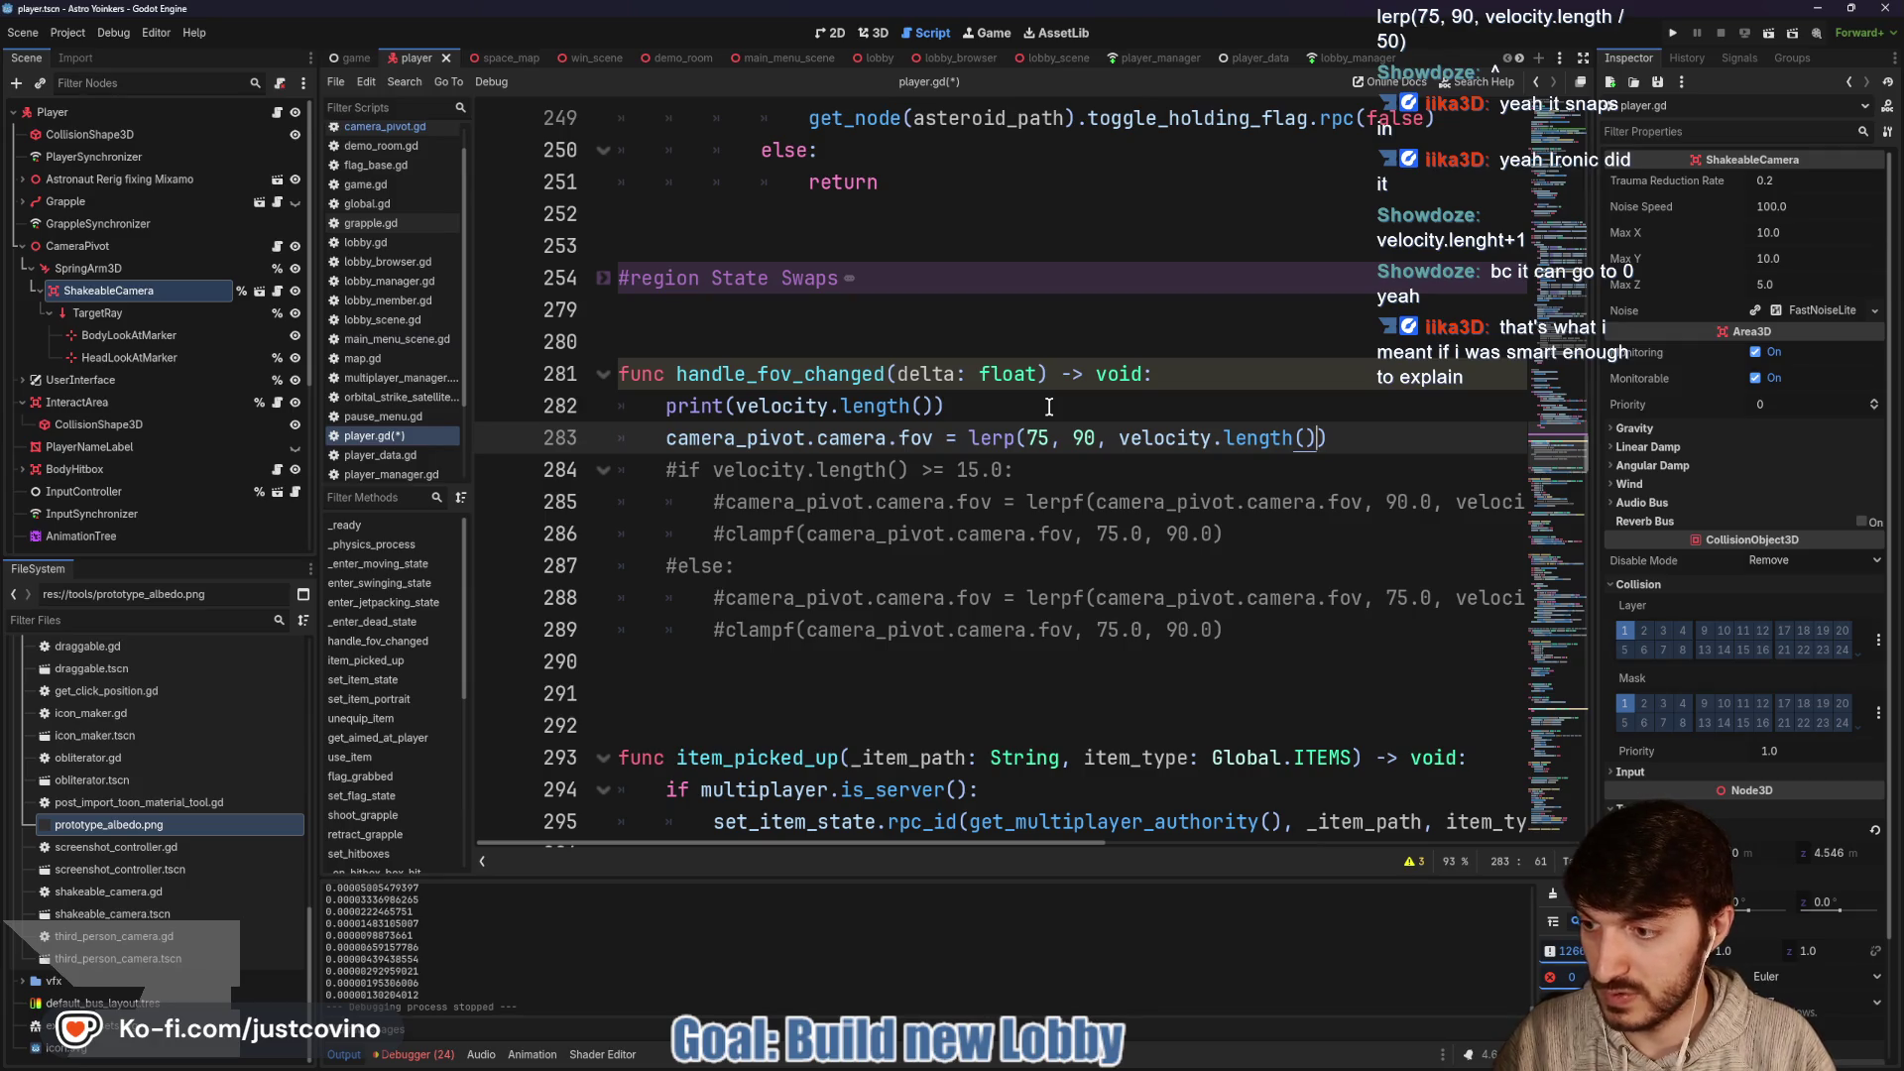
text(/50)
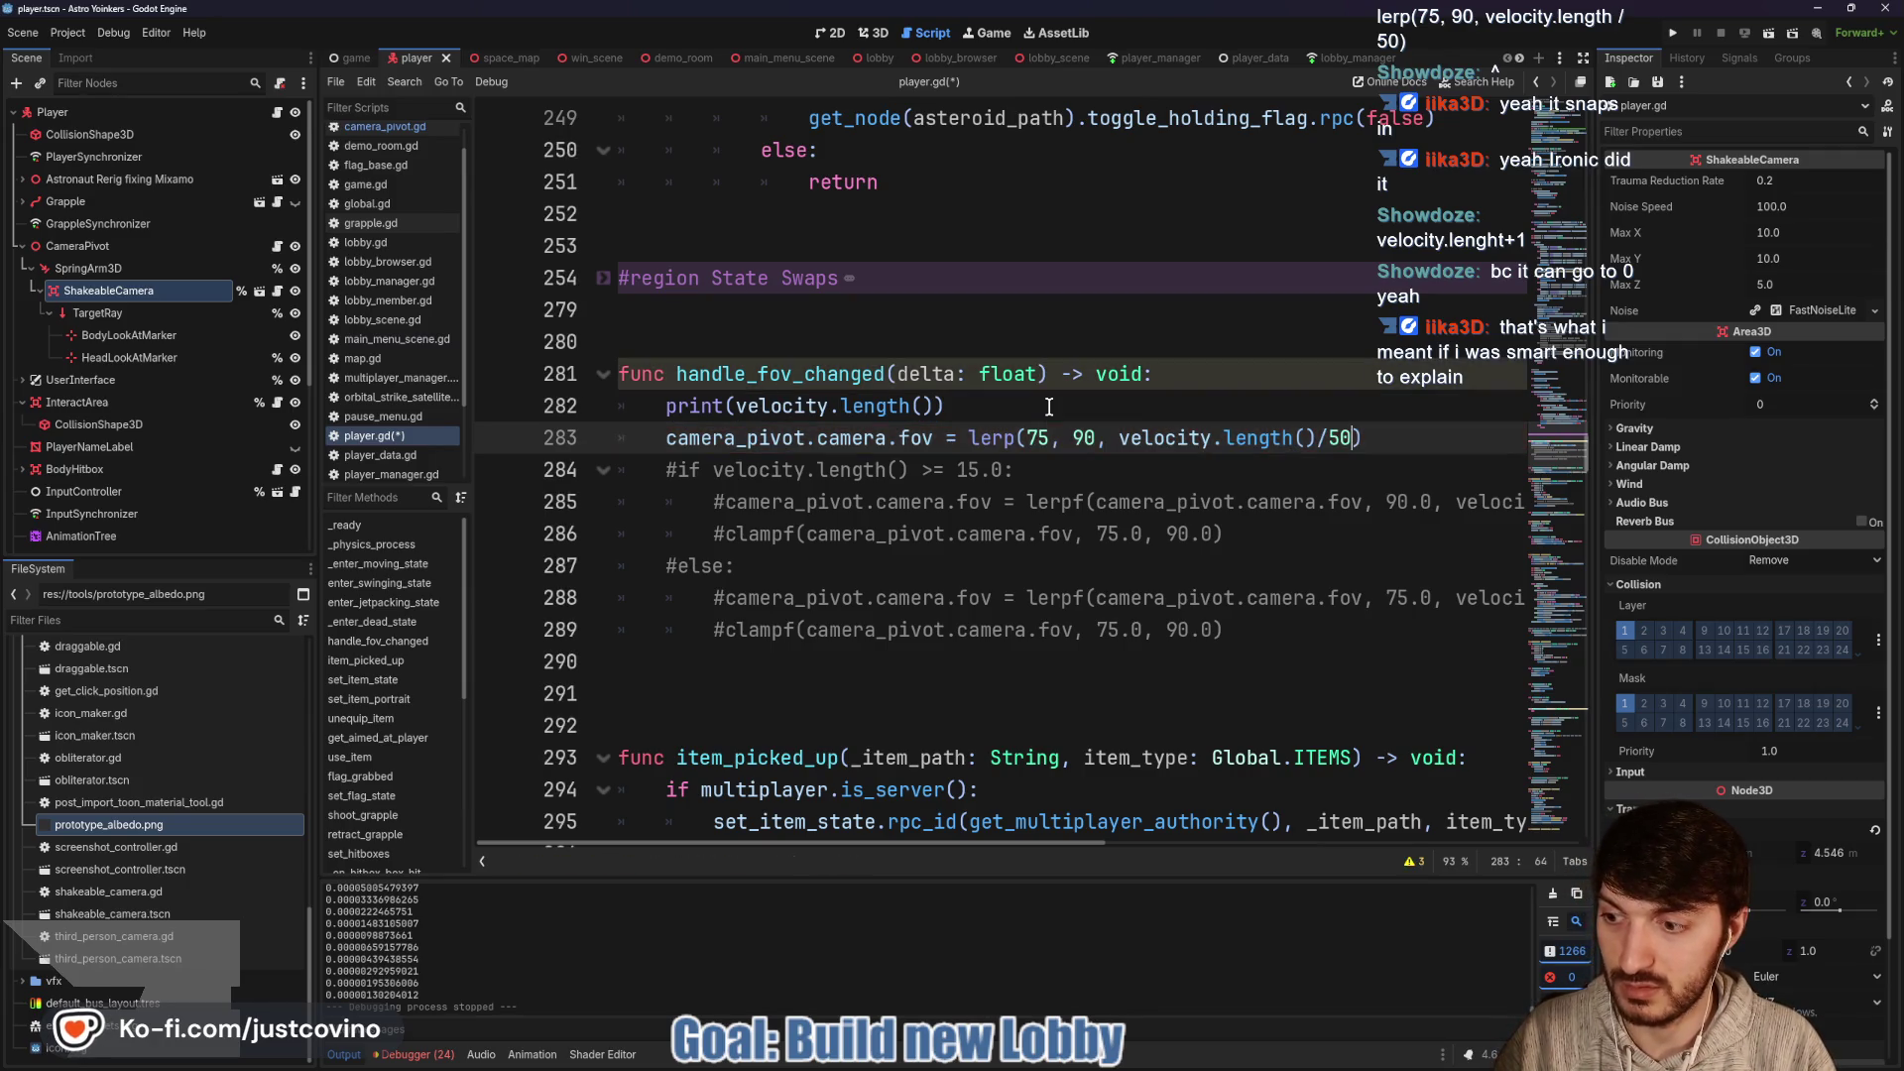
Save player.gd and delete the debug print line
click(1179, 438)
key(ctrl+s)
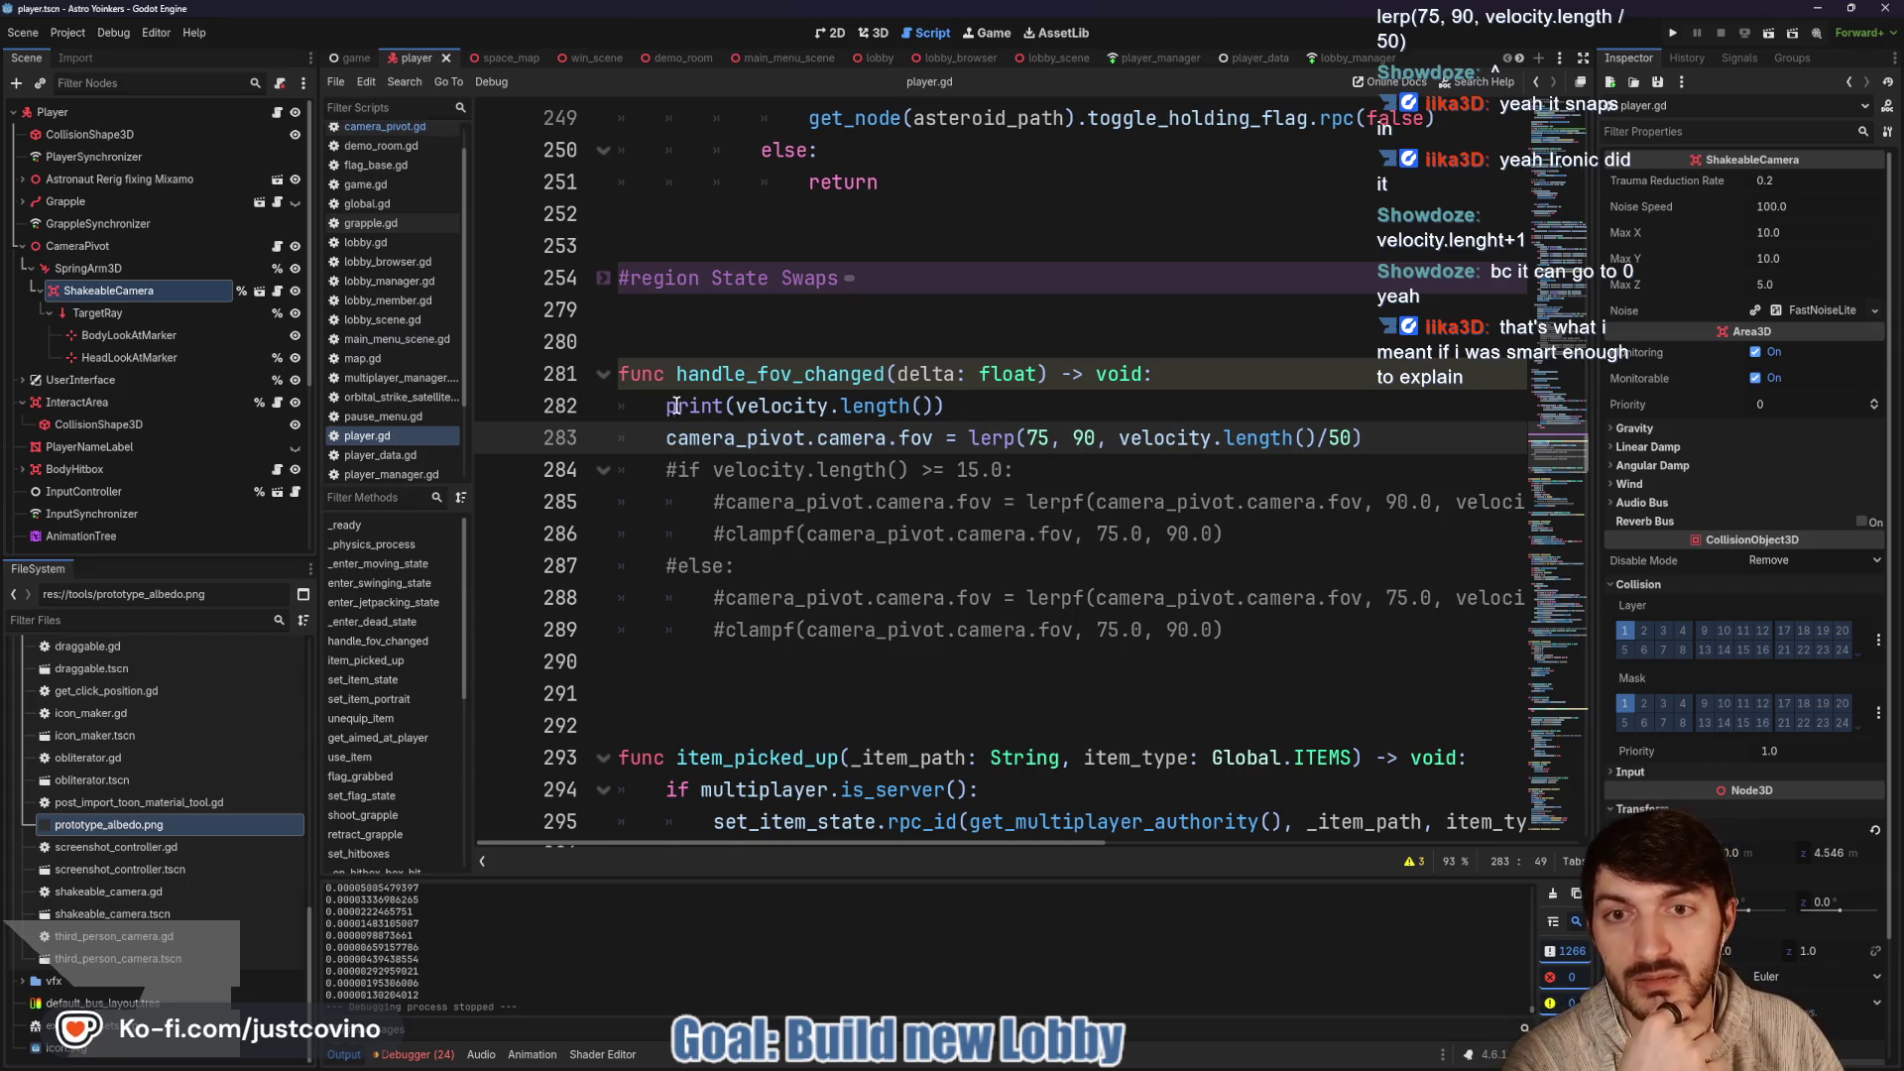
click(672, 407)
drag(971, 402, 591, 419)
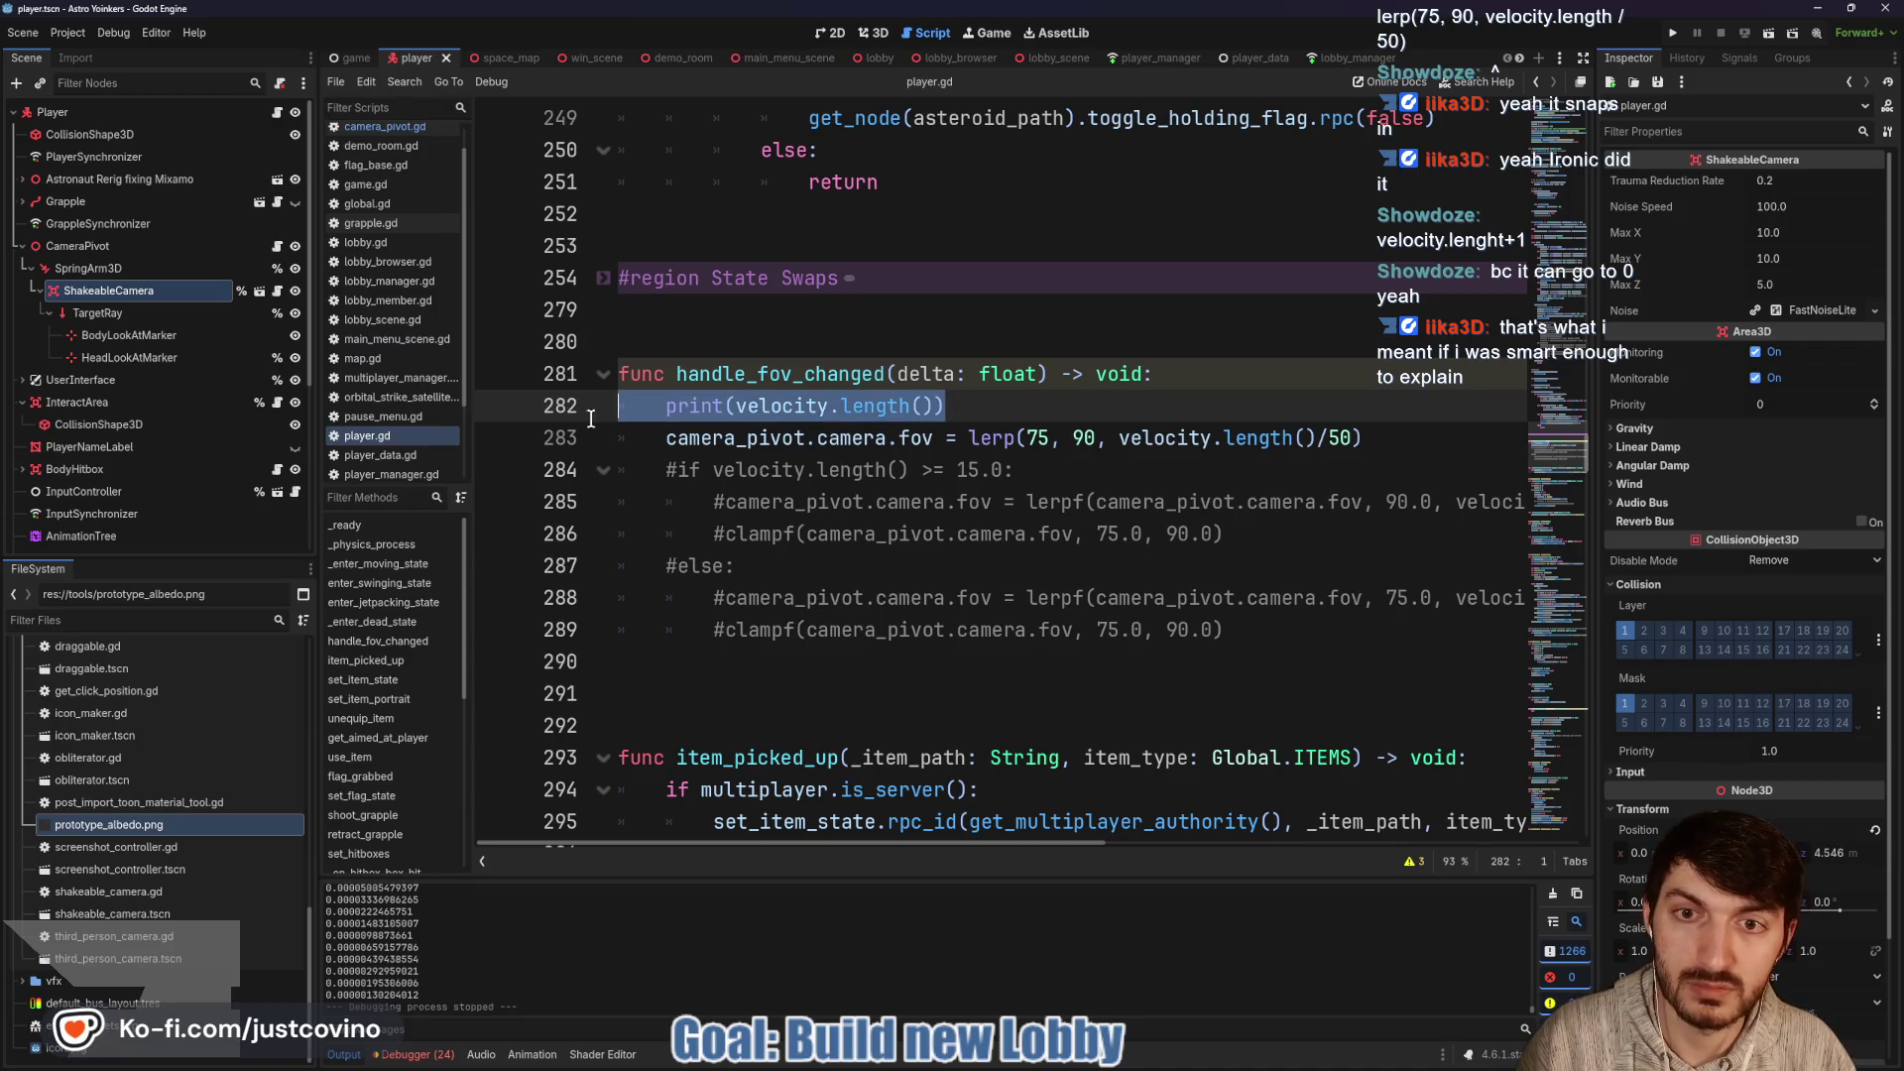
key(BackSpace)
key(BackSpace)
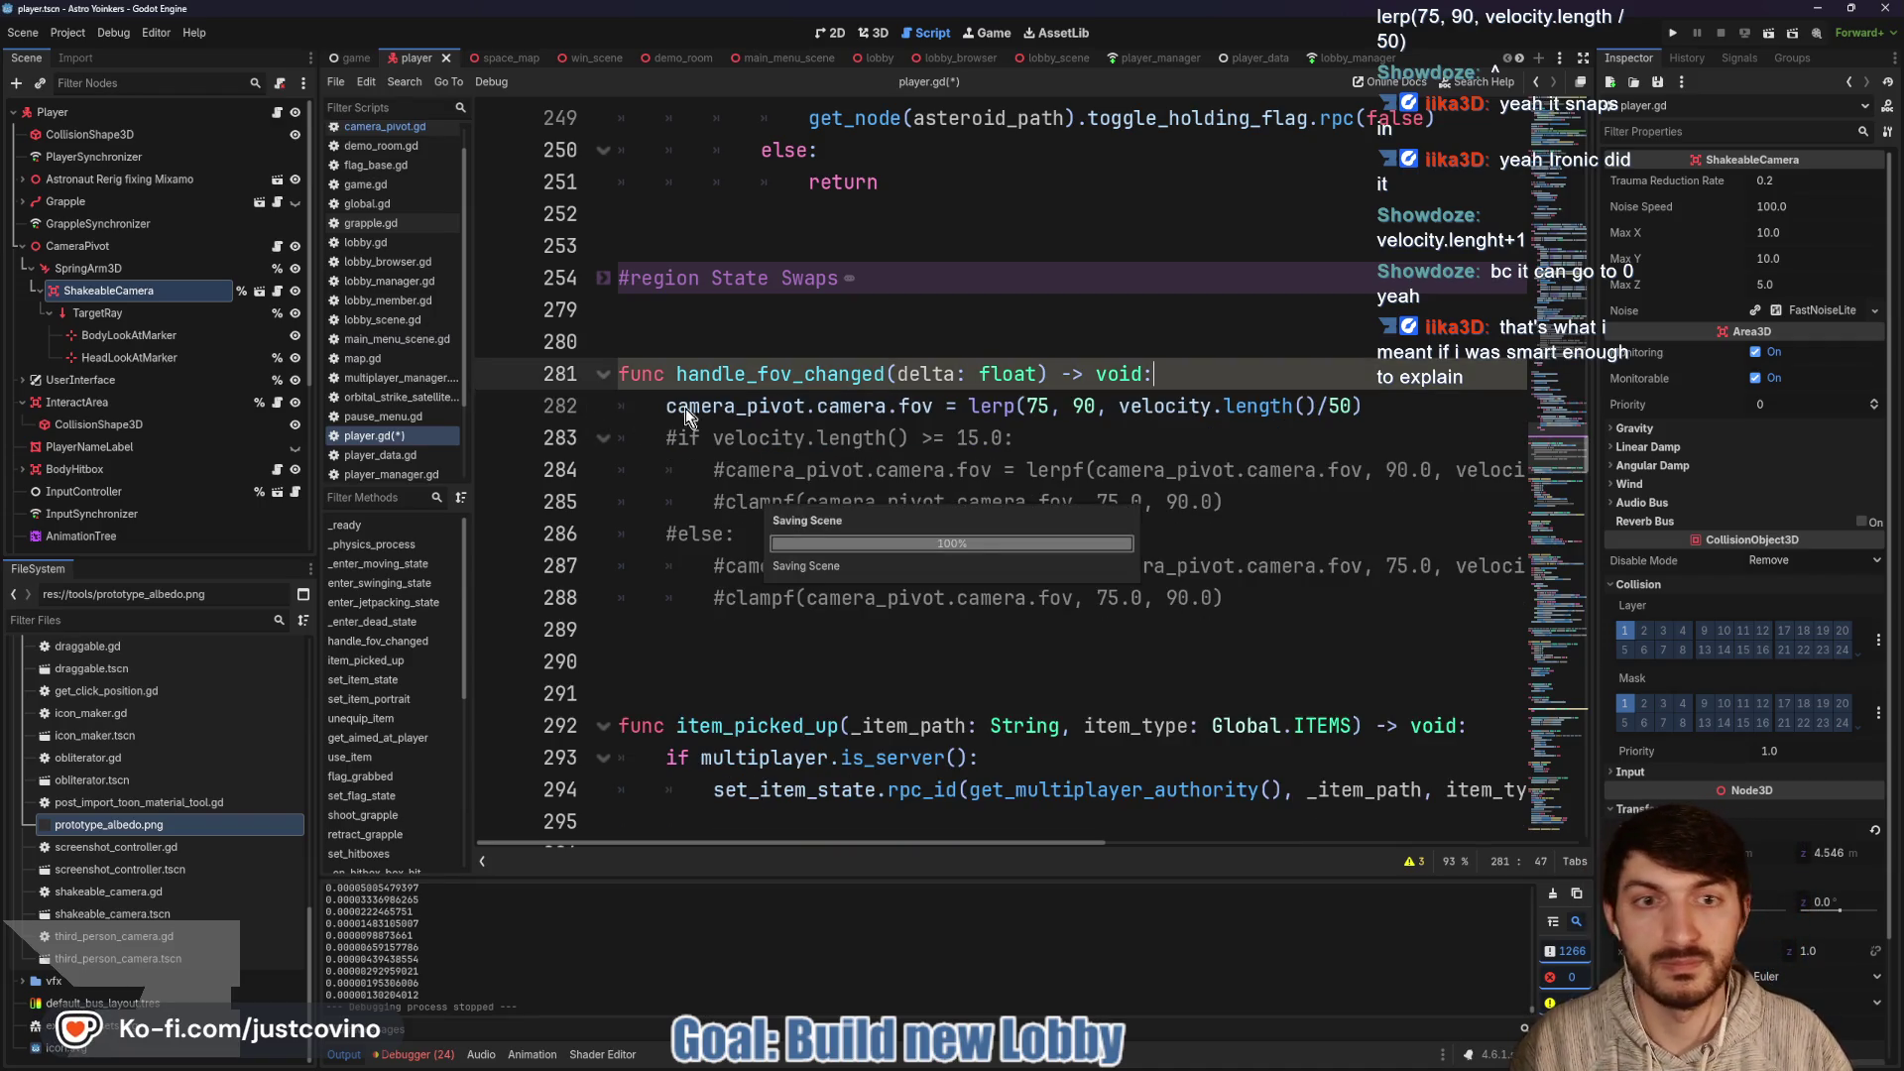
click(1676, 31)
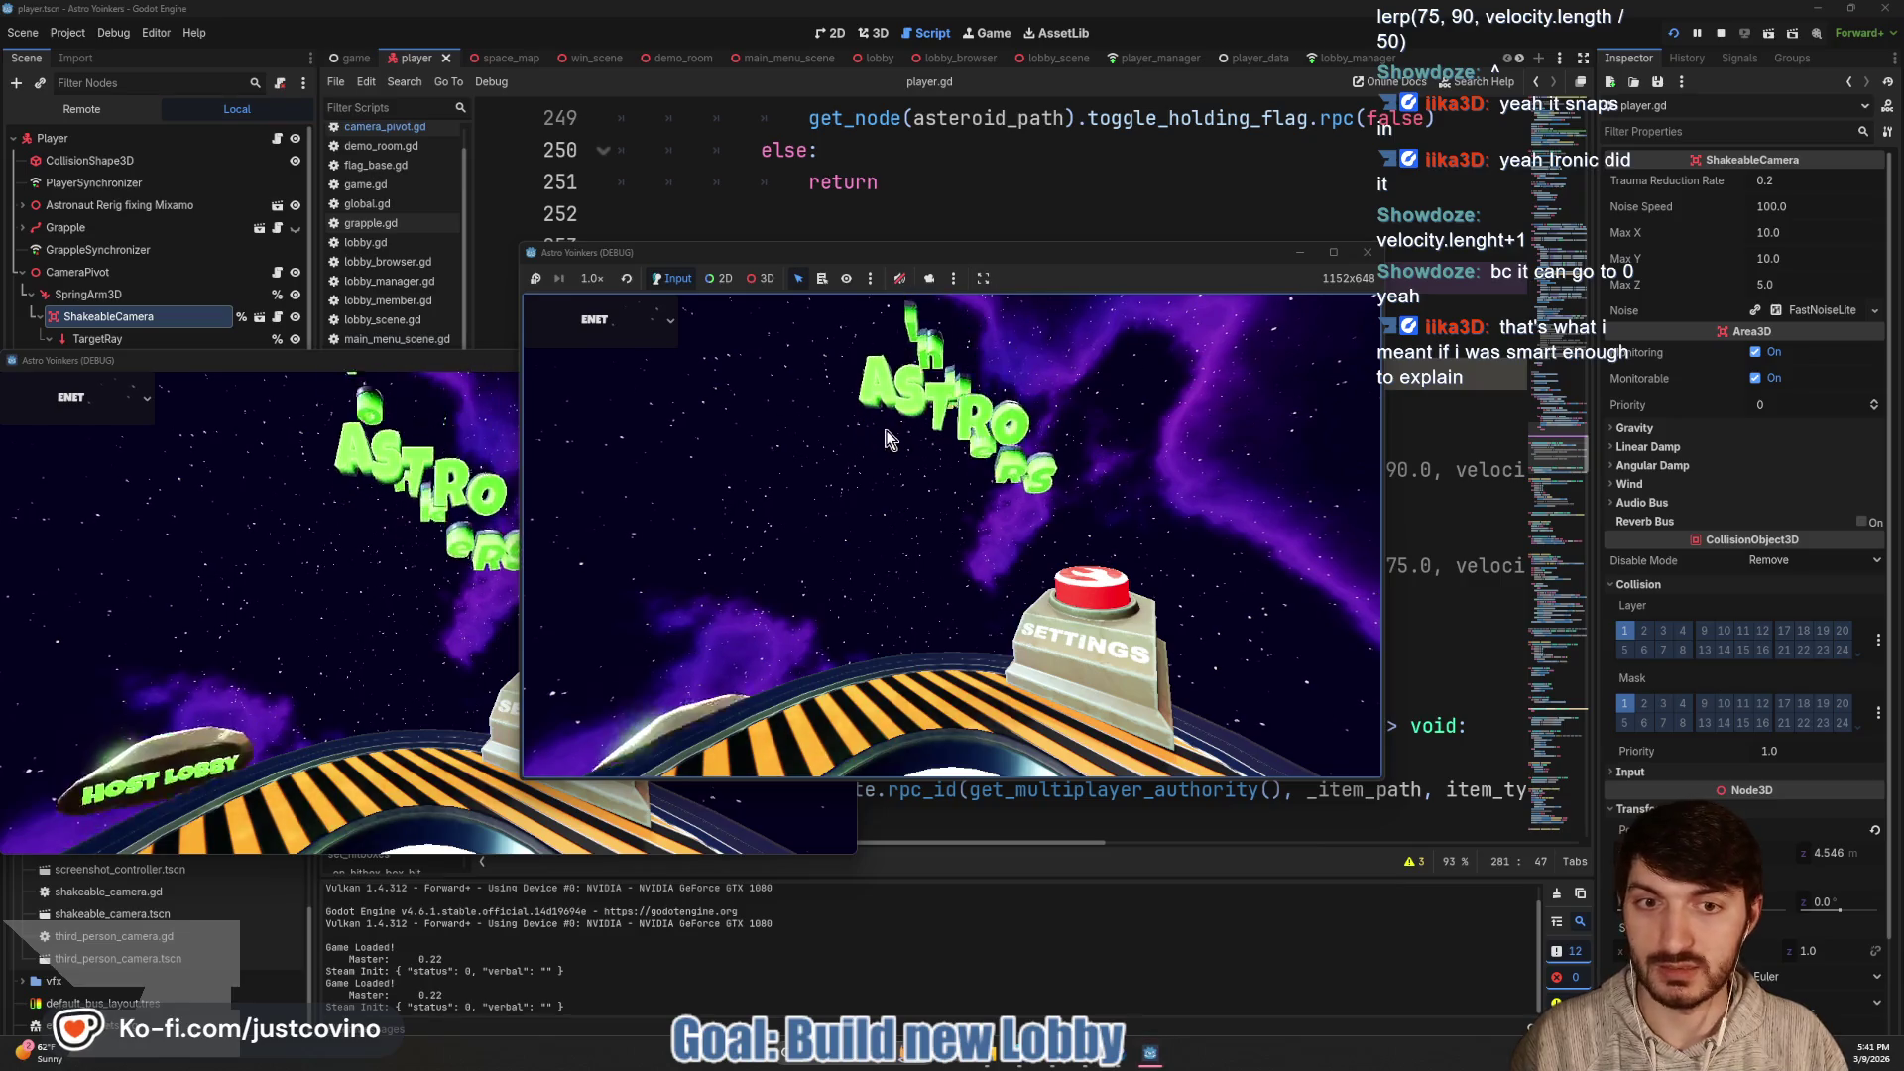
drag(909, 253, 1139, 265)
click(897, 451)
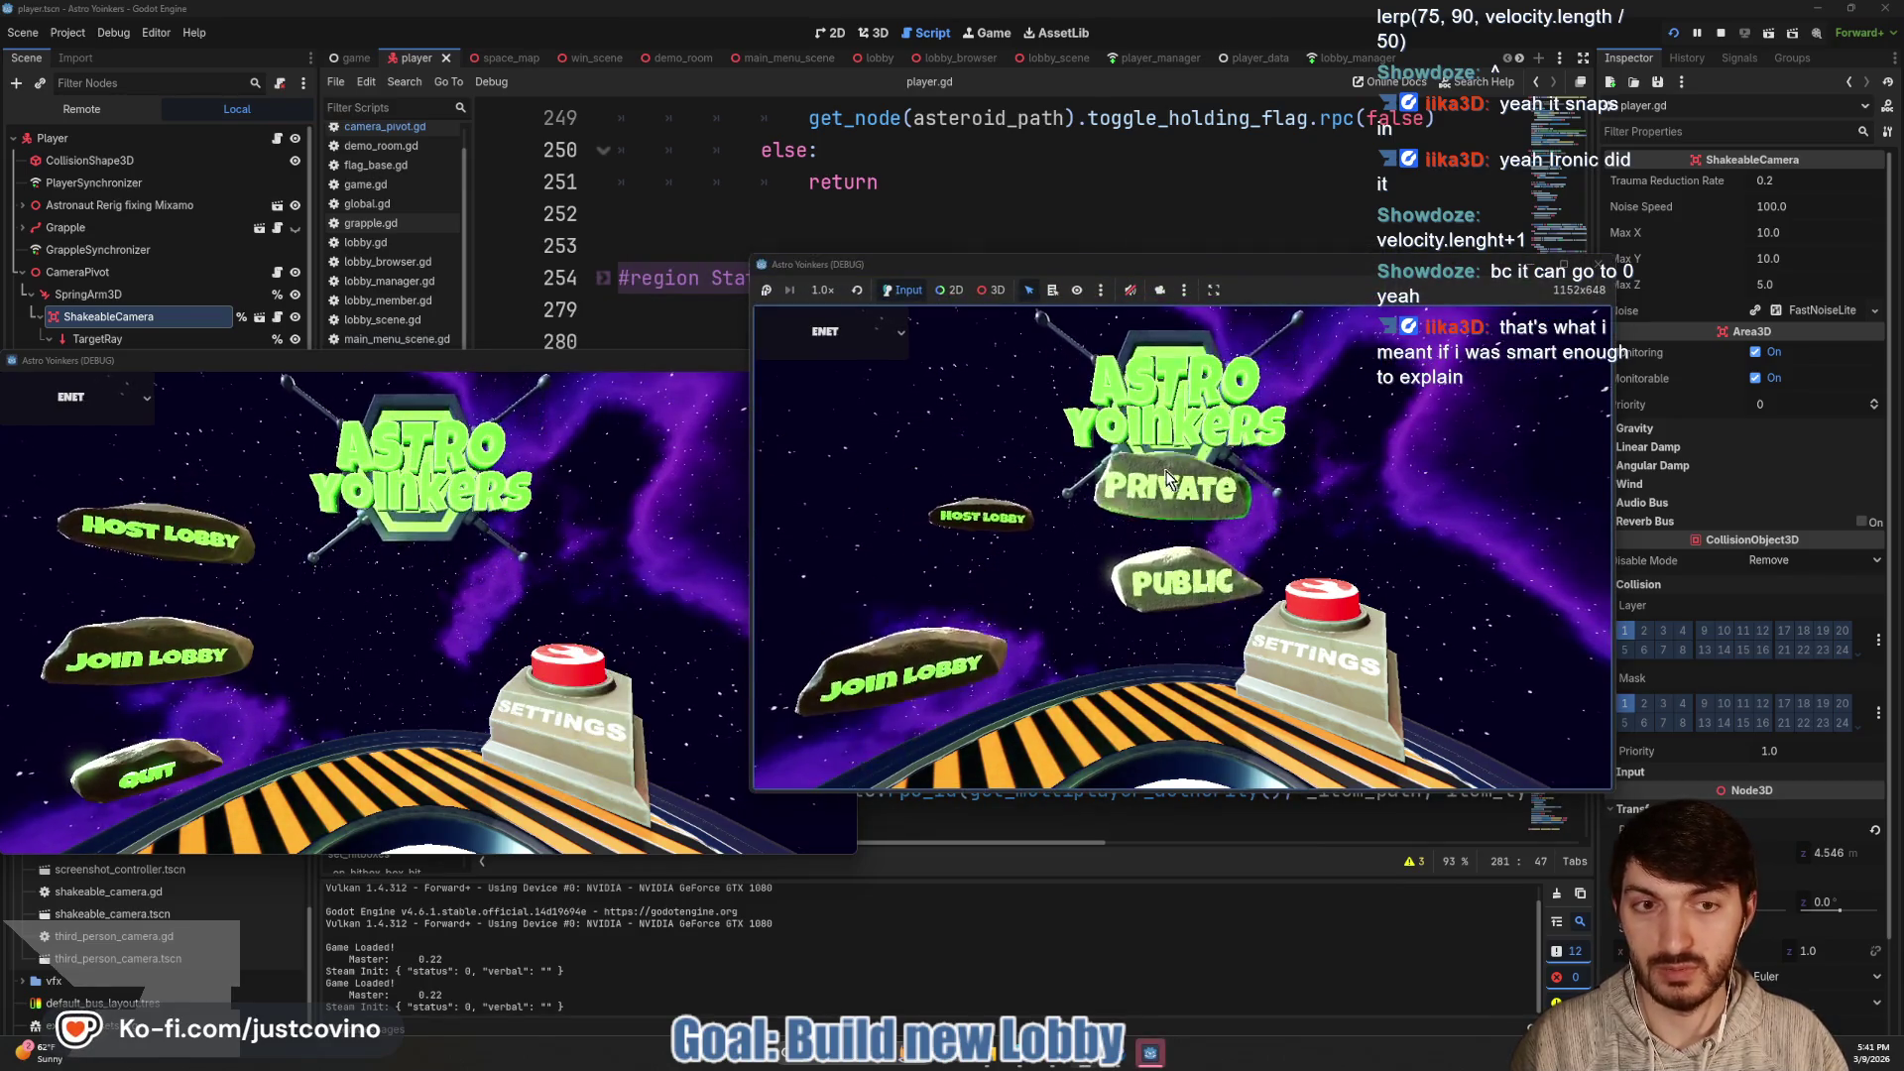
click(1169, 484)
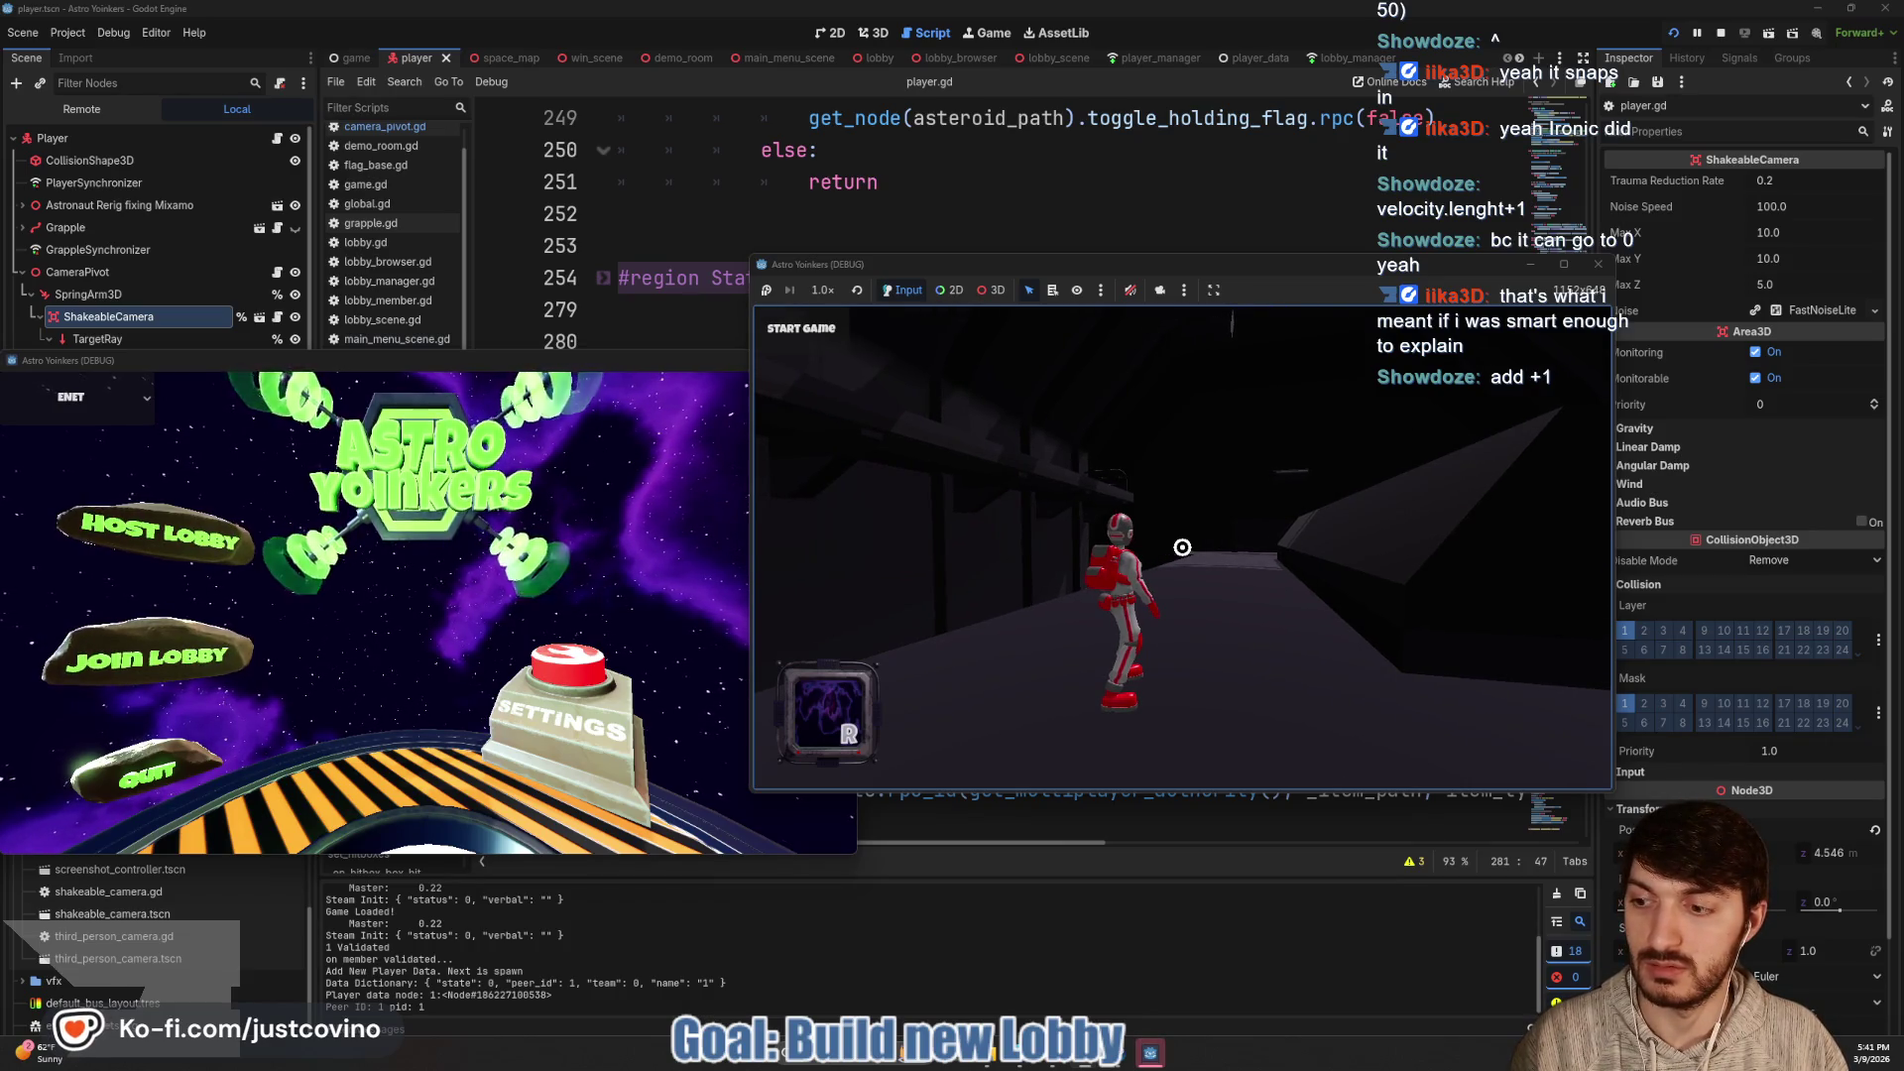
click(1183, 547)
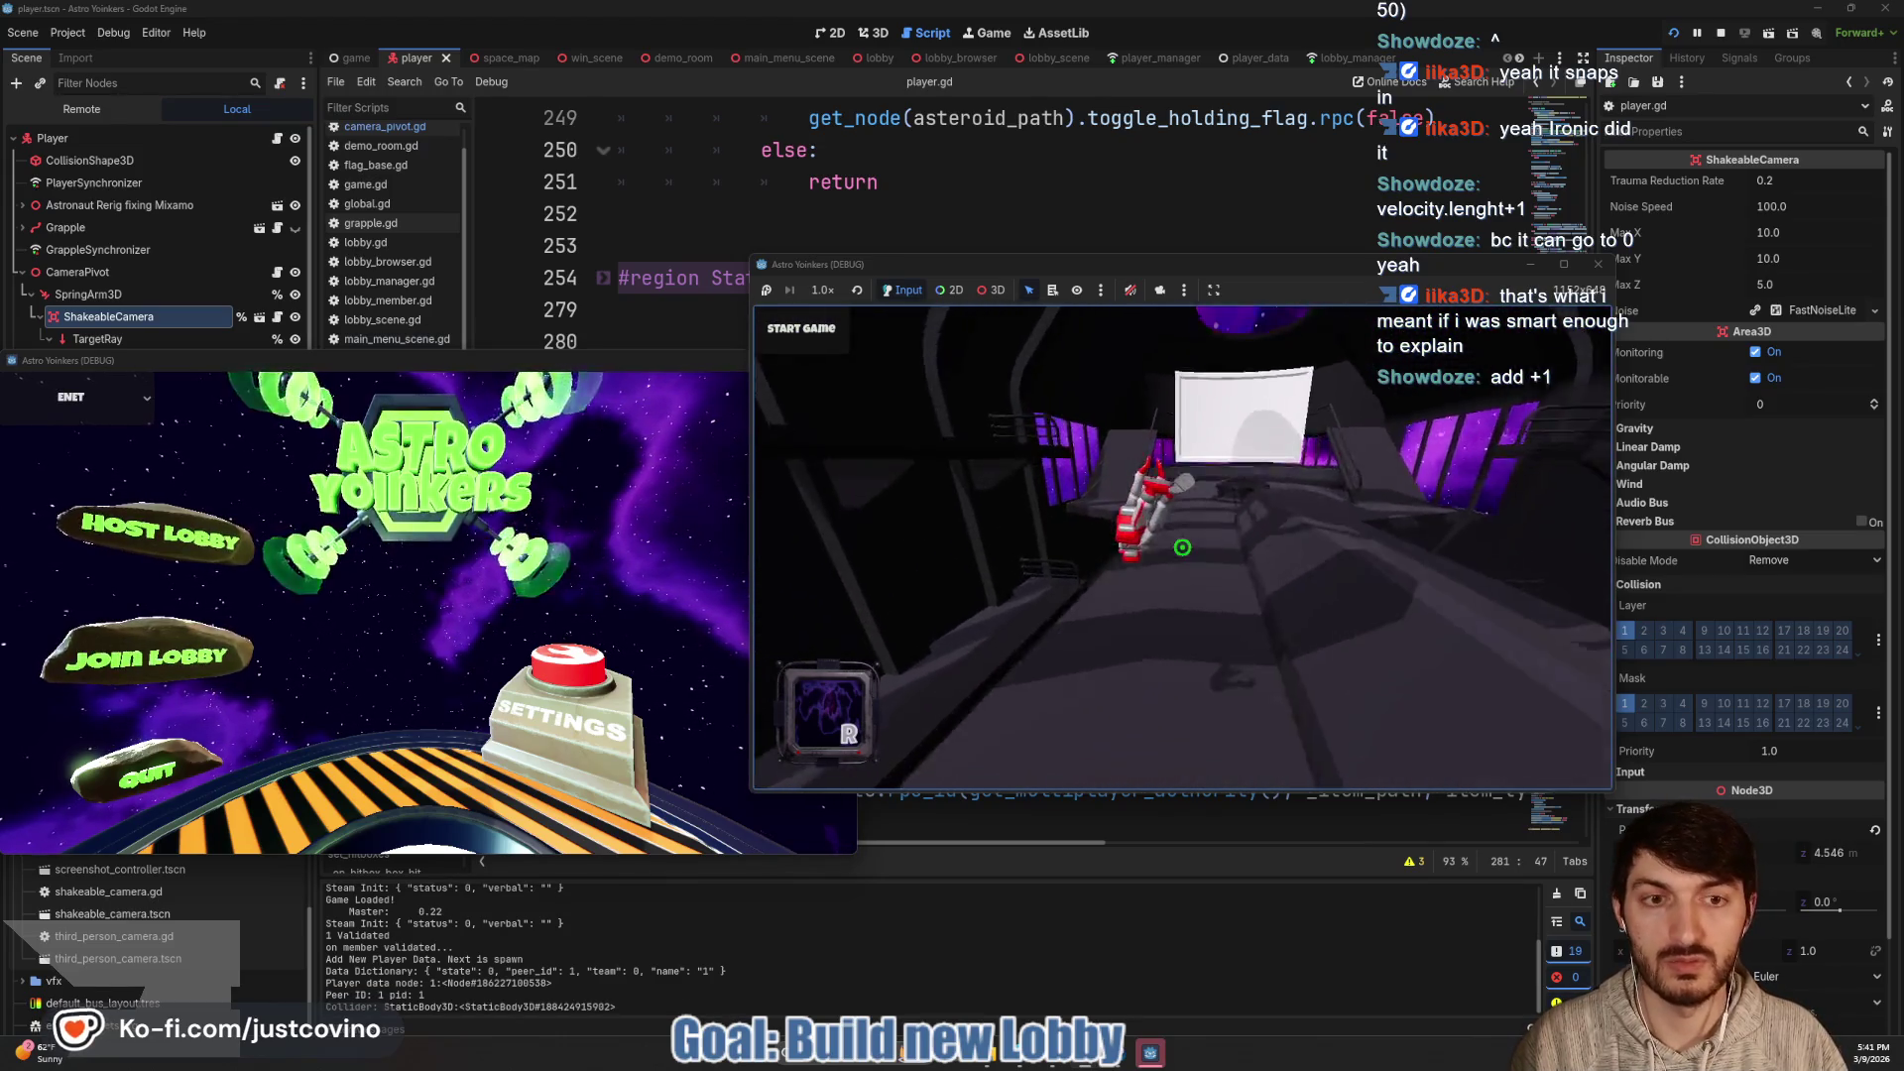
key(w)
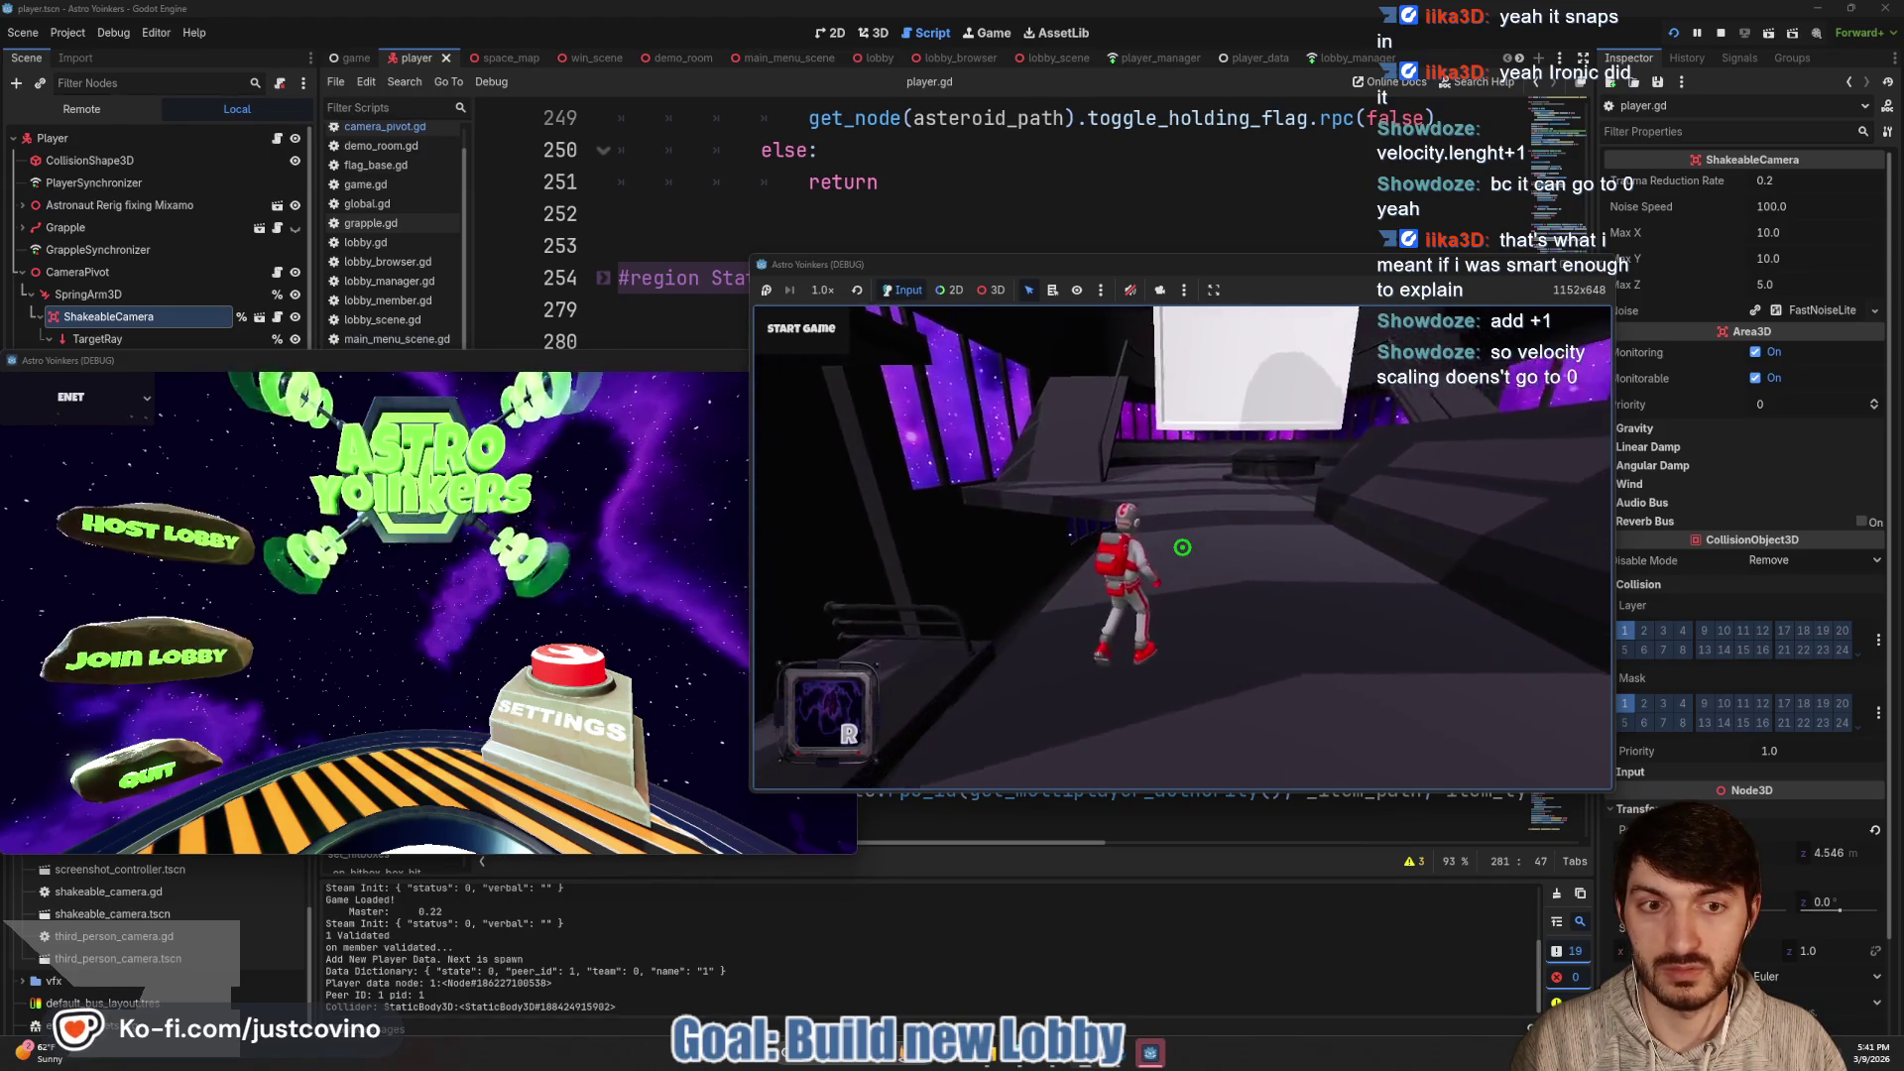
key(F8)
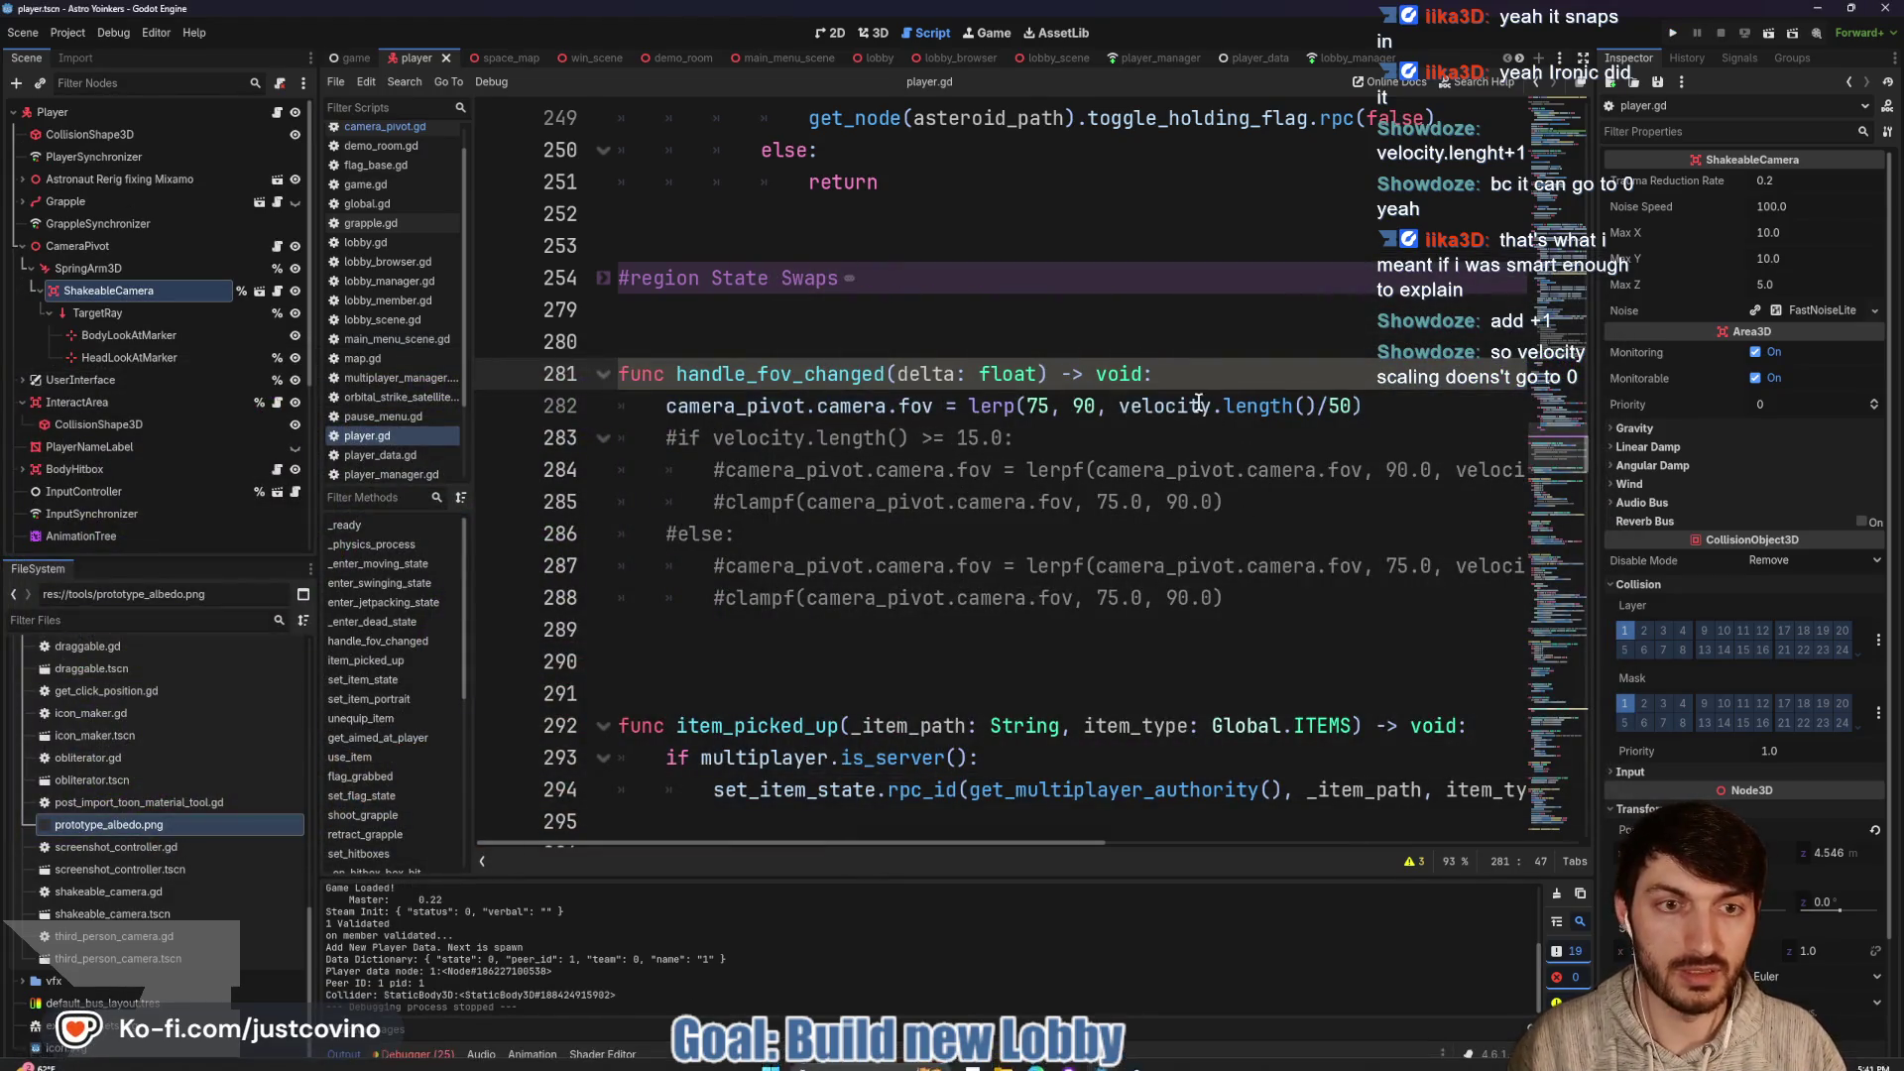
Wrap velocity.length()+1 in parentheses so the lerp uses (velocity.length()+1)/50, and save
click(1325, 407)
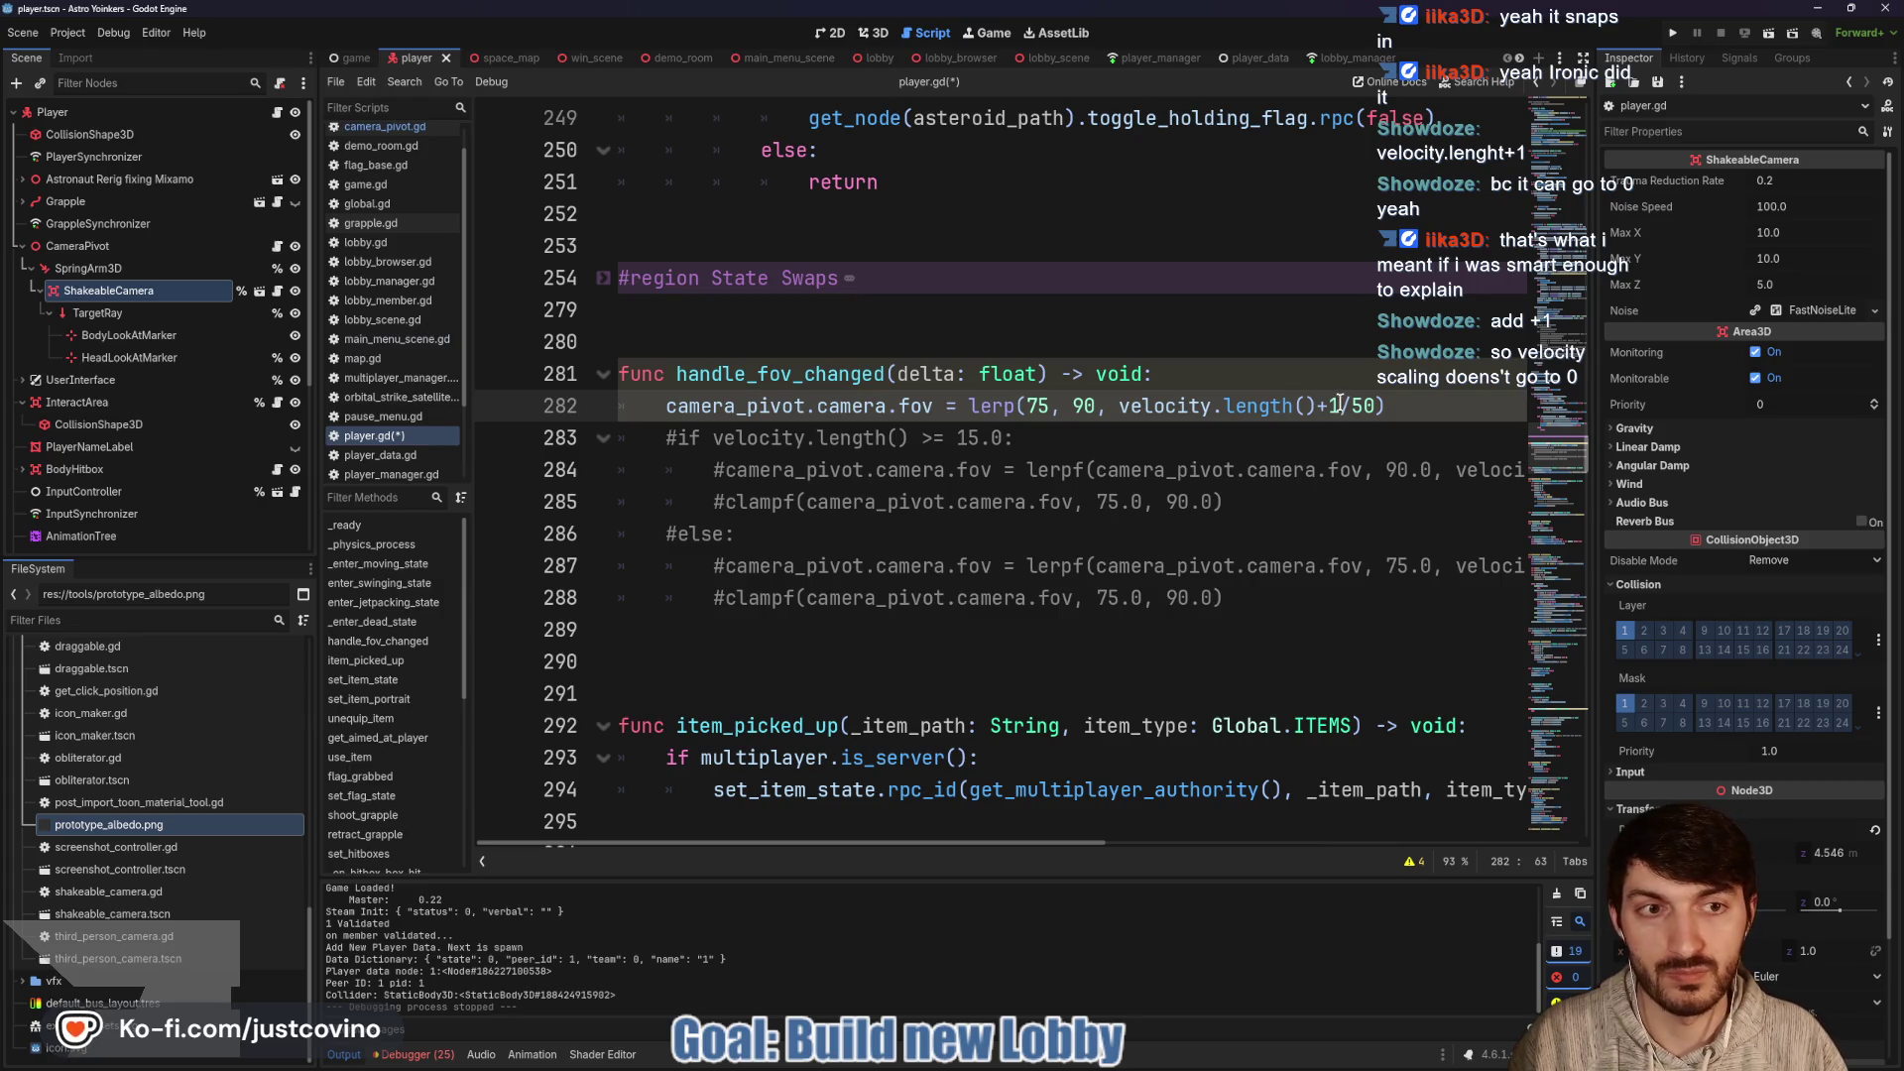
drag(1339, 404, 1126, 410)
text(()
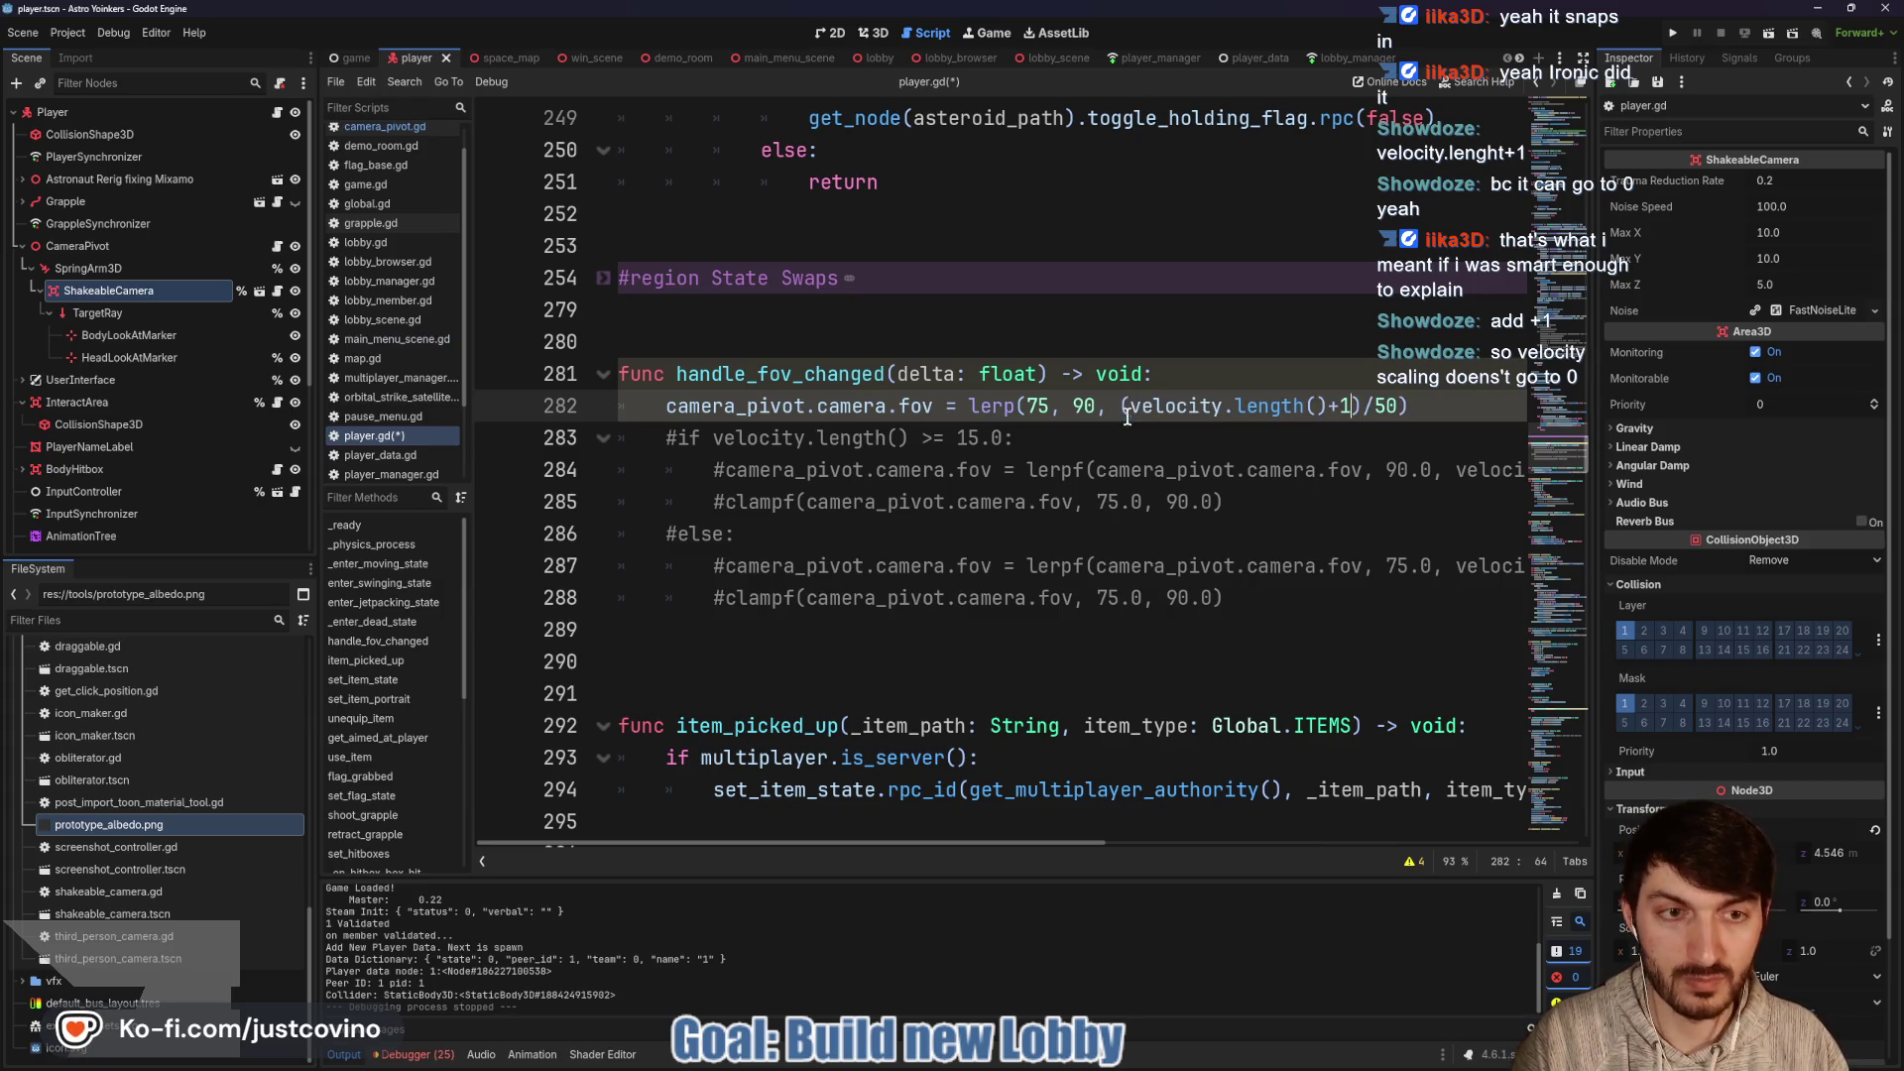
click(1351, 412)
key(ctrl+s)
Rename the unused delta parameter to _delta and run the game again
key(Down)
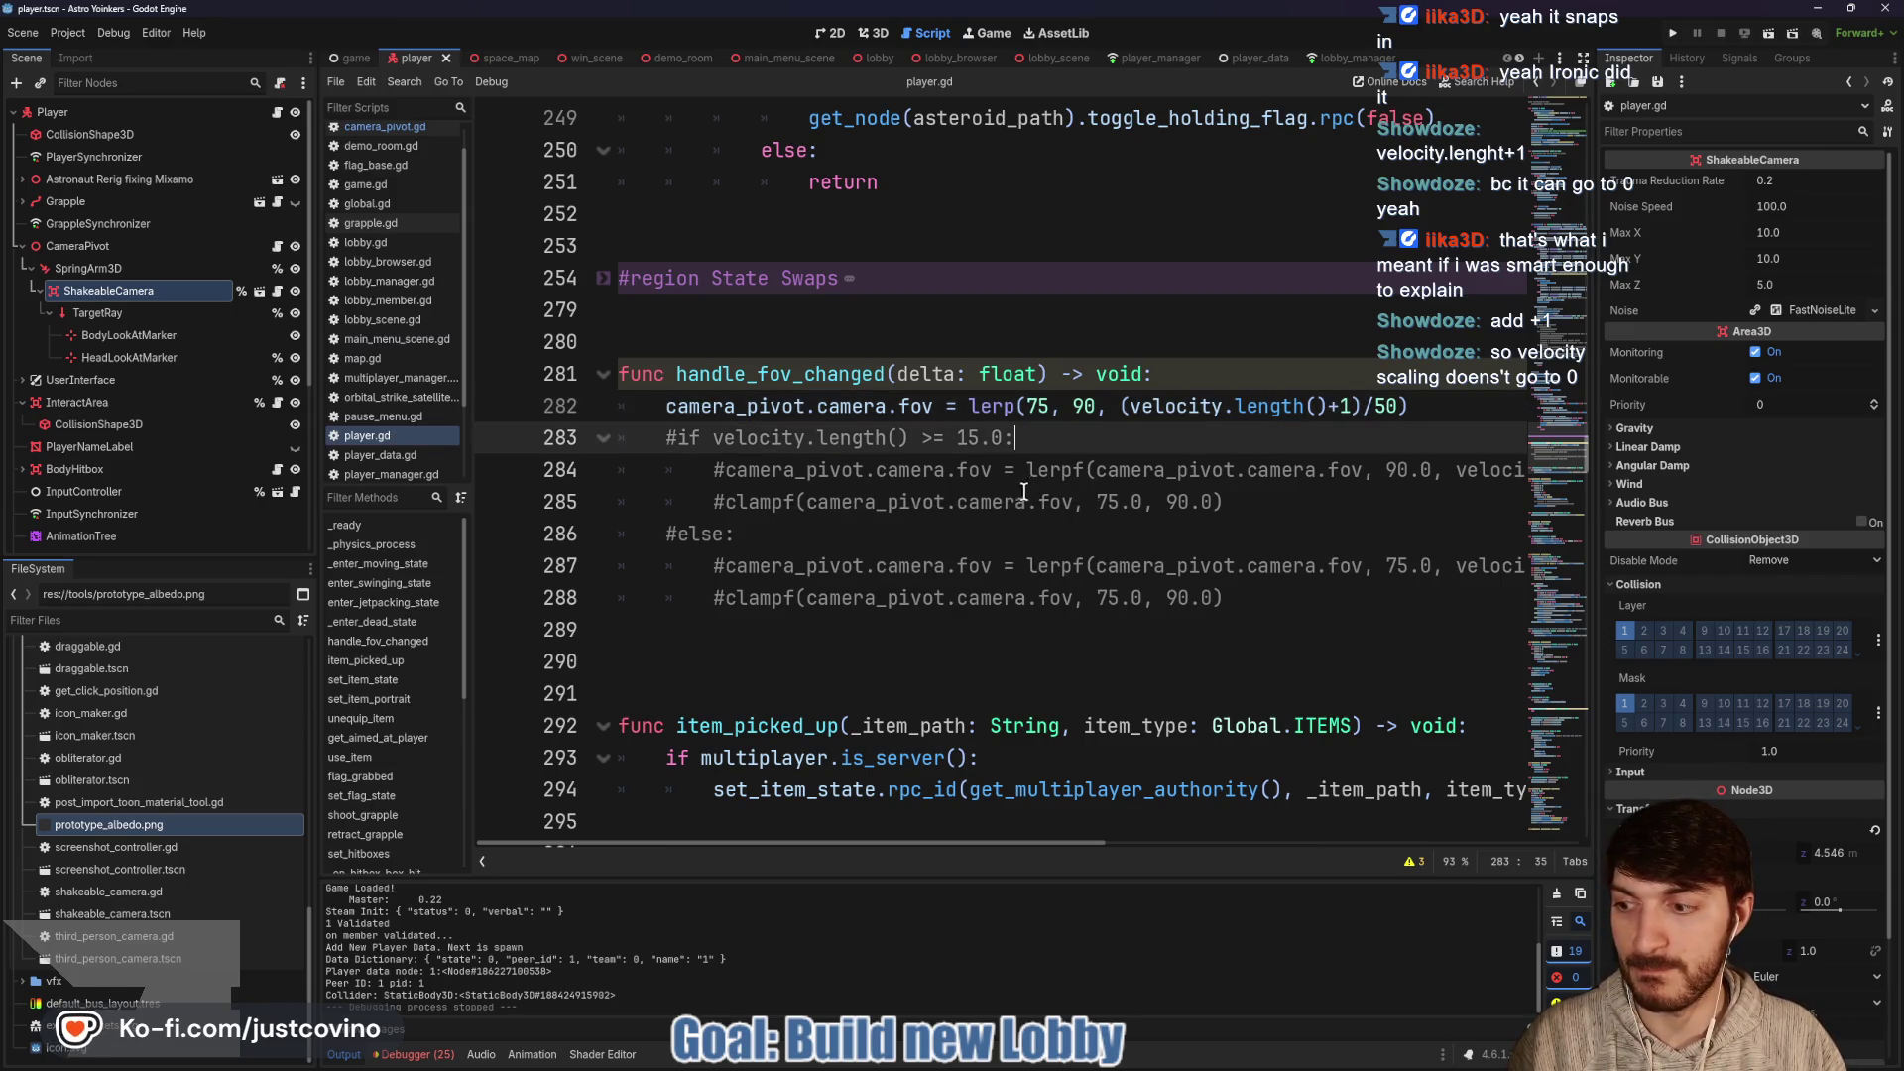
key(Up)
key(Up)
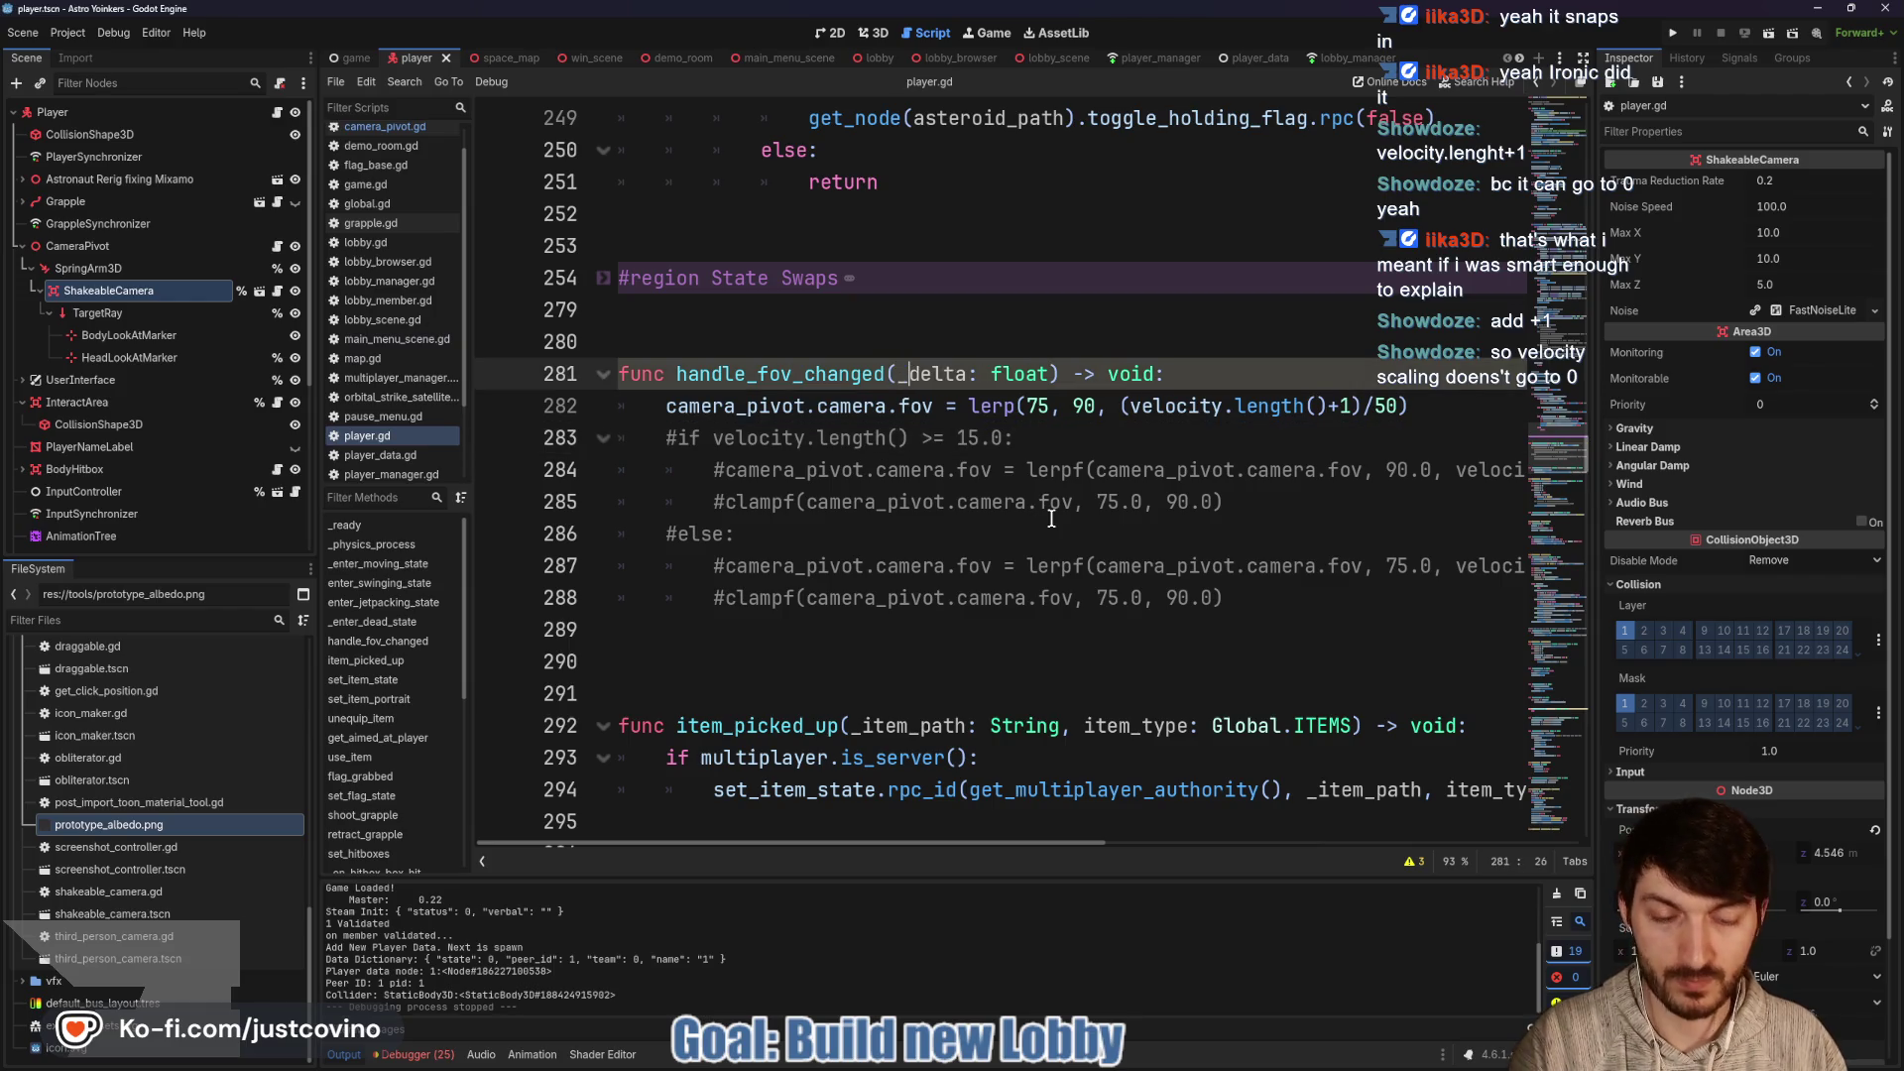
click(1075, 437)
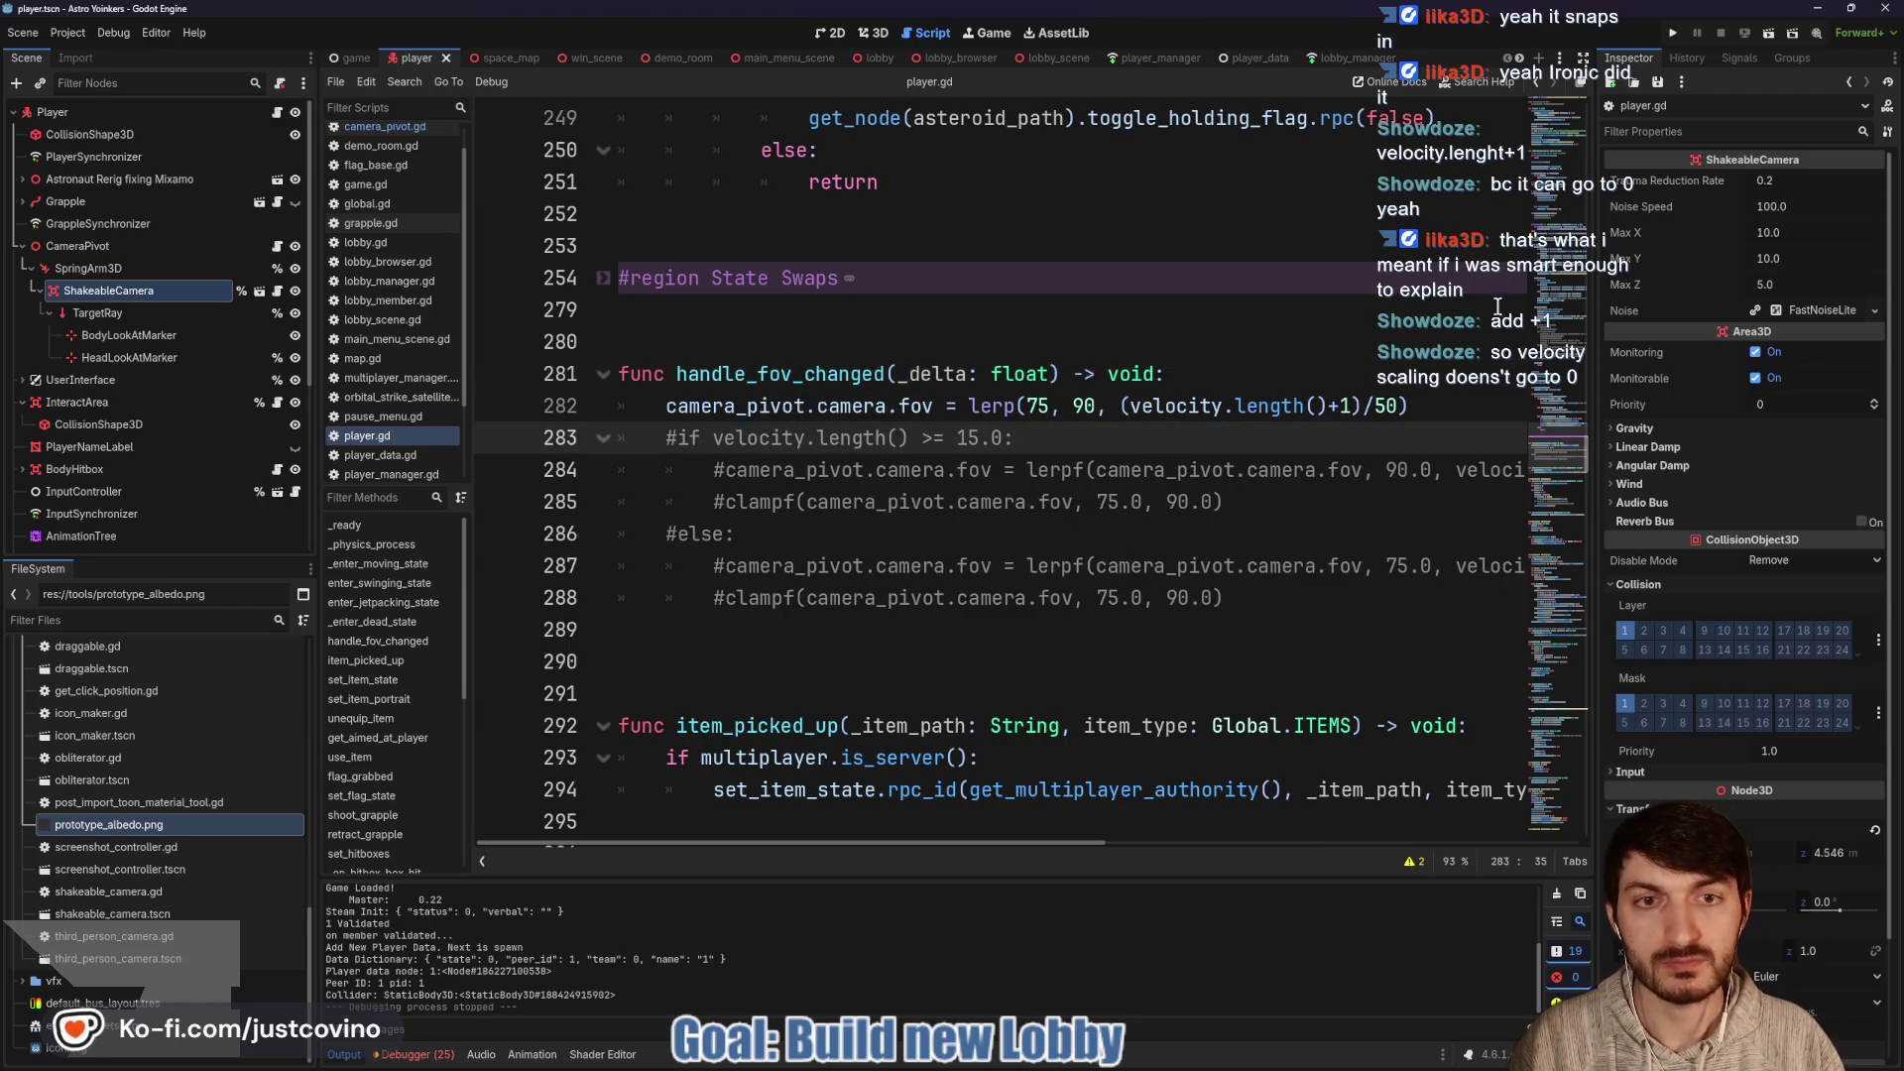
click(1674, 35)
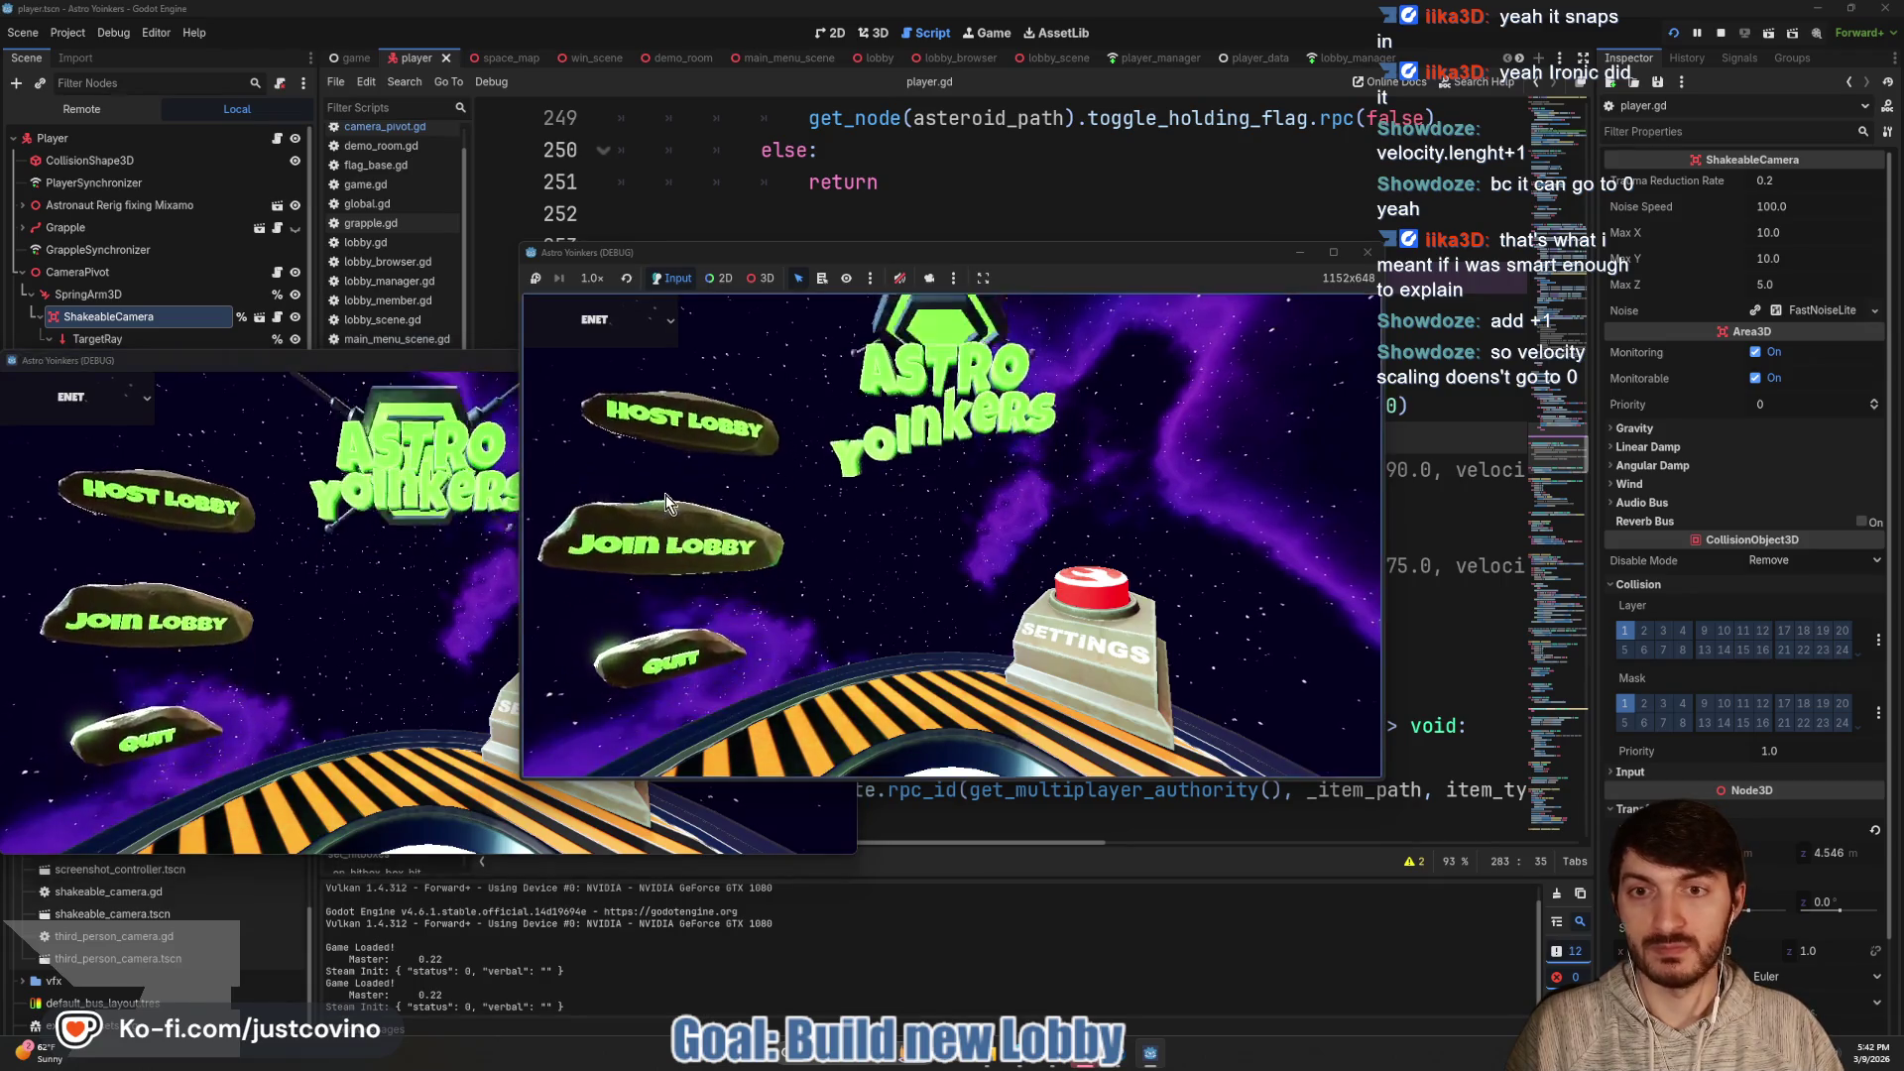
Host a lobby in one game instance and join it from the other, side by side
click(674, 424)
click(918, 459)
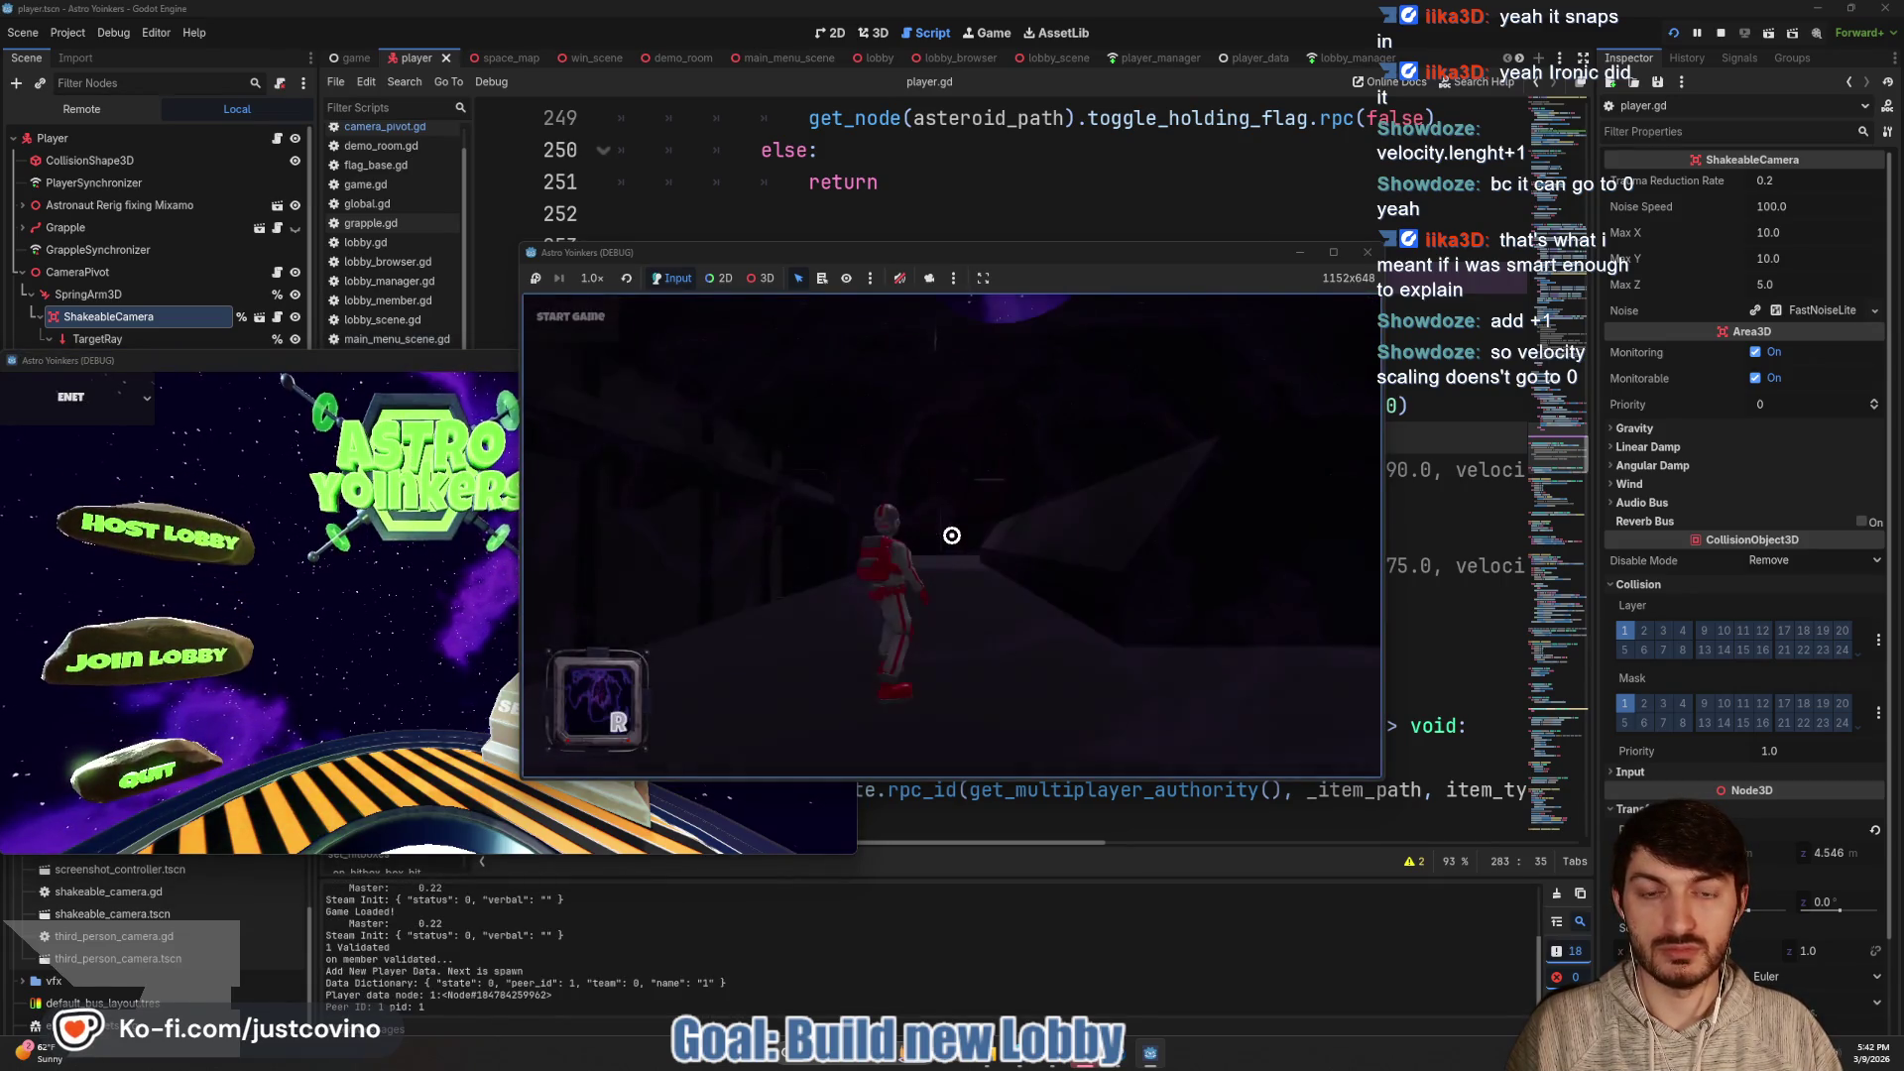
drag(1003, 260, 1393, 258)
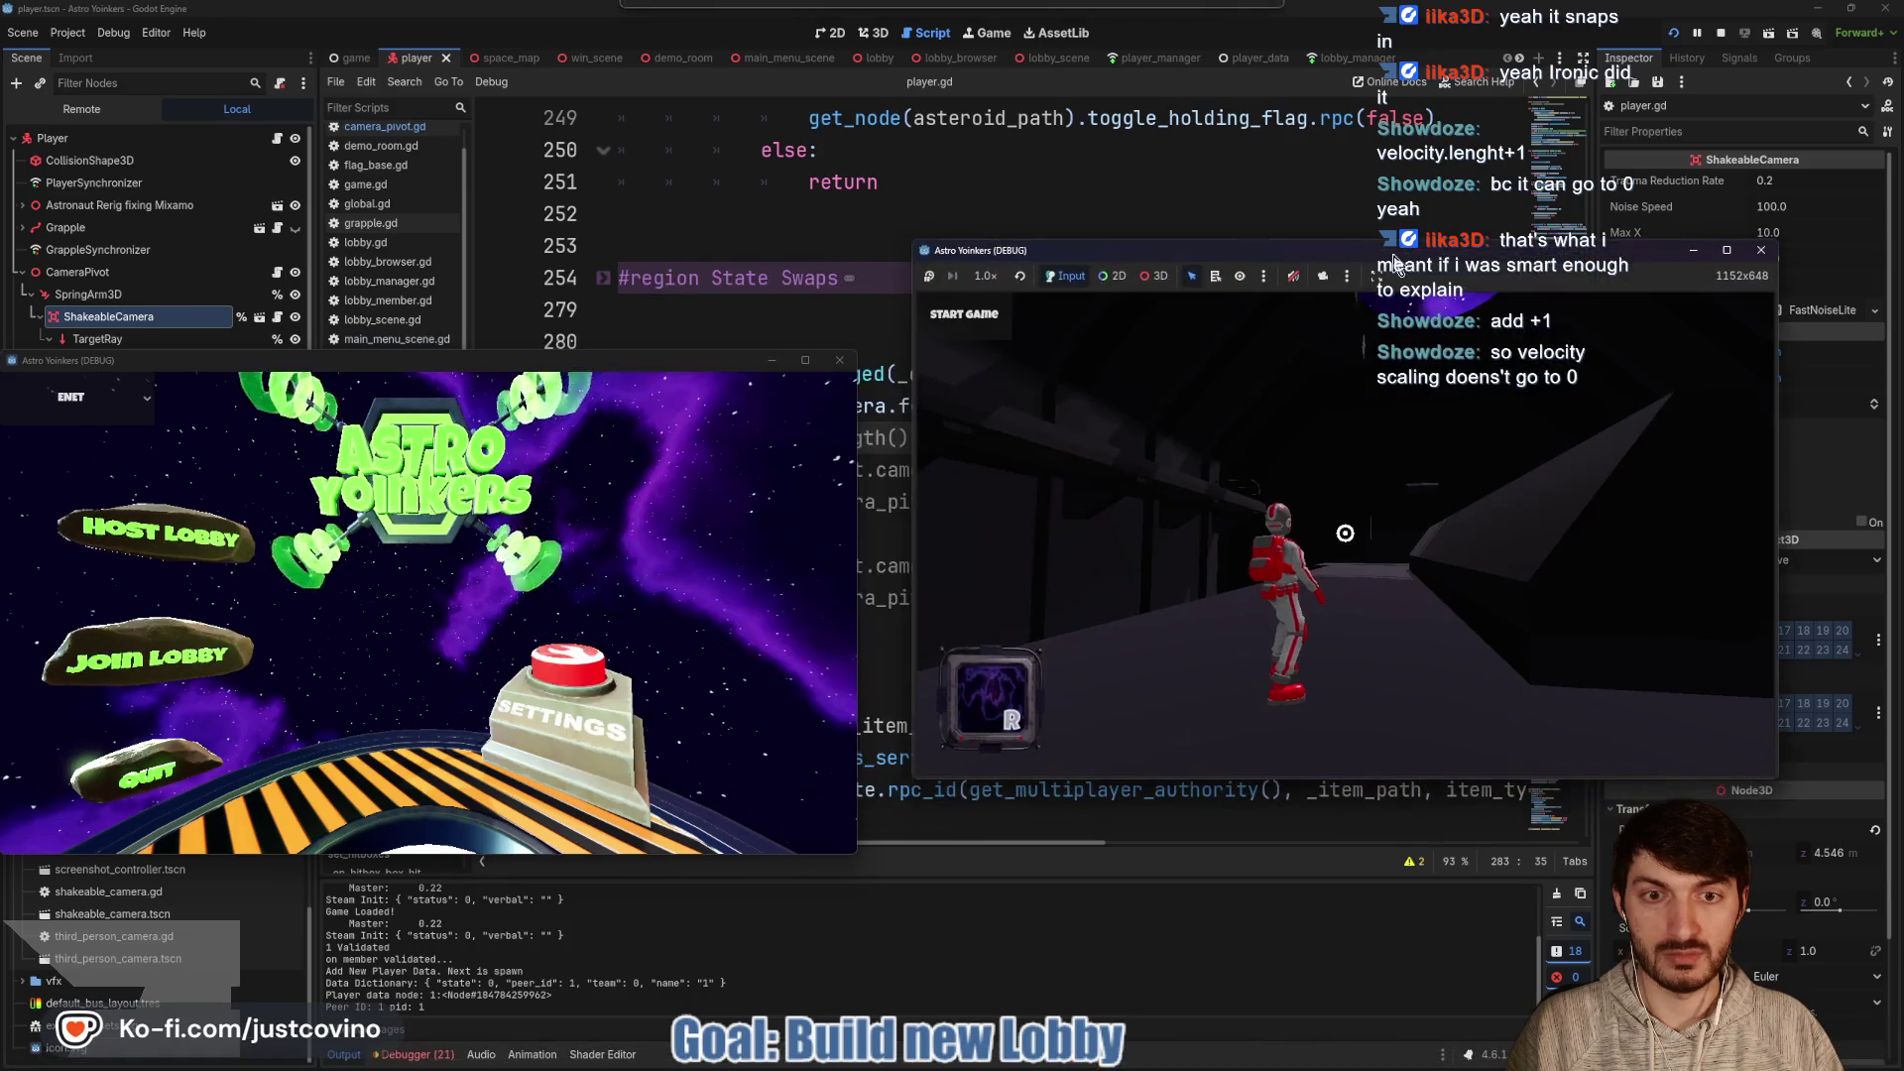
click(148, 655)
click(605, 456)
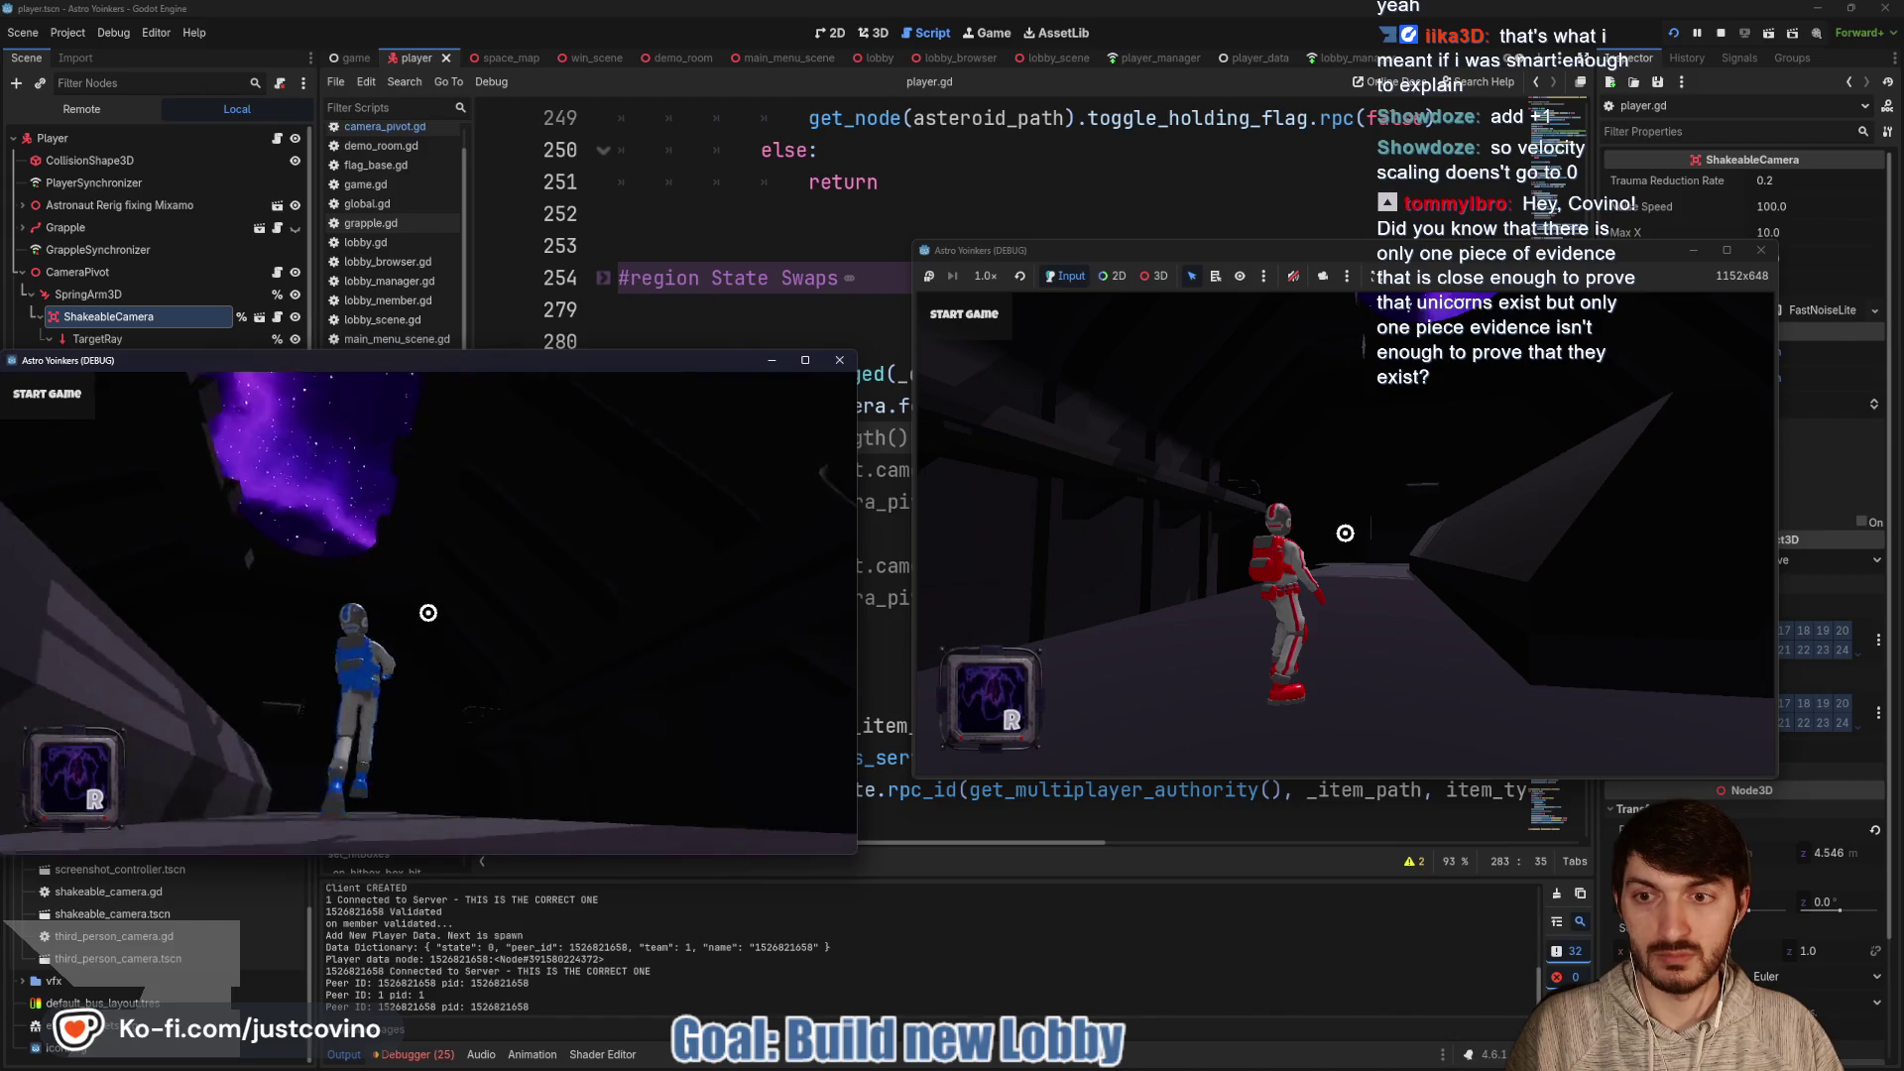
Grapple the blue player across ledges, walls and the walkway
click(429, 613)
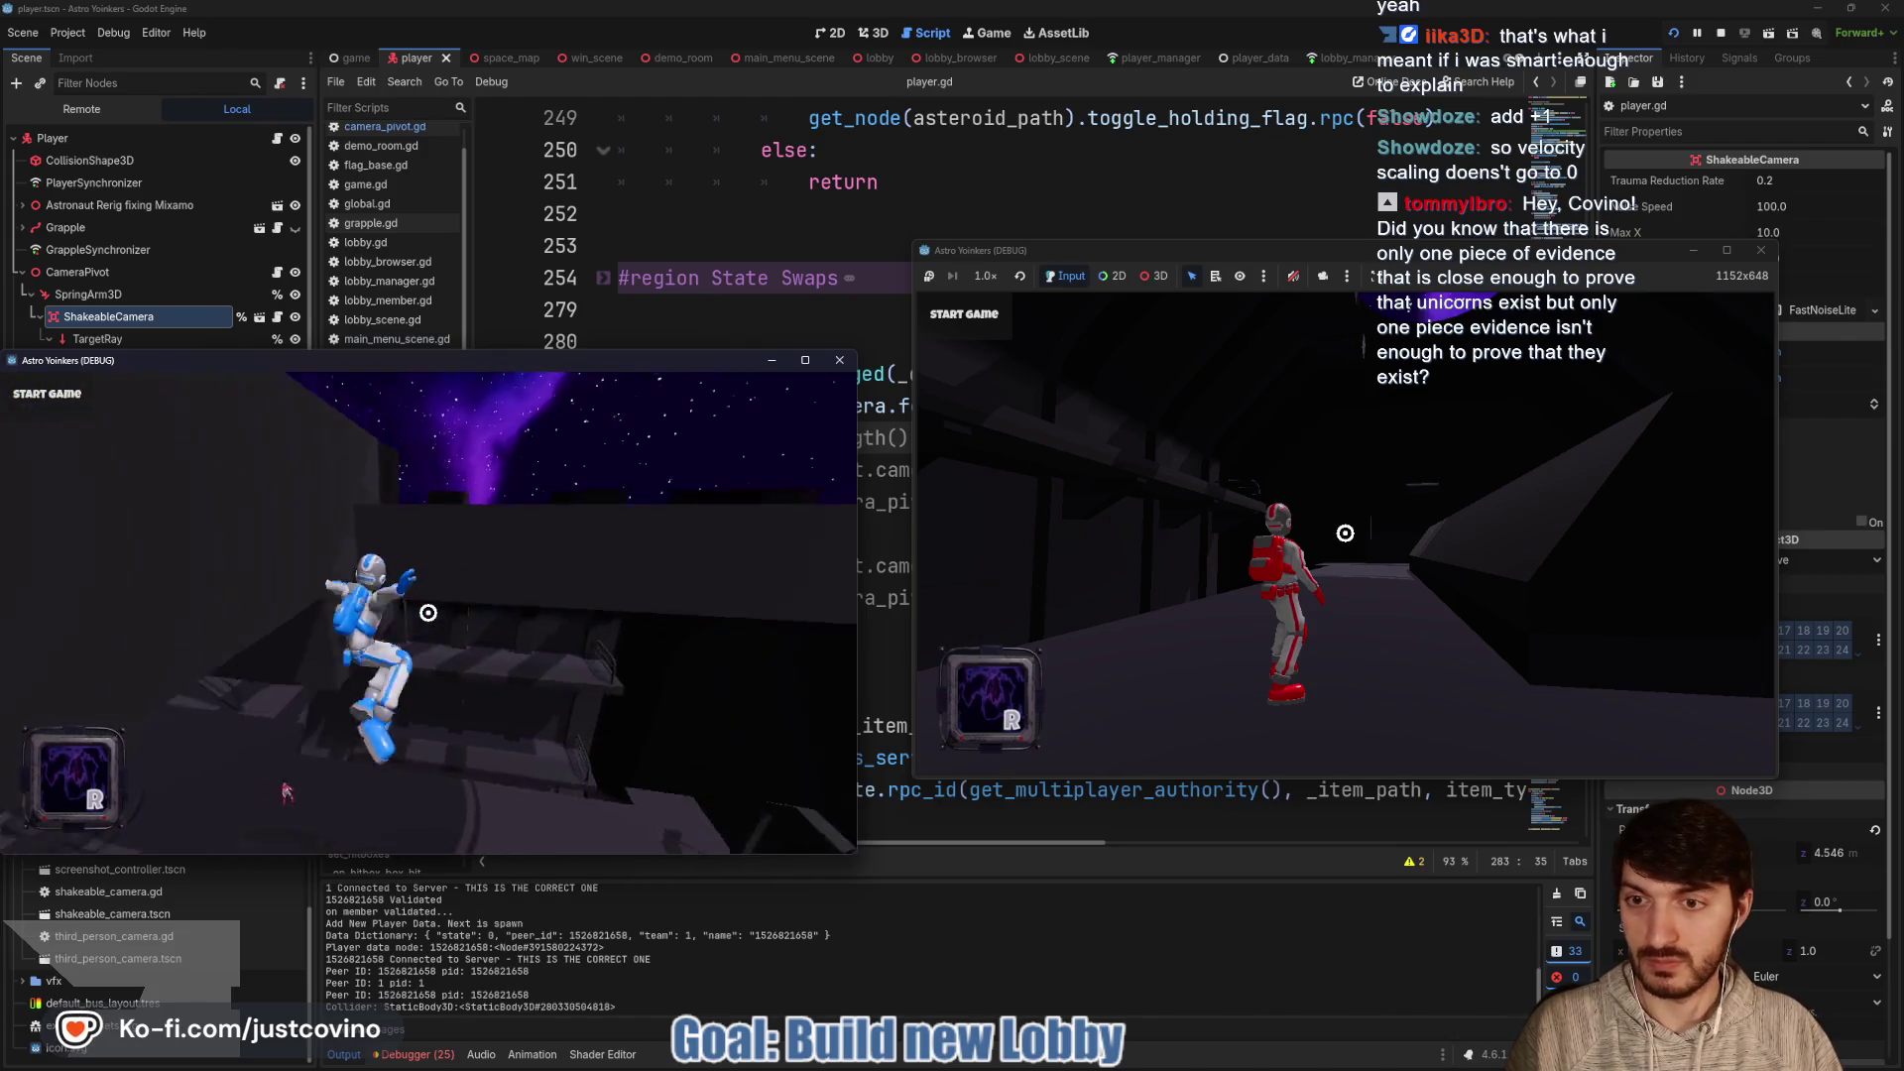
click(428, 613)
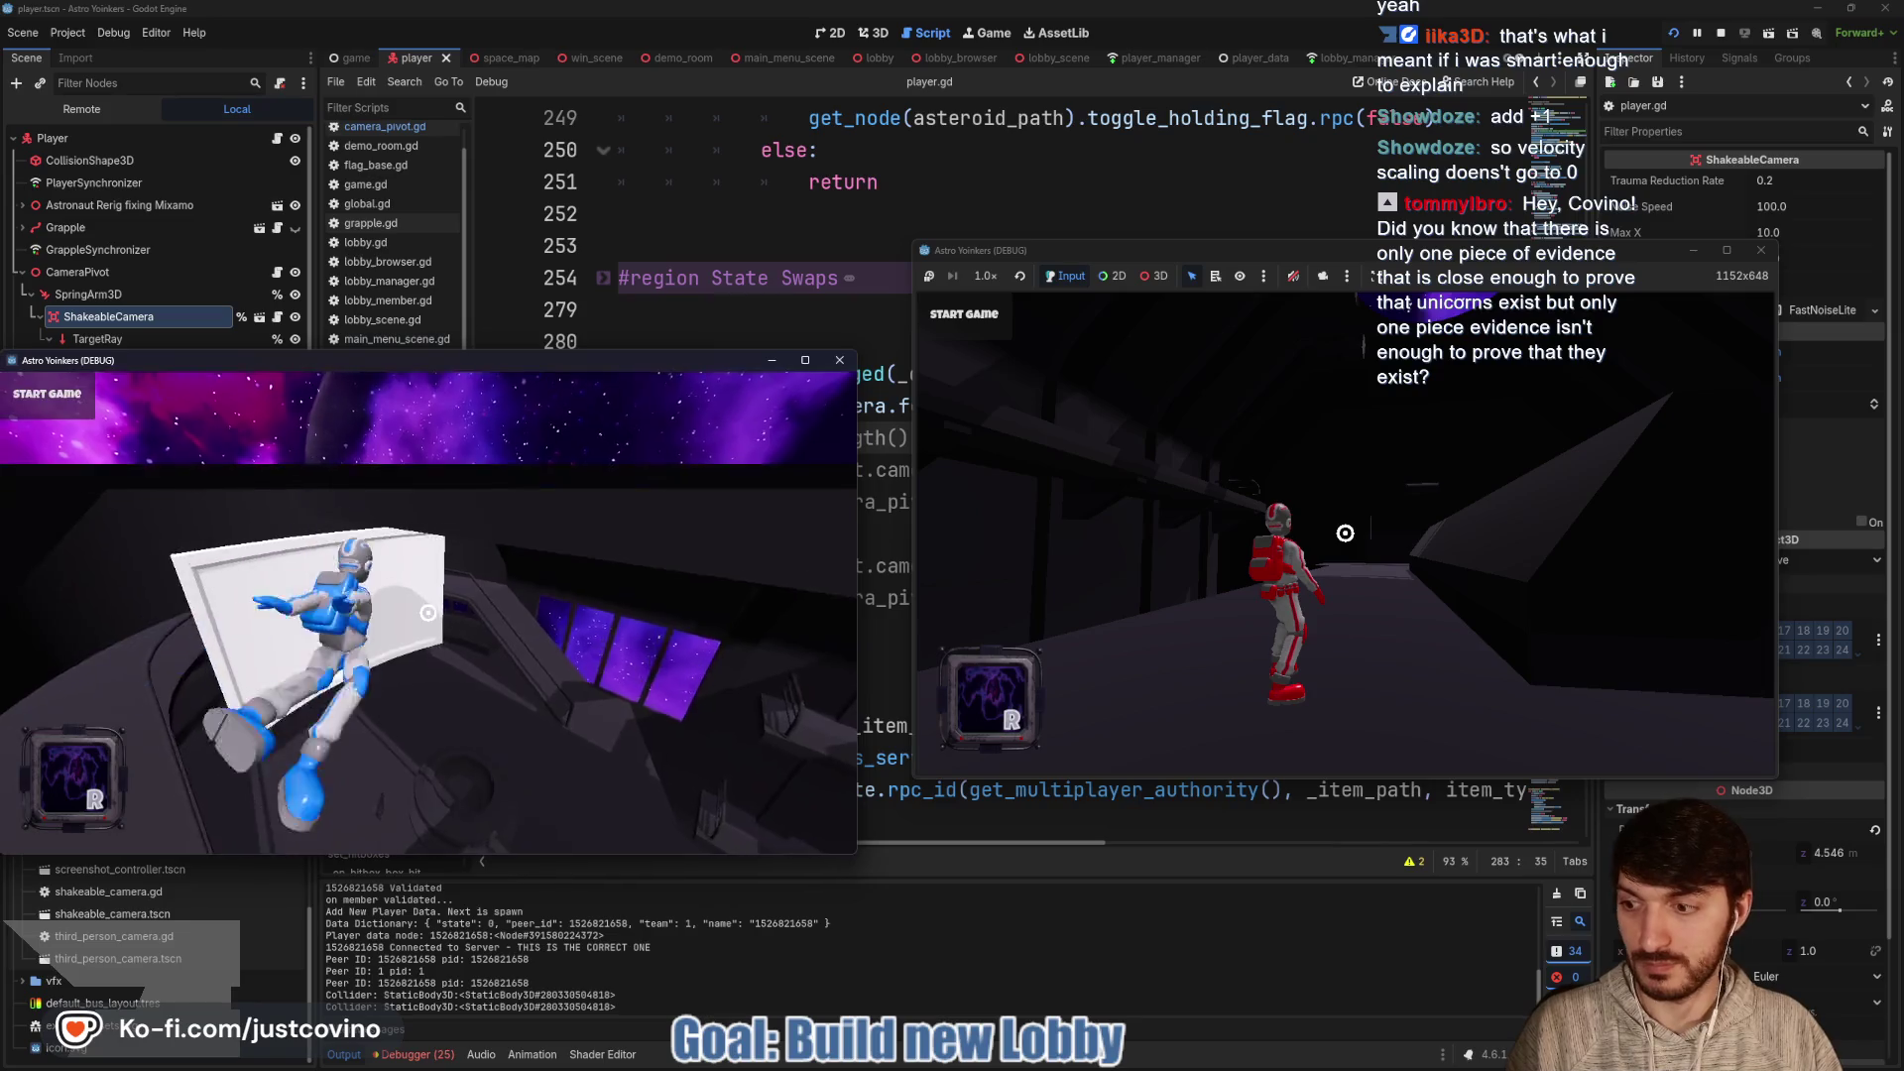
click(428, 613)
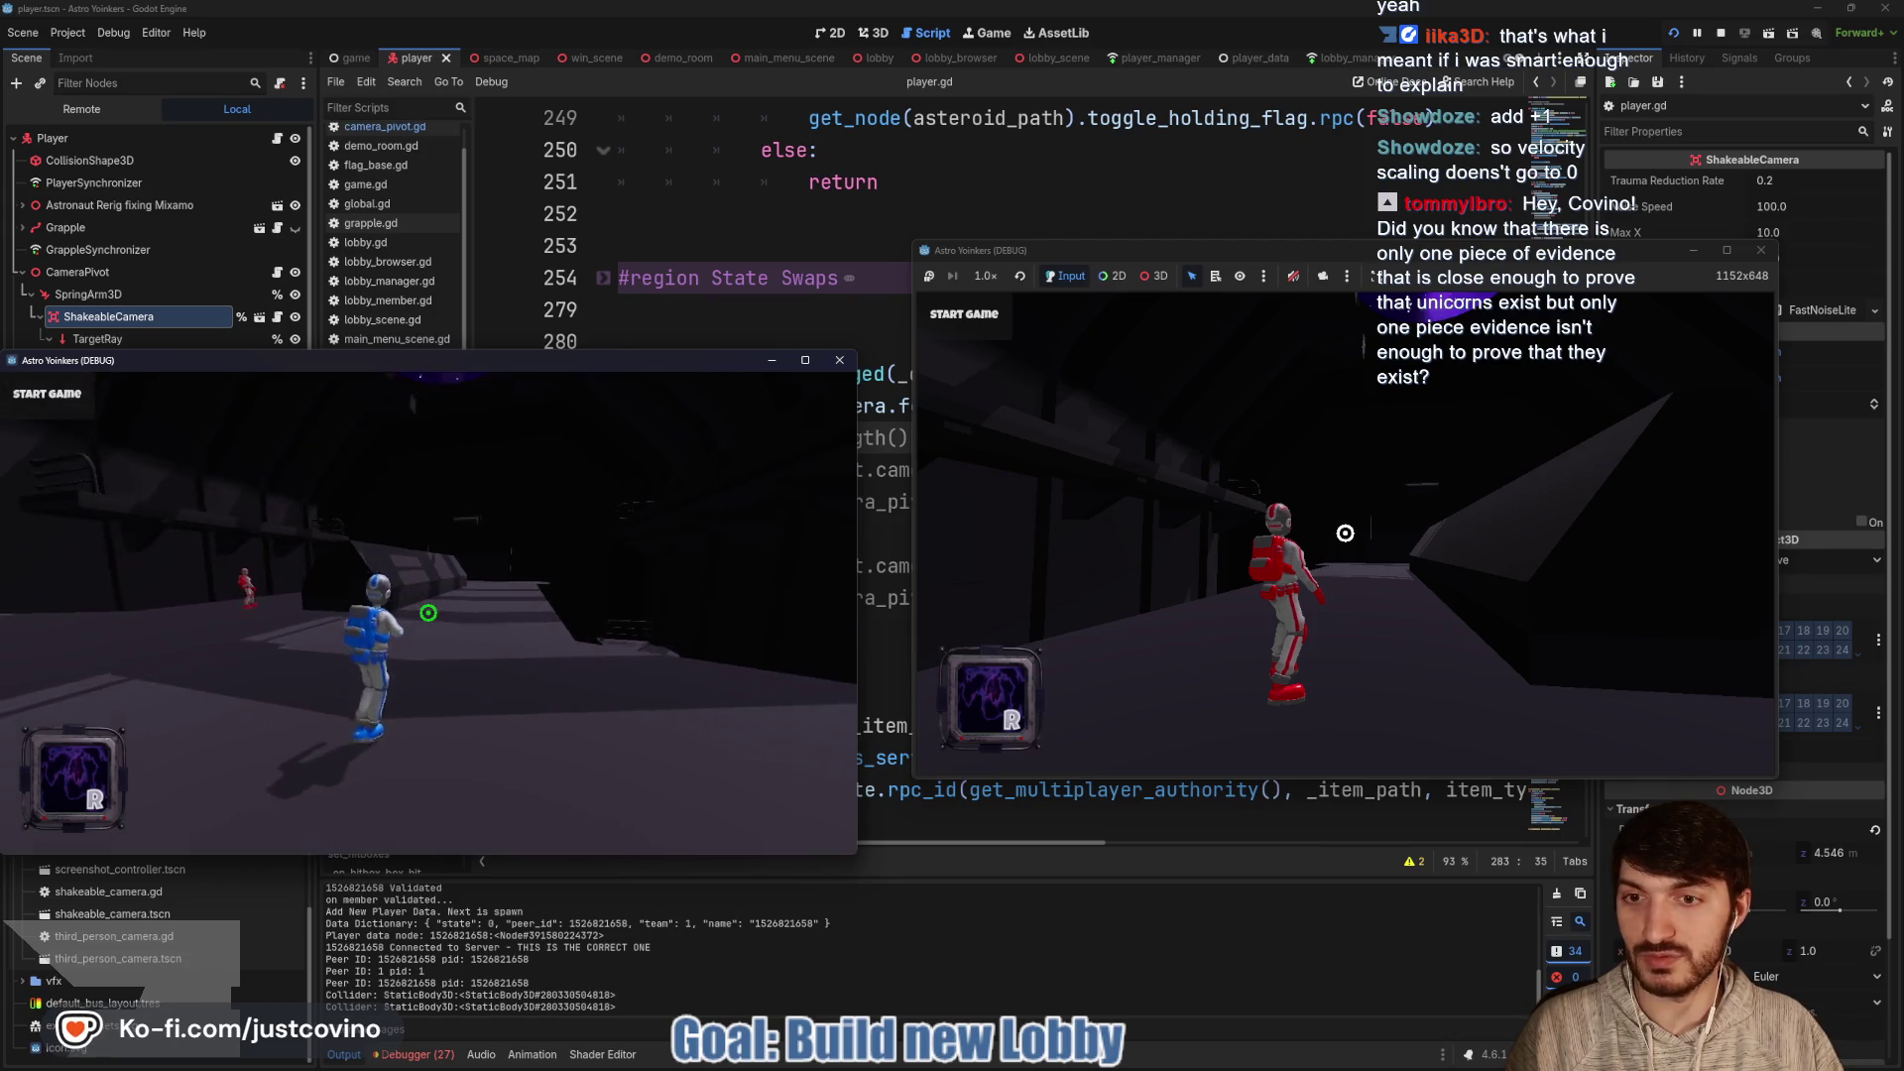
click(429, 613)
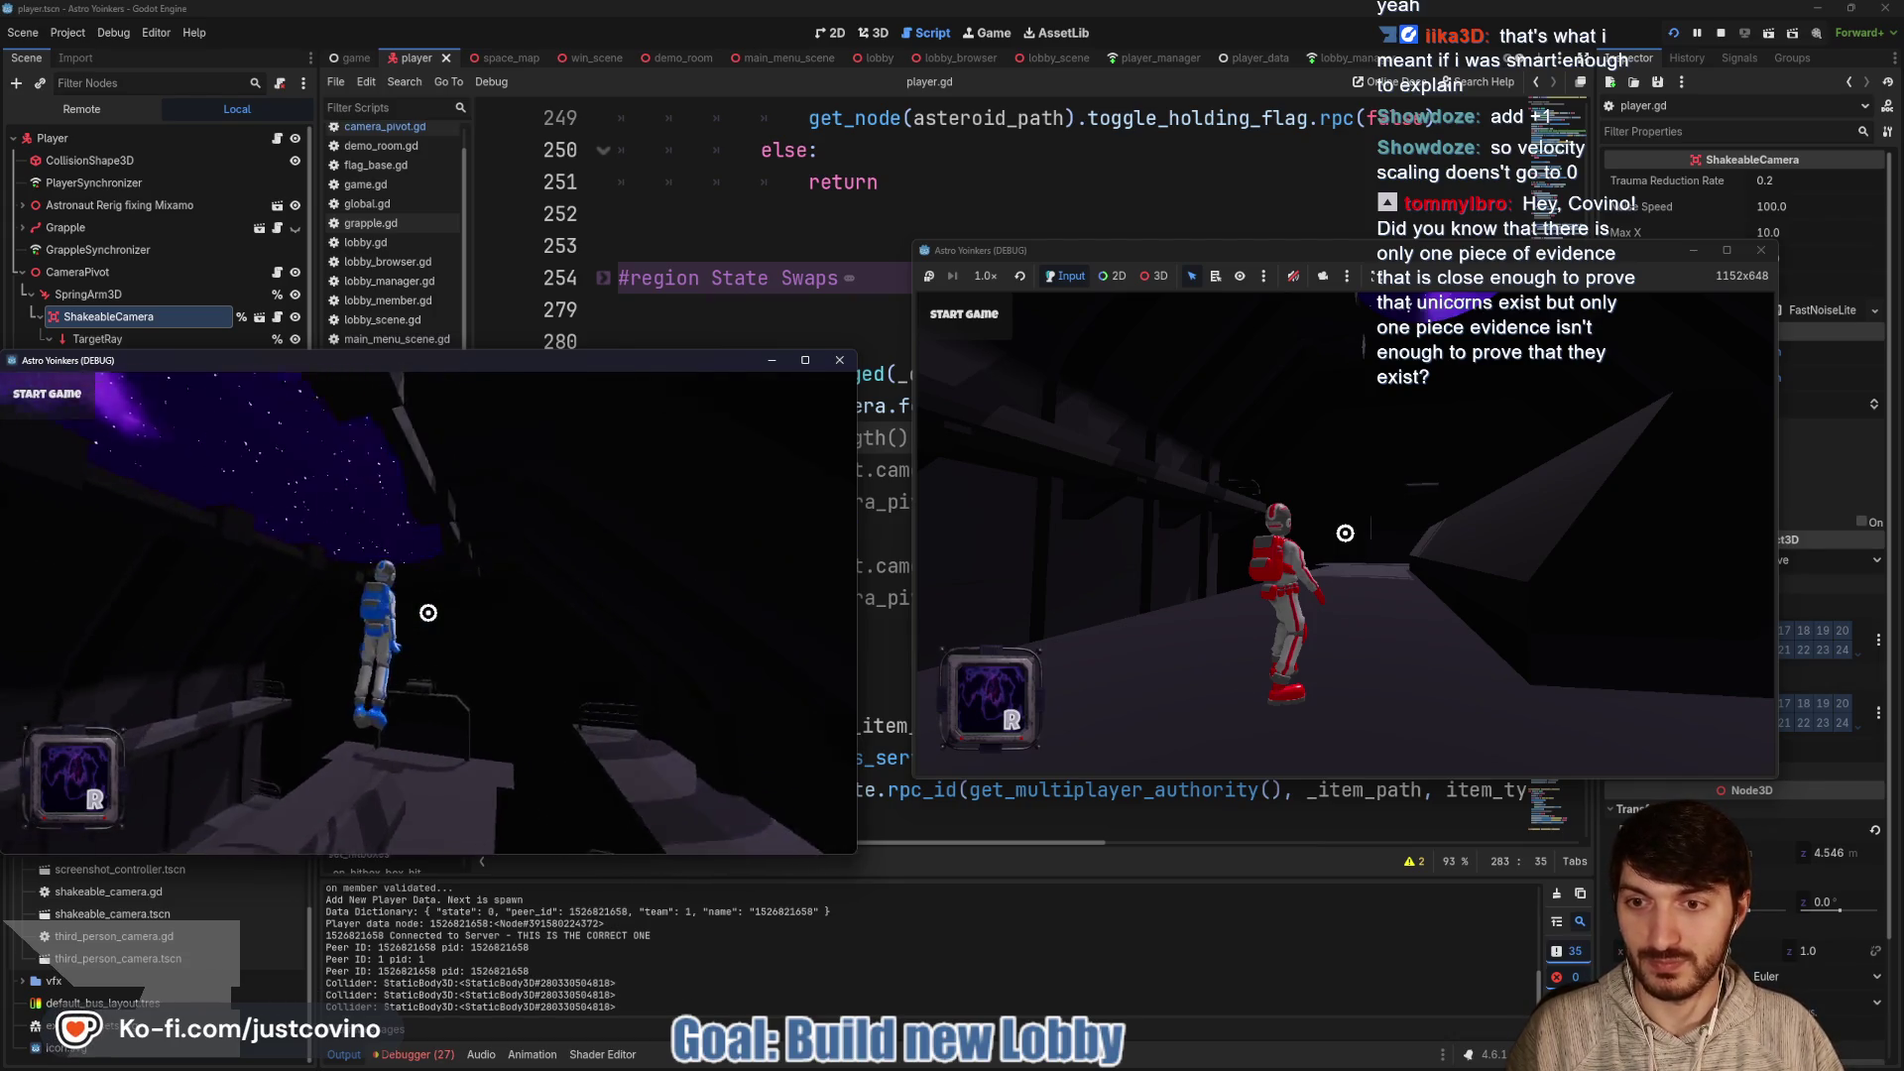
click(429, 613)
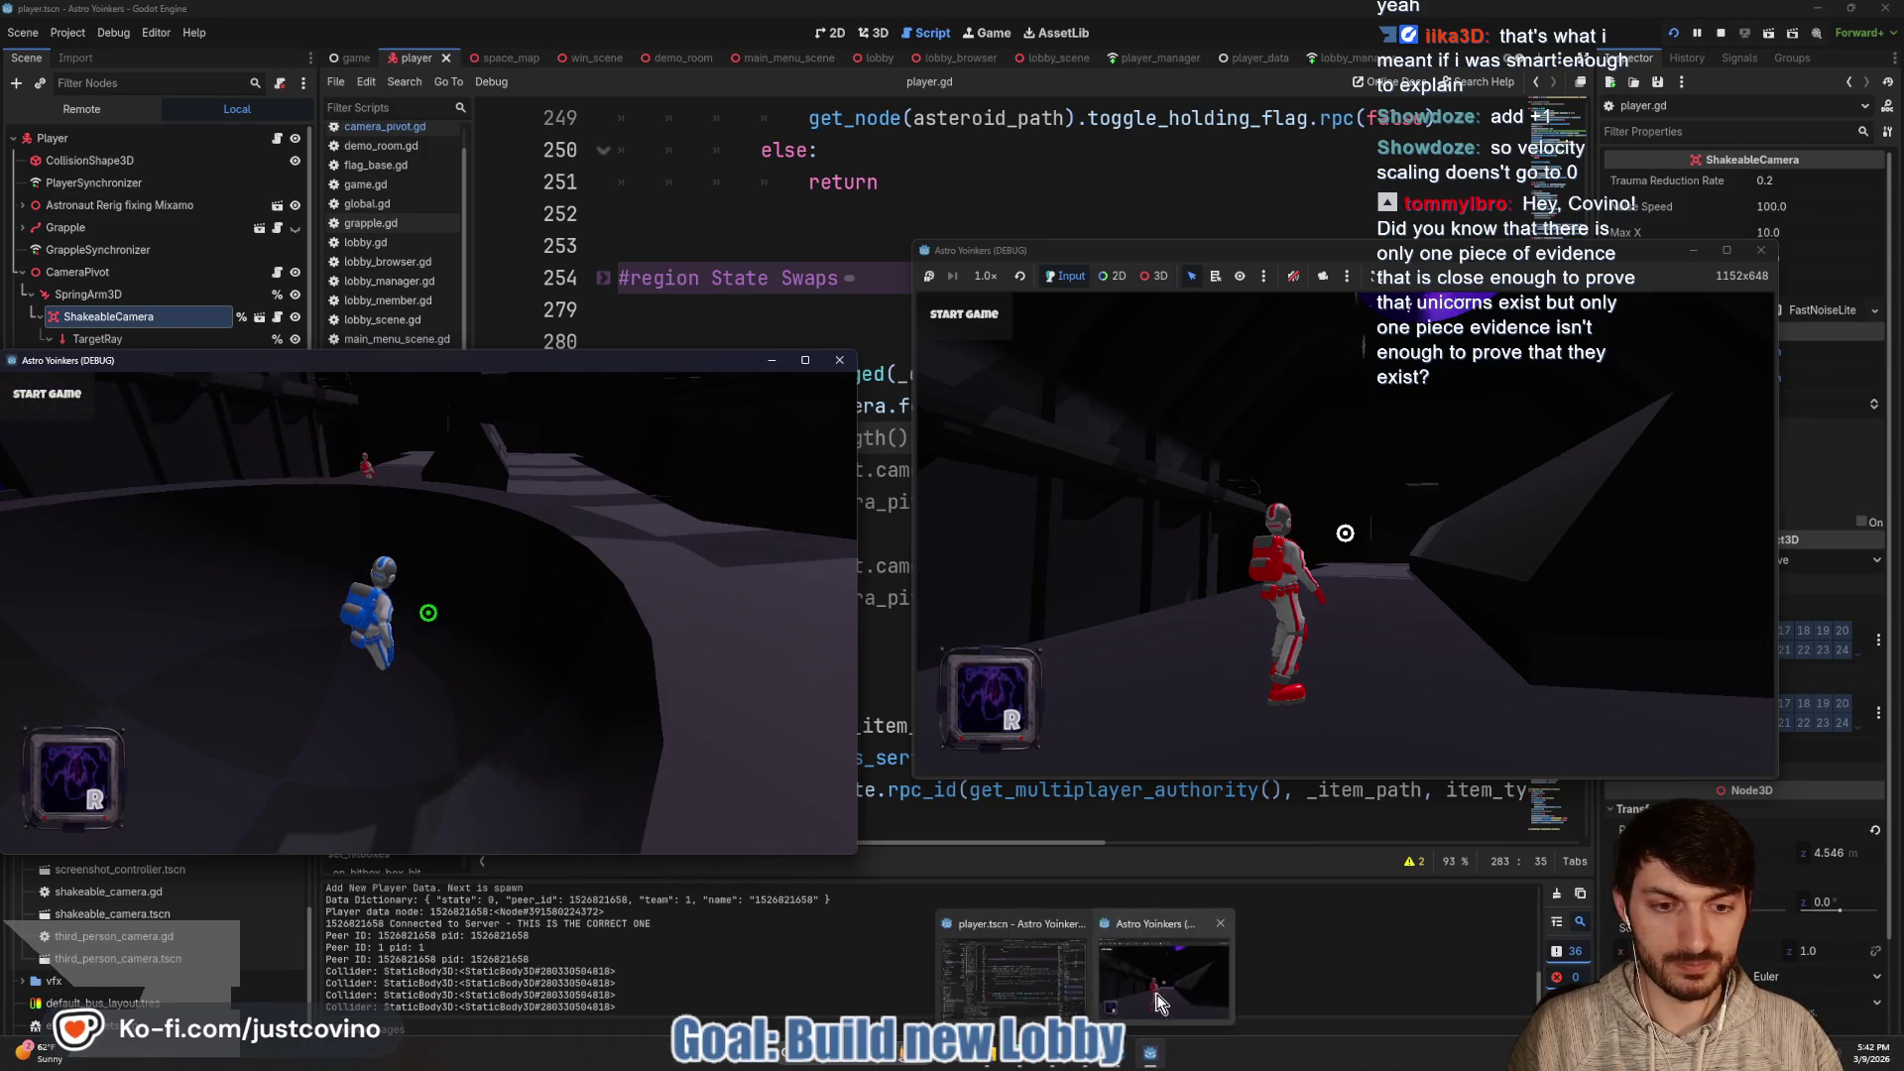
Switch to the host's window and swing the red astronaut out onto the asteroids
click(1314, 430)
click(961, 325)
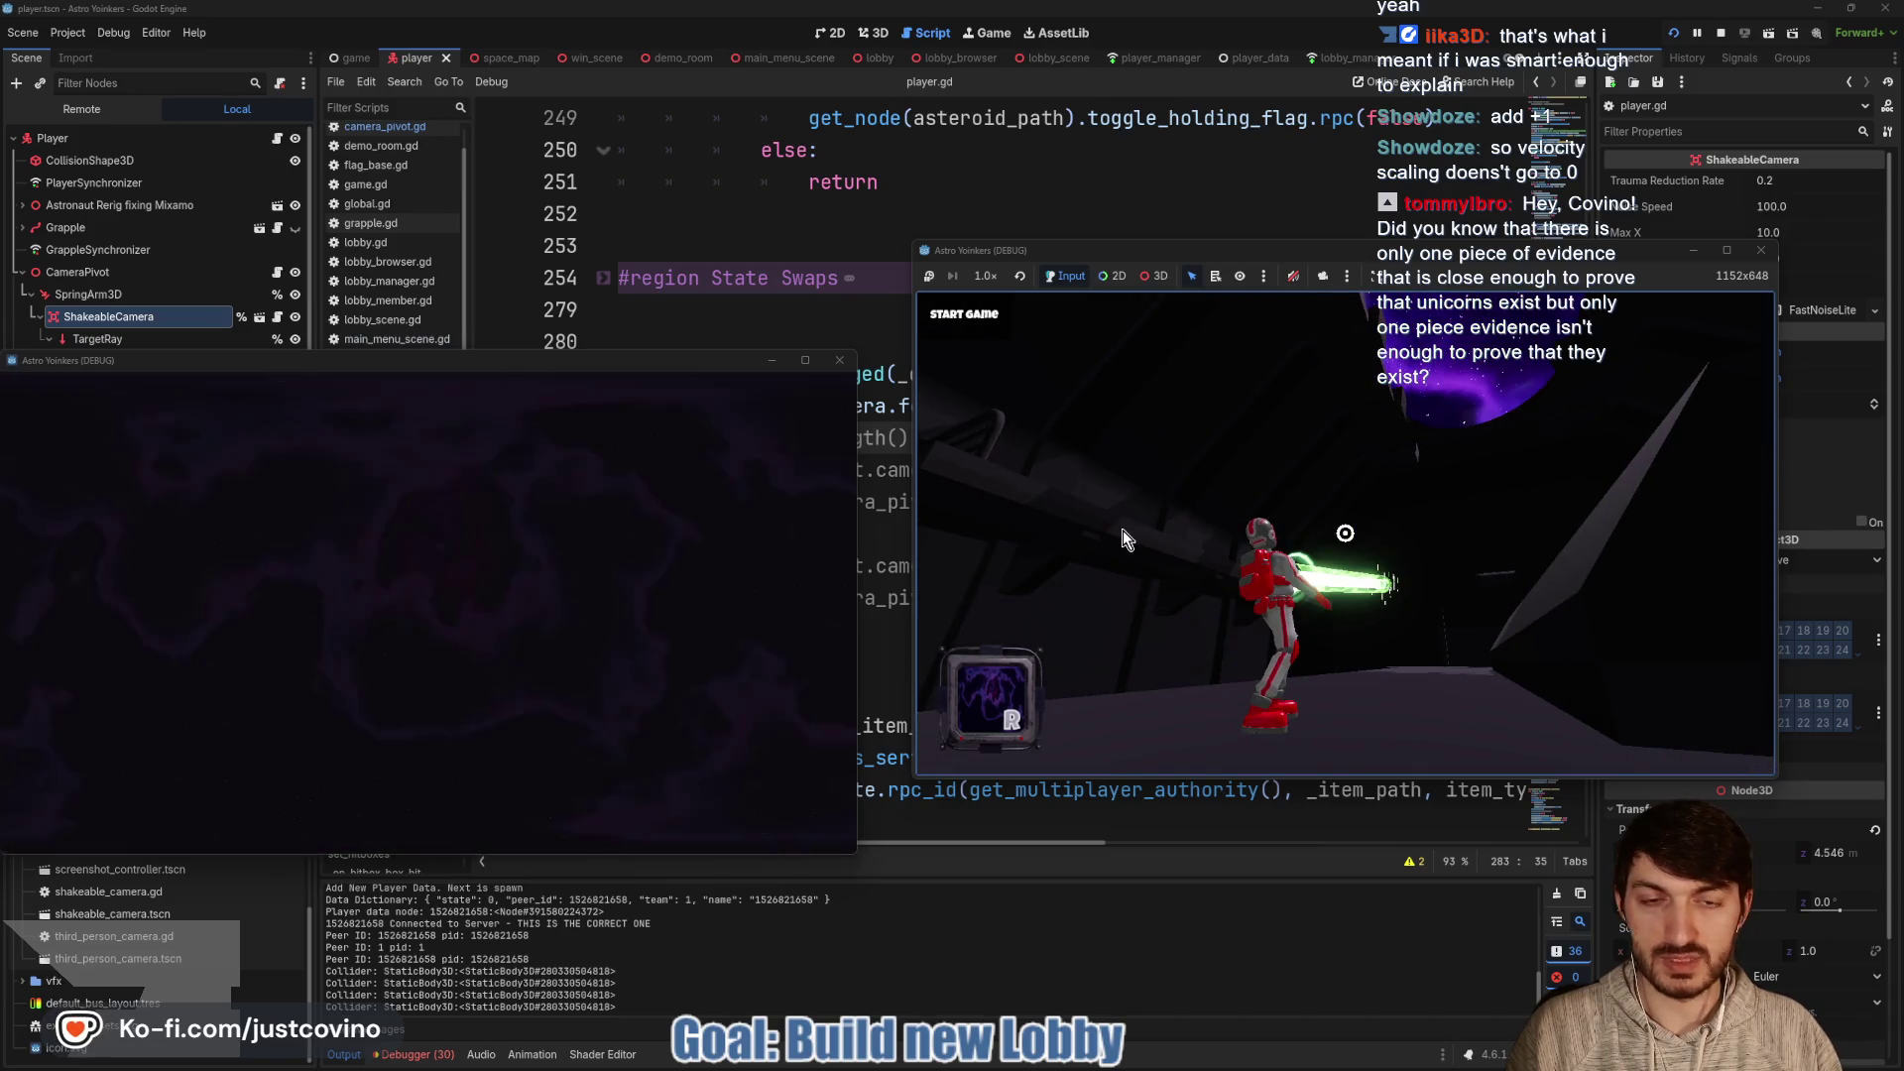
key(super)
key(super)
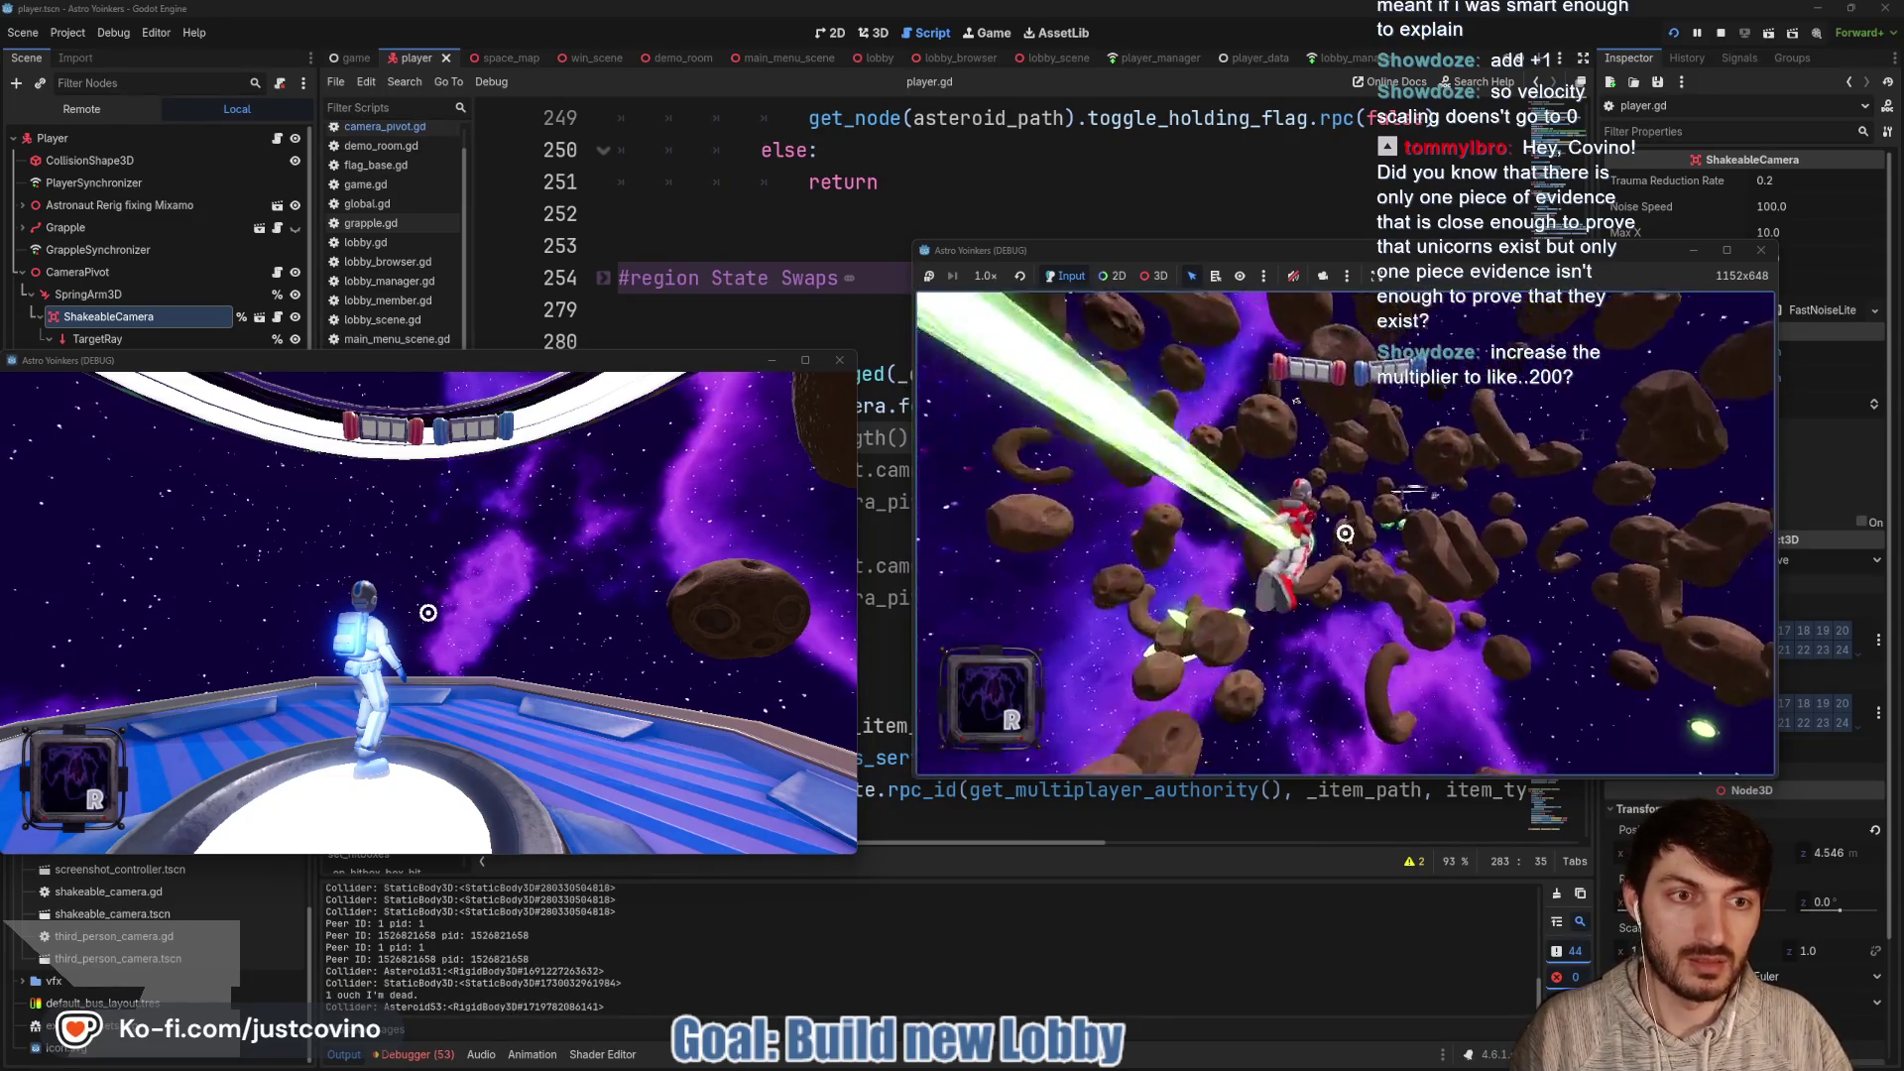
click(1345, 533)
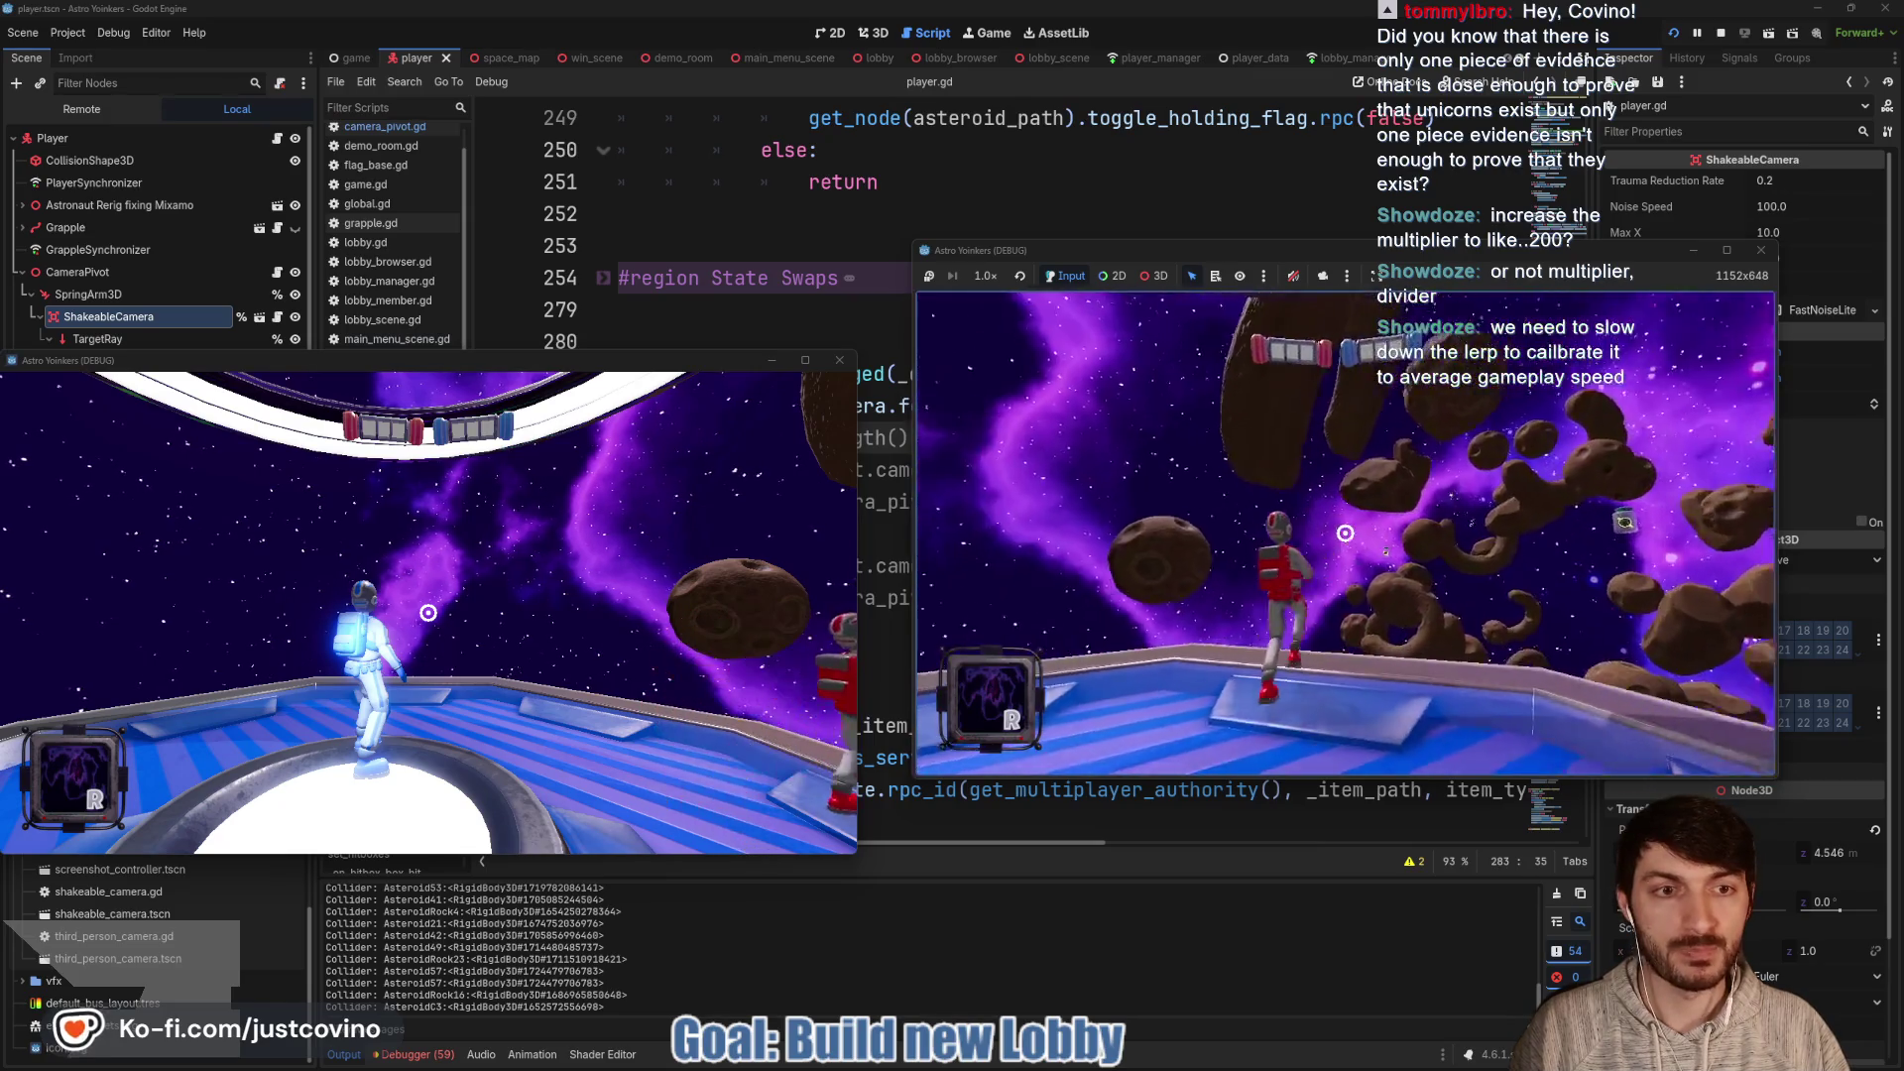
click(1345, 533)
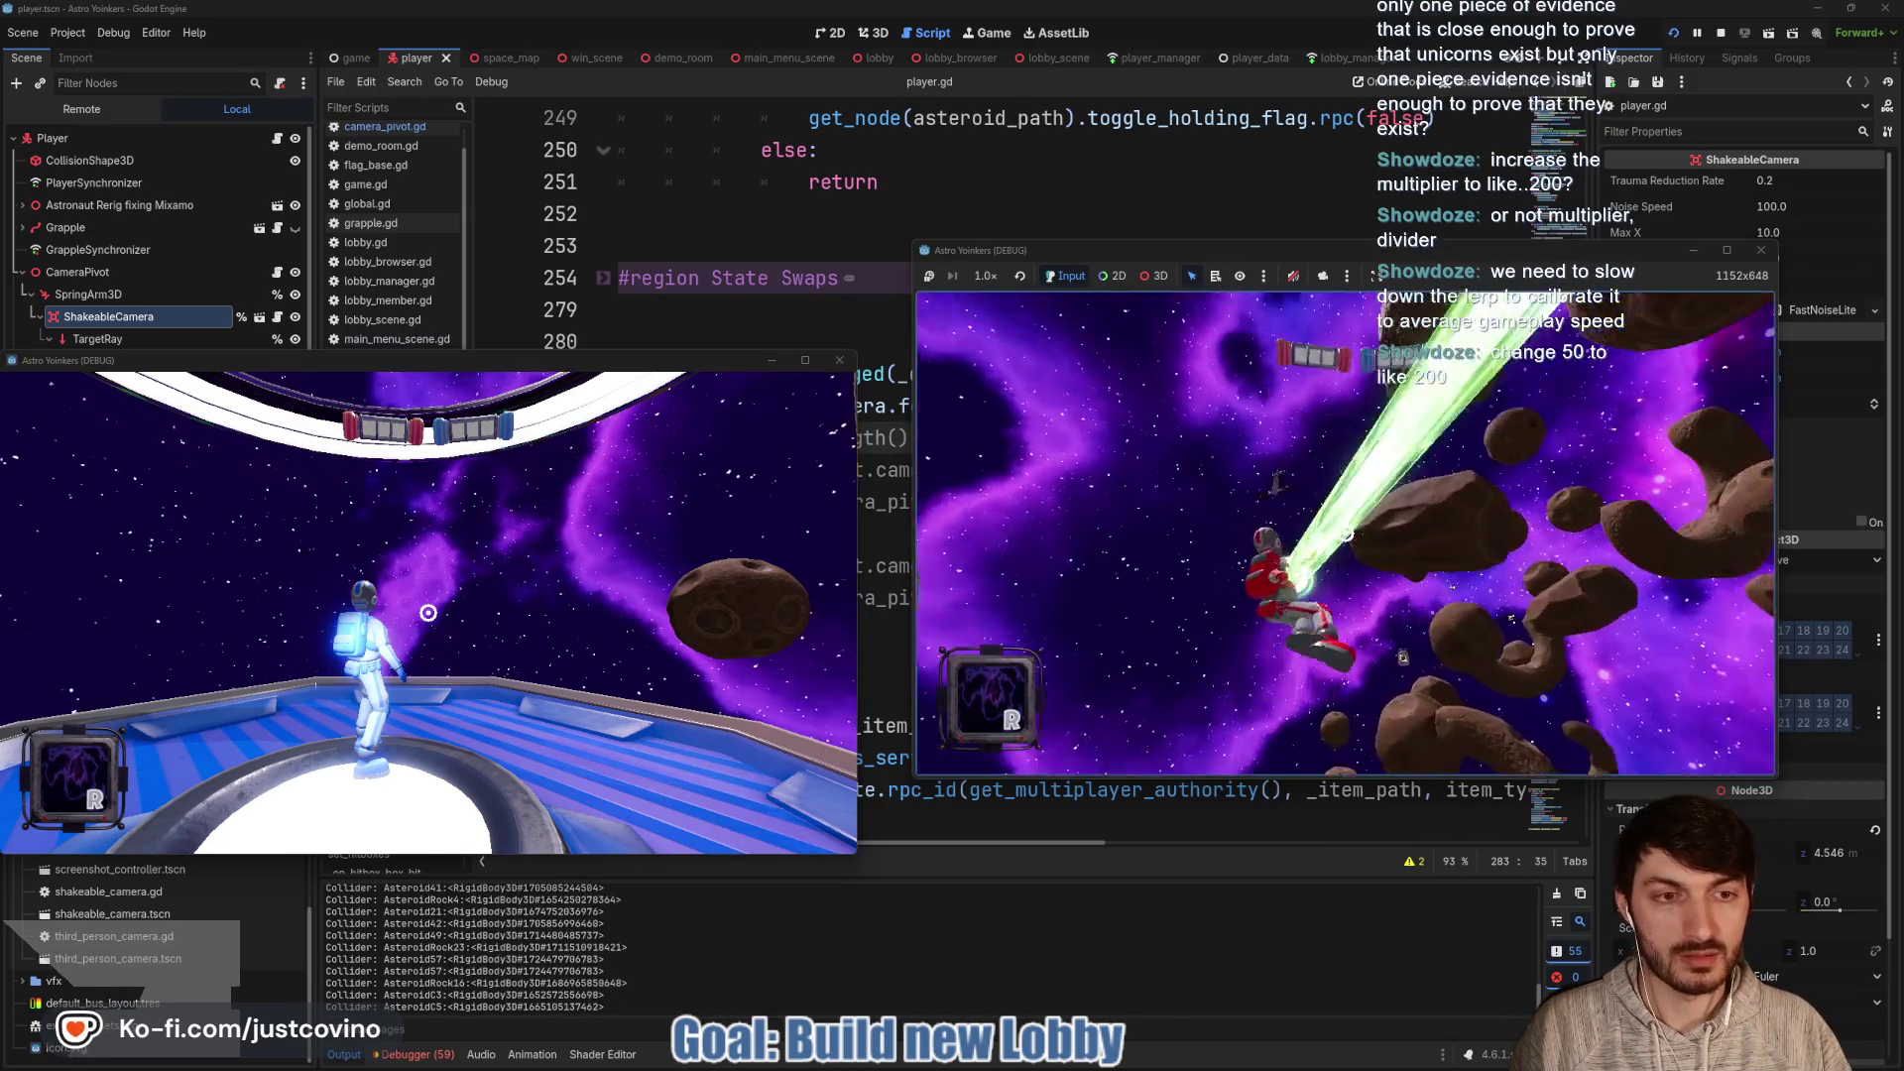
click(1346, 533)
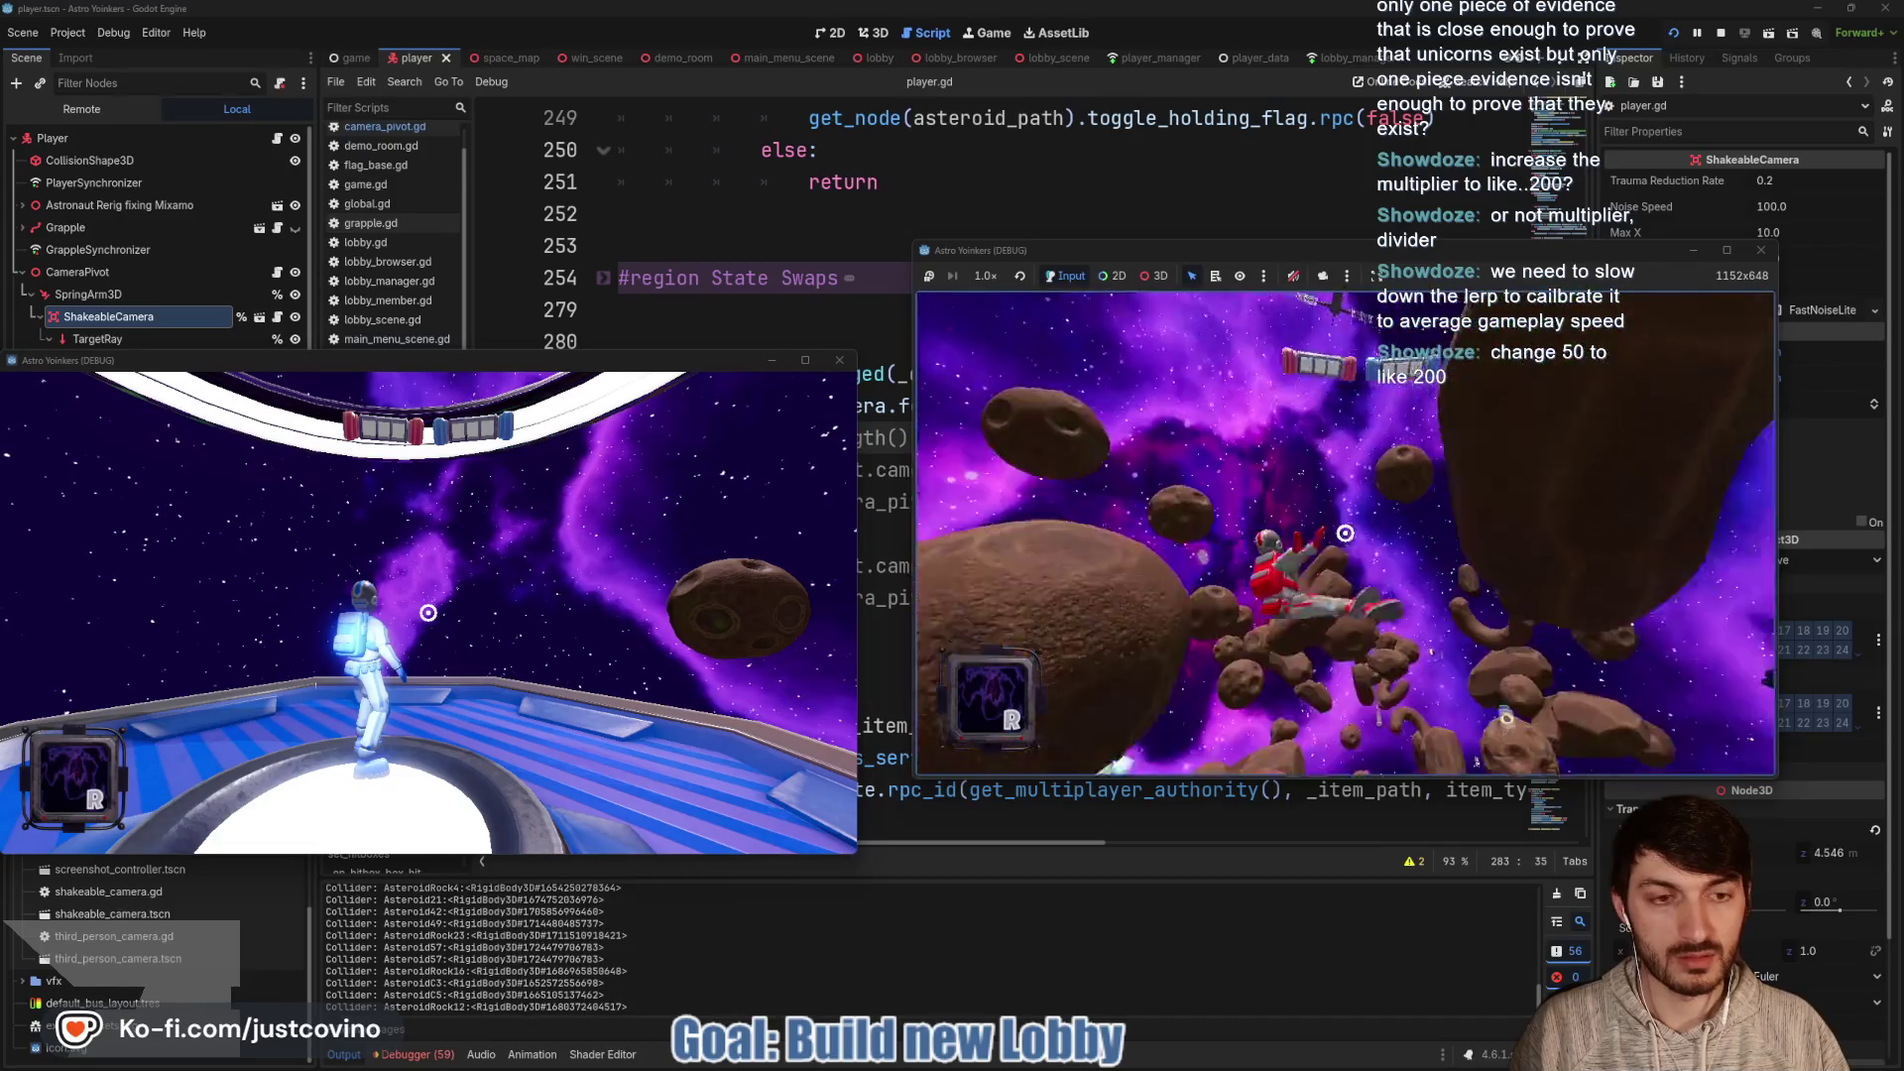
click(1345, 532)
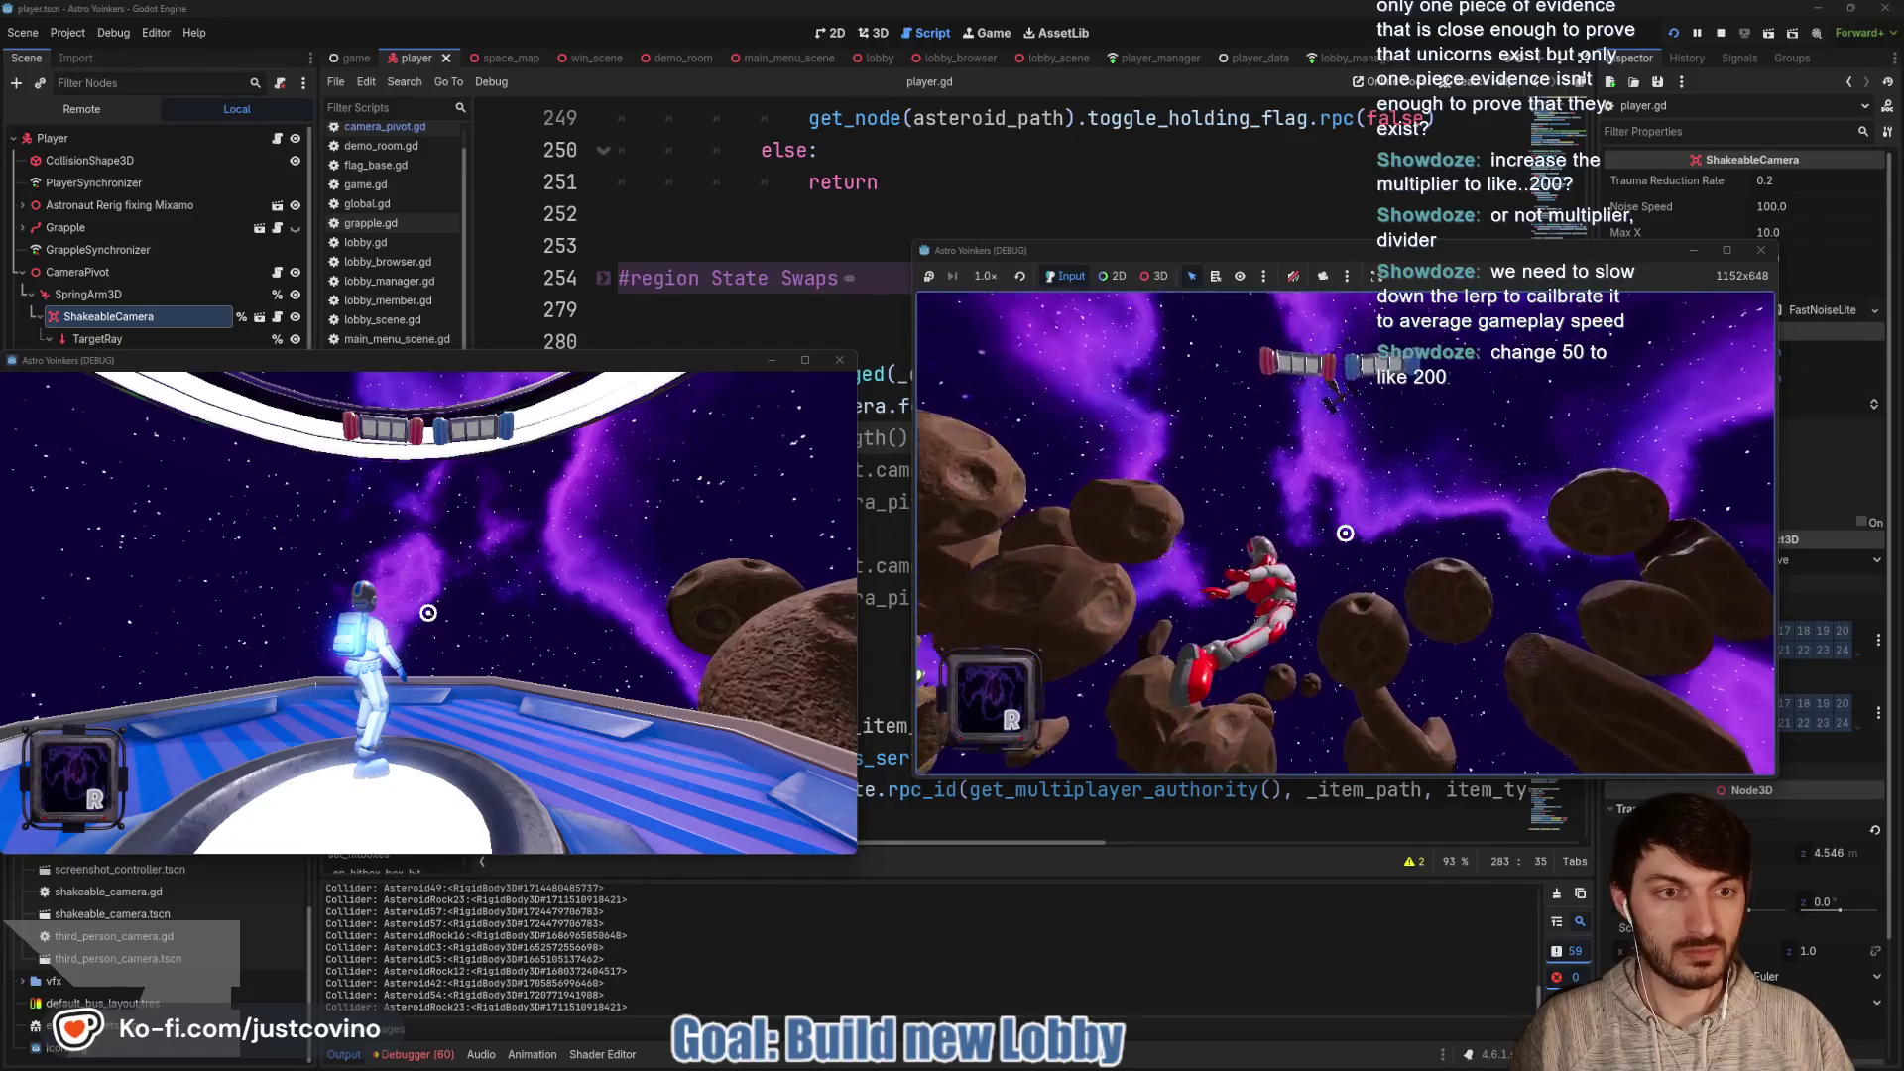
click(1345, 533)
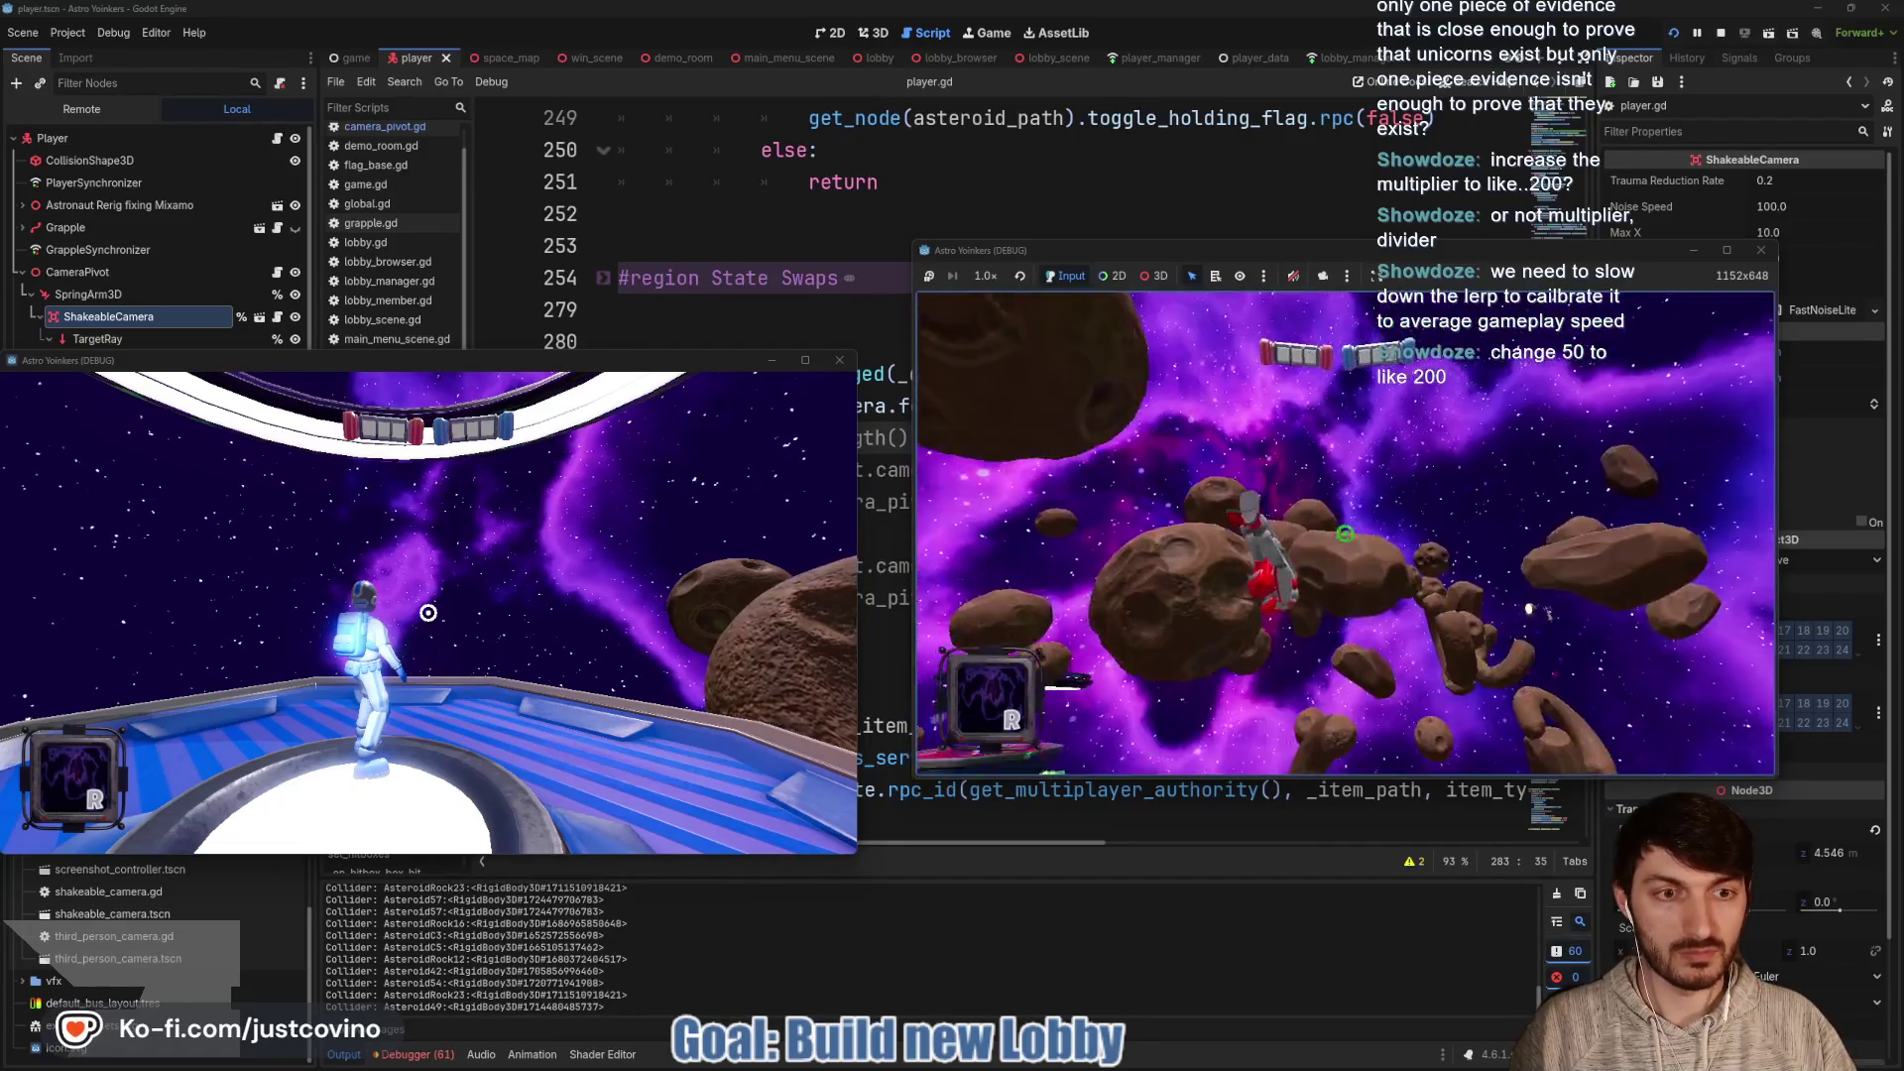
Keep grappling through the asteroid field back to the ring platform, then stop both instances
click(1345, 533)
click(1345, 532)
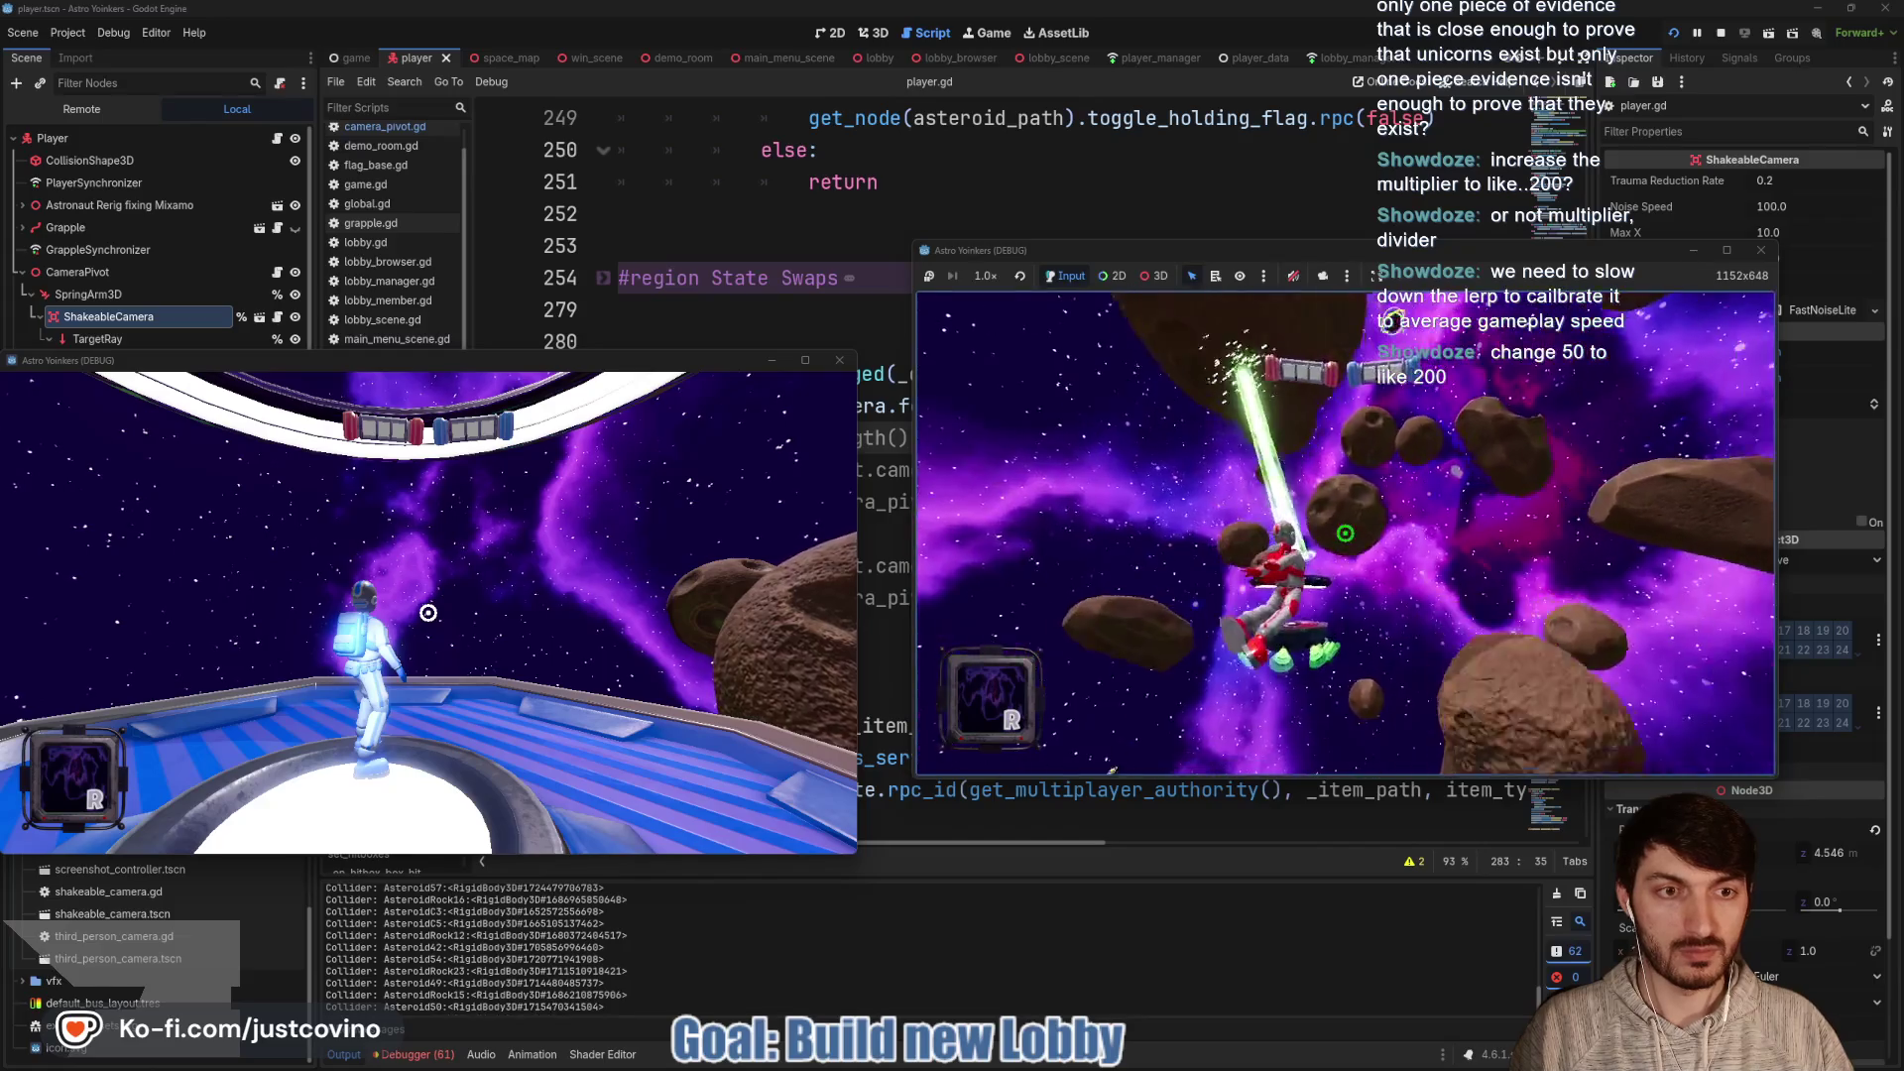
click(1345, 533)
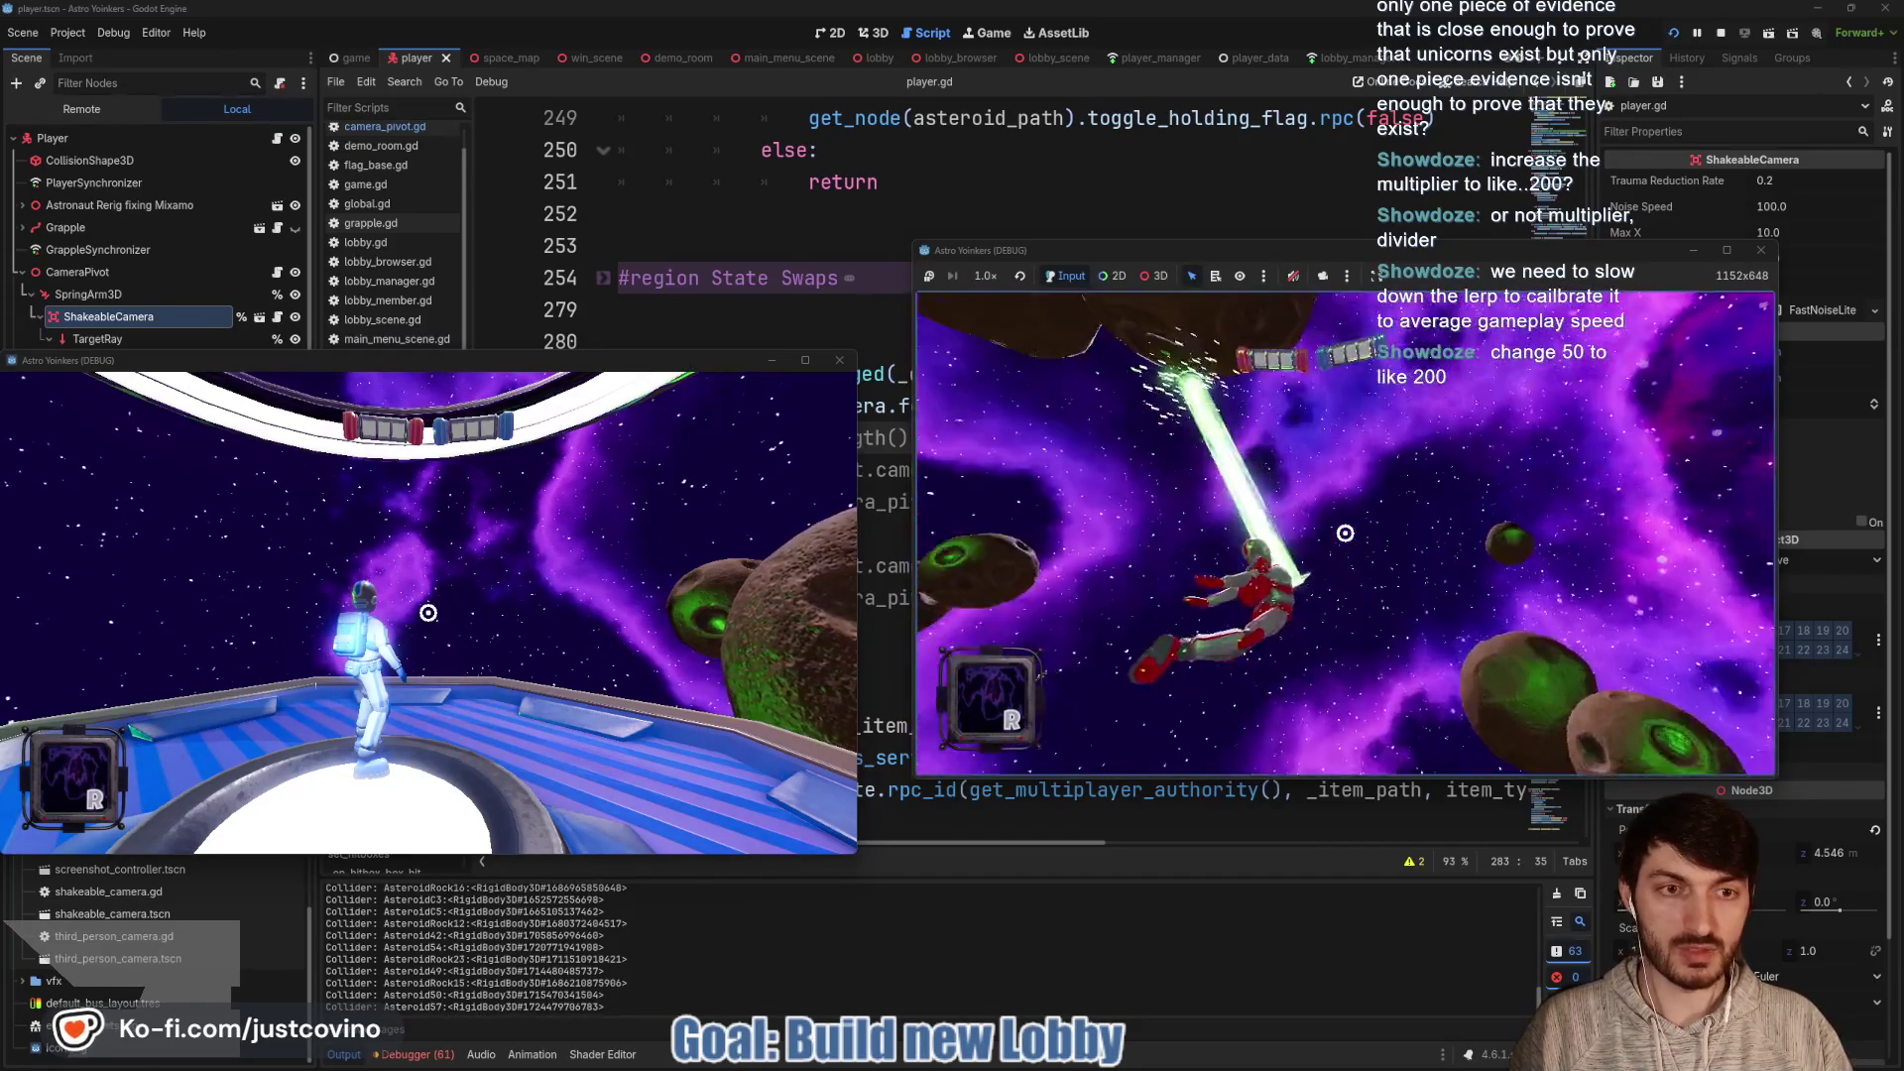
click(1345, 532)
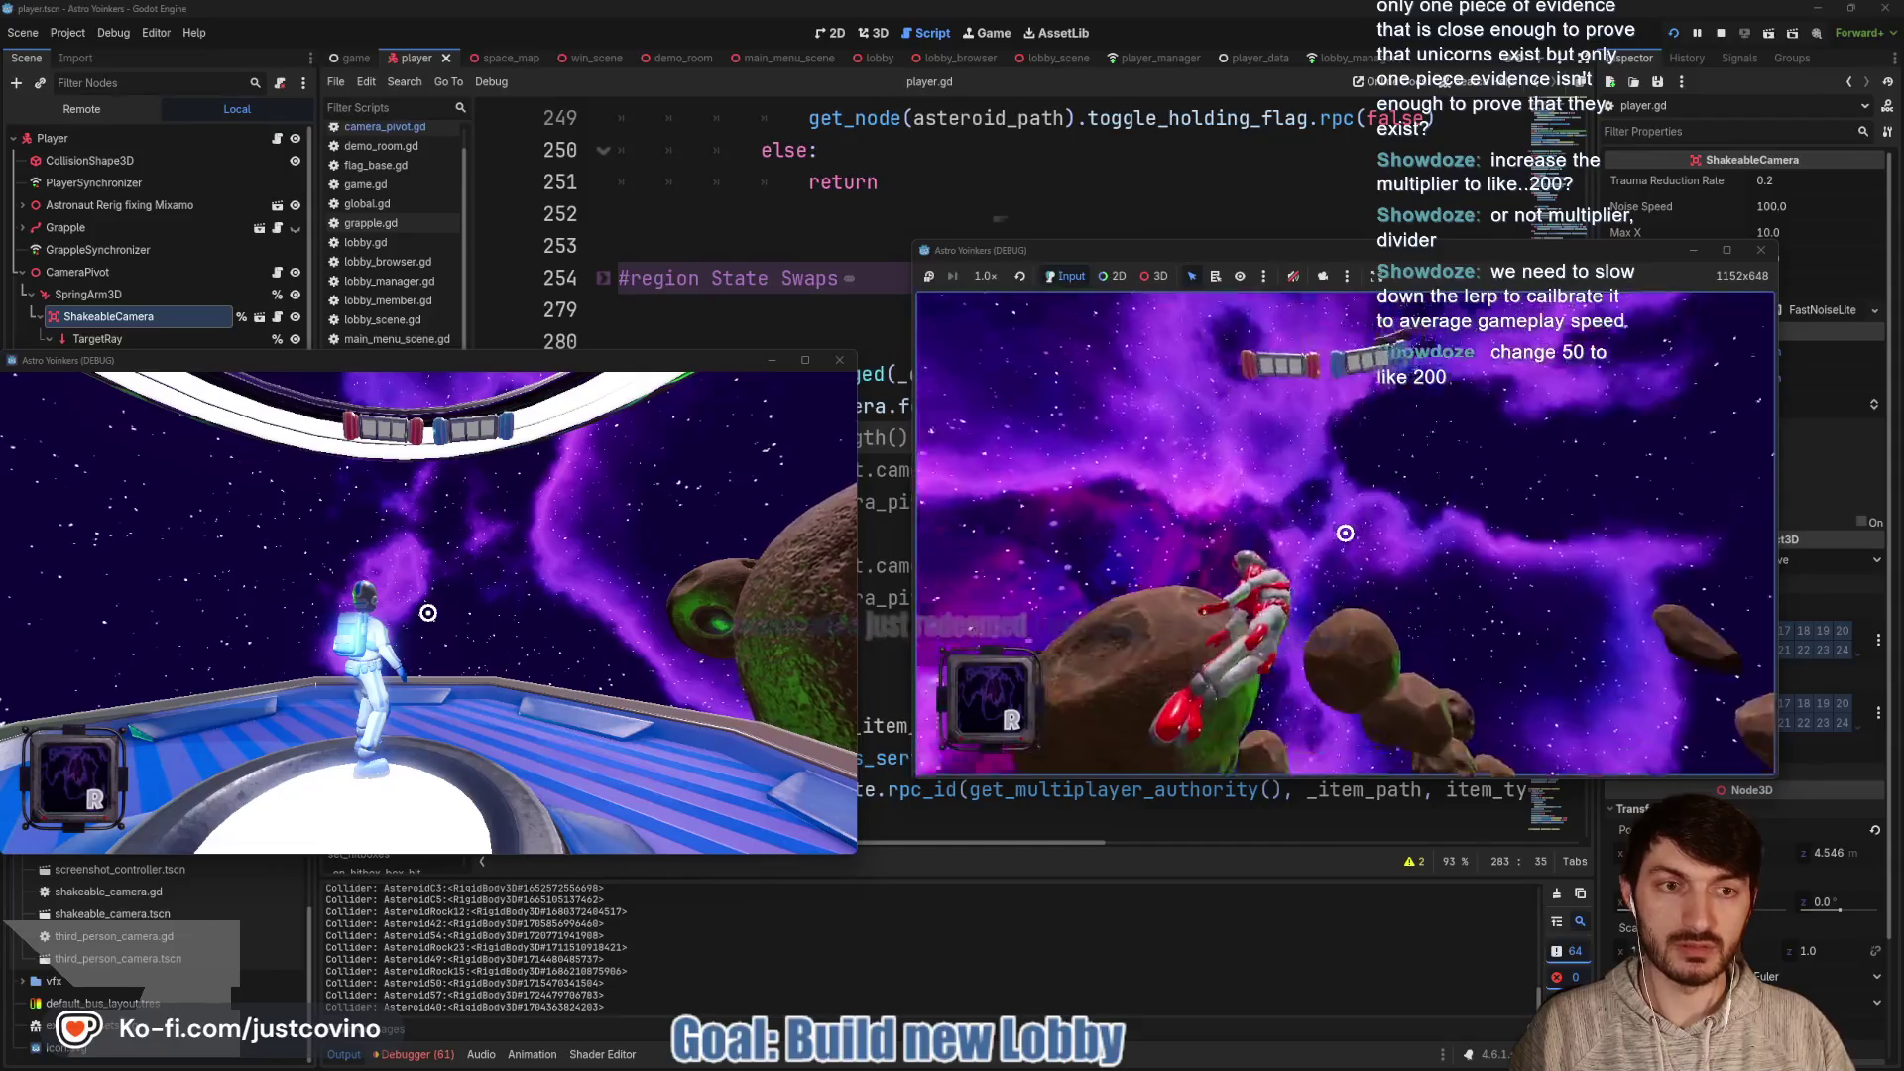
click(1345, 533)
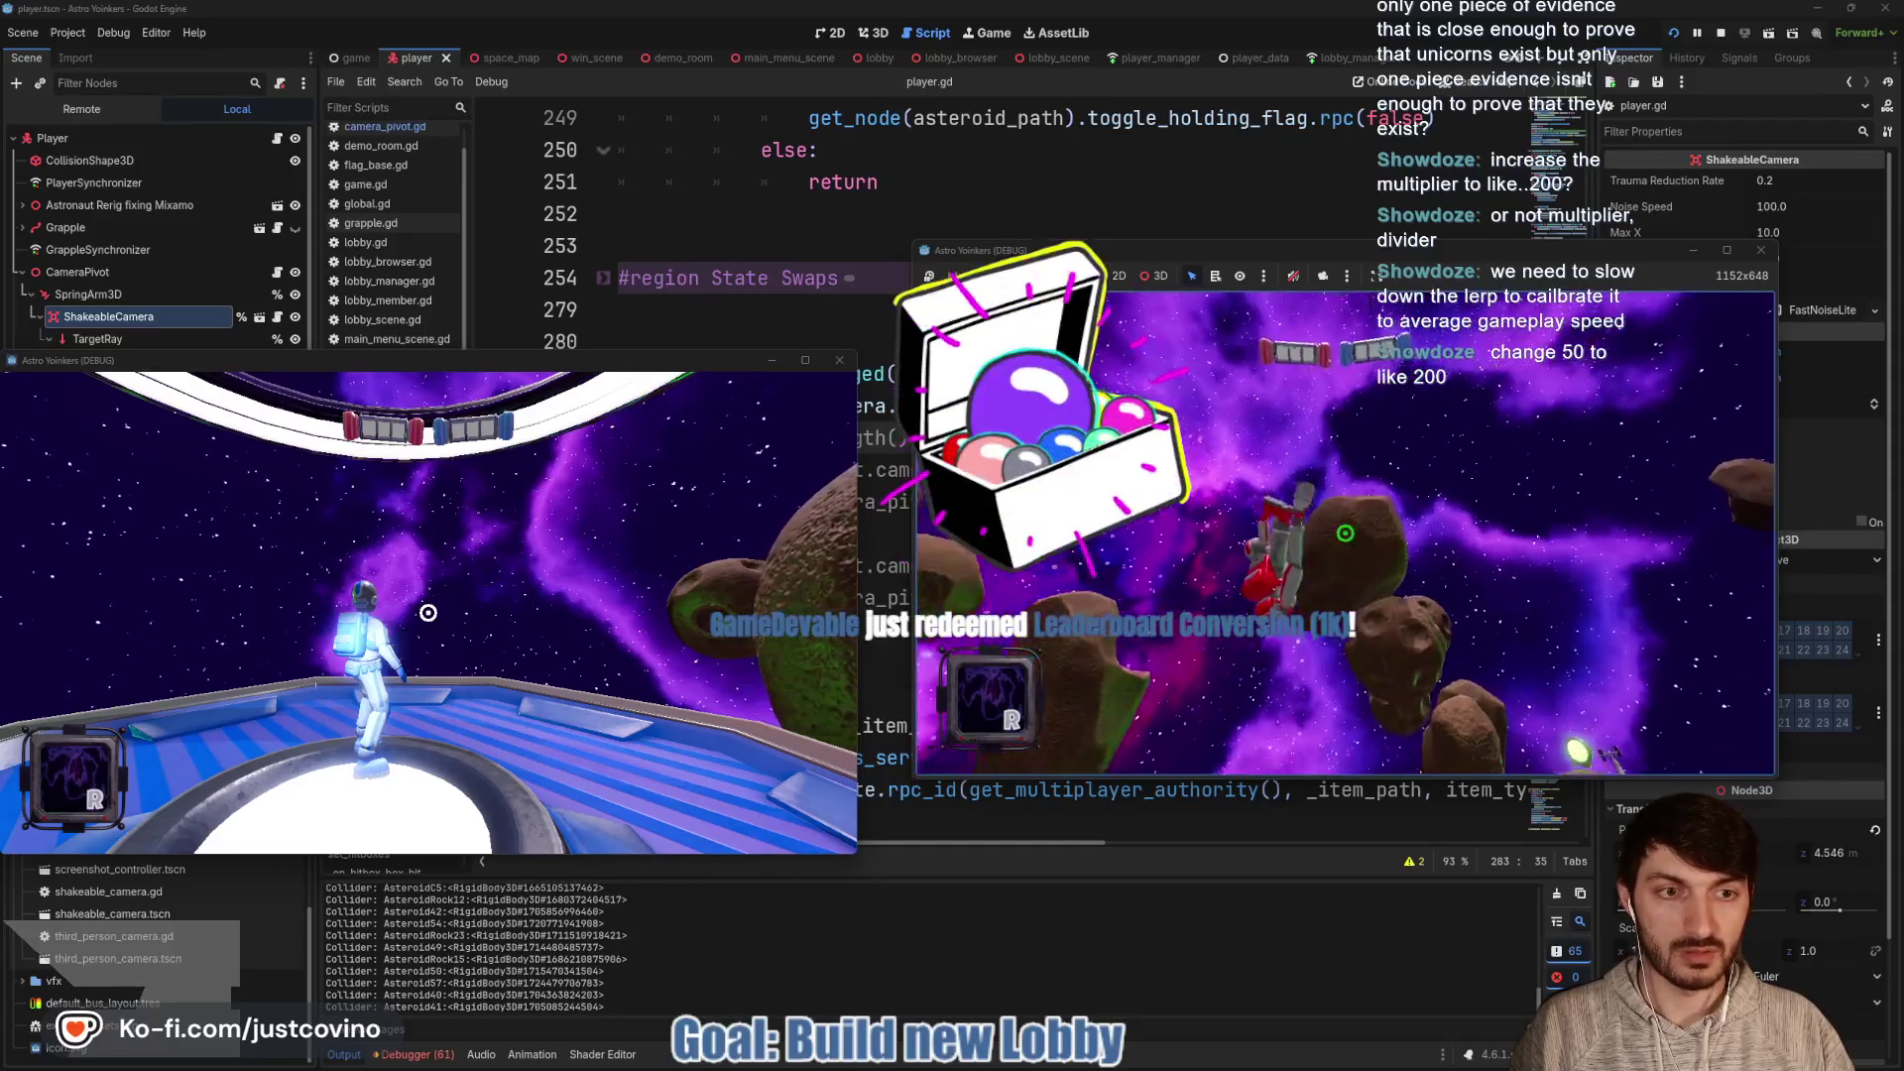
click(1345, 533)
click(1345, 533)
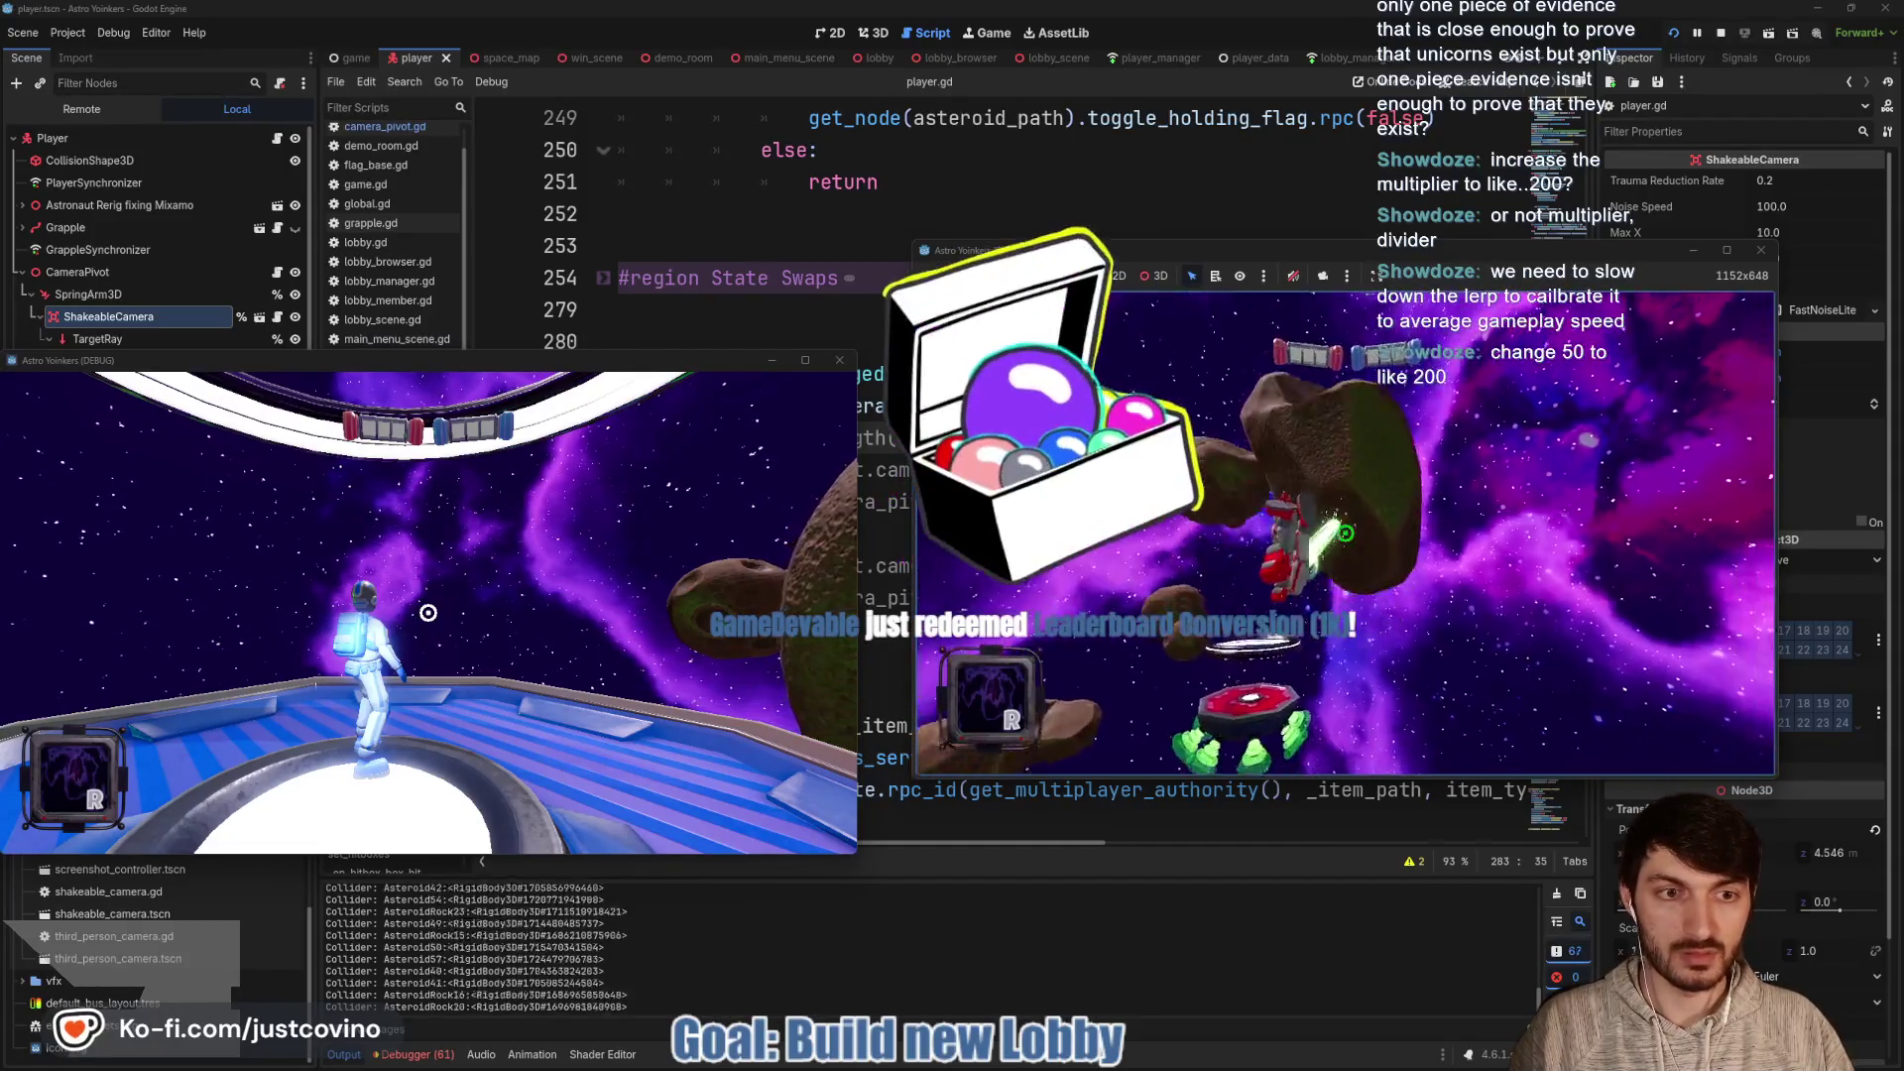
click(1345, 532)
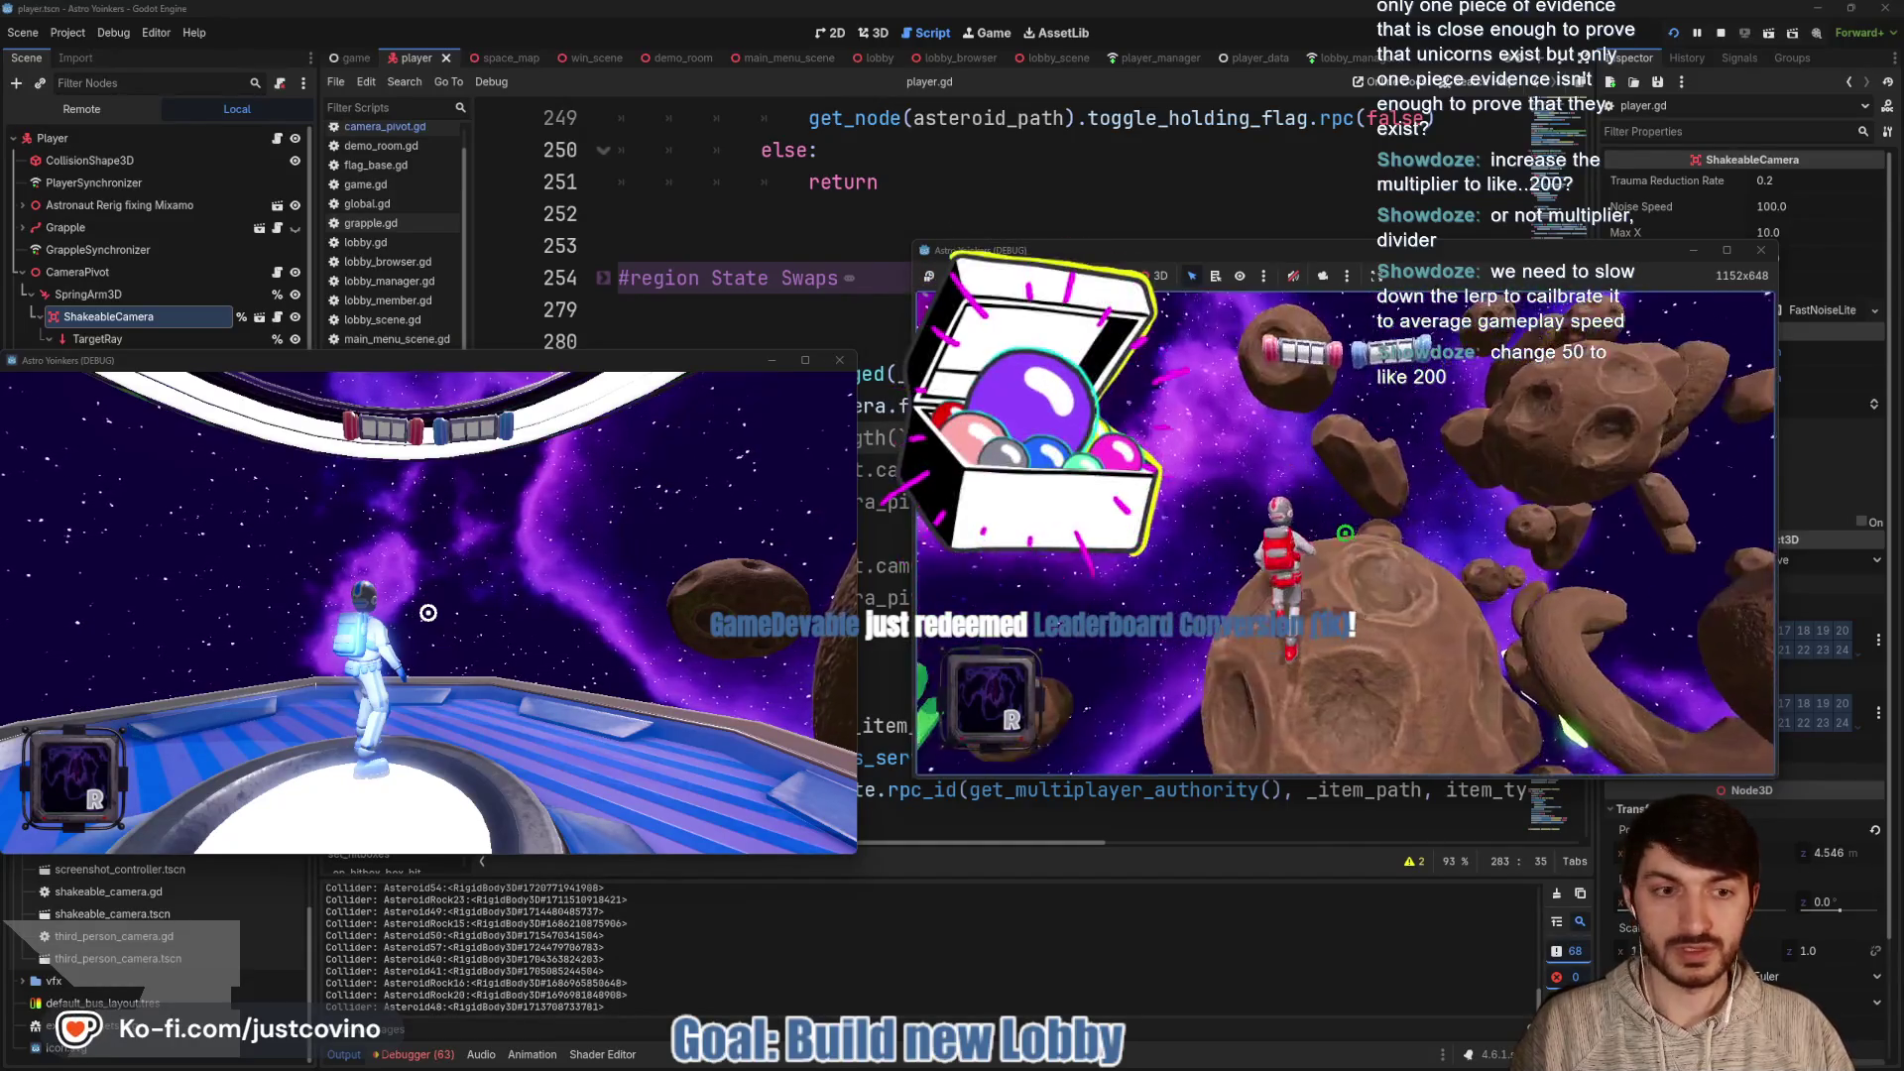
click(1345, 533)
click(1345, 532)
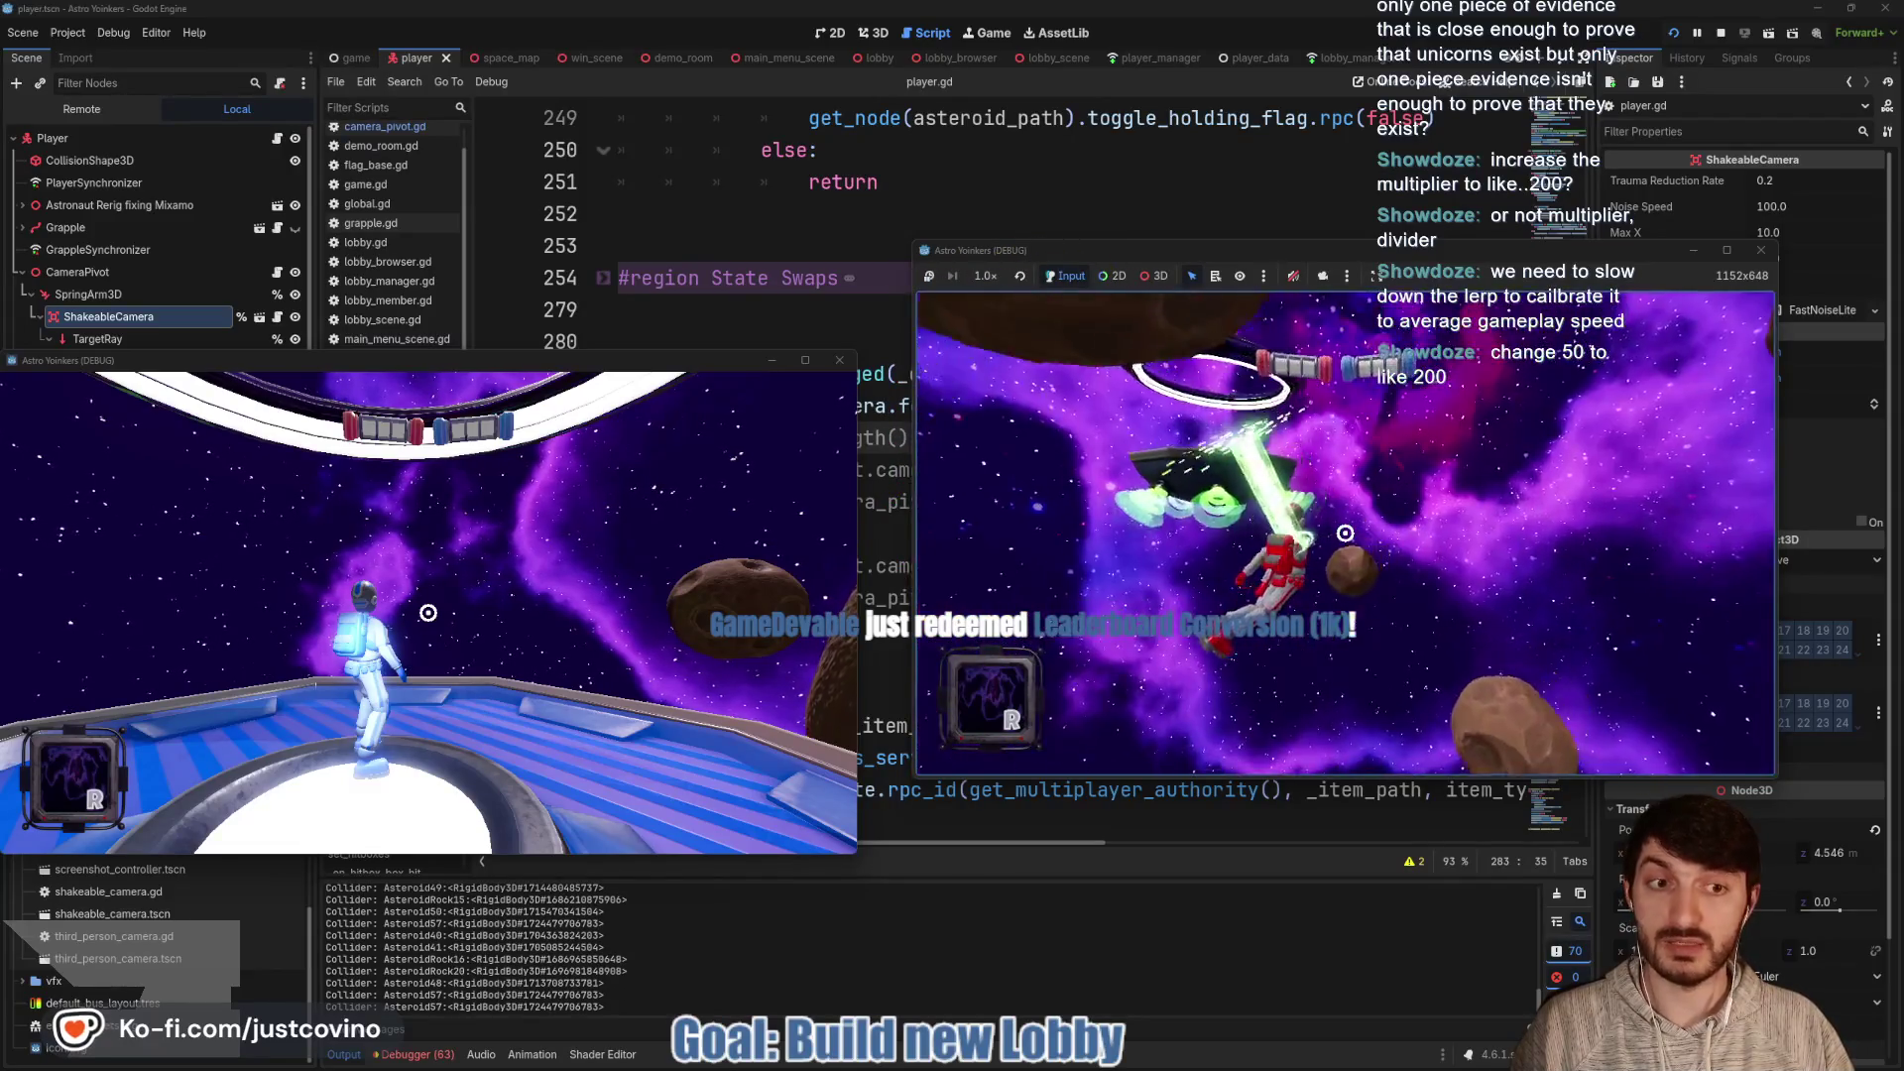
click(1345, 532)
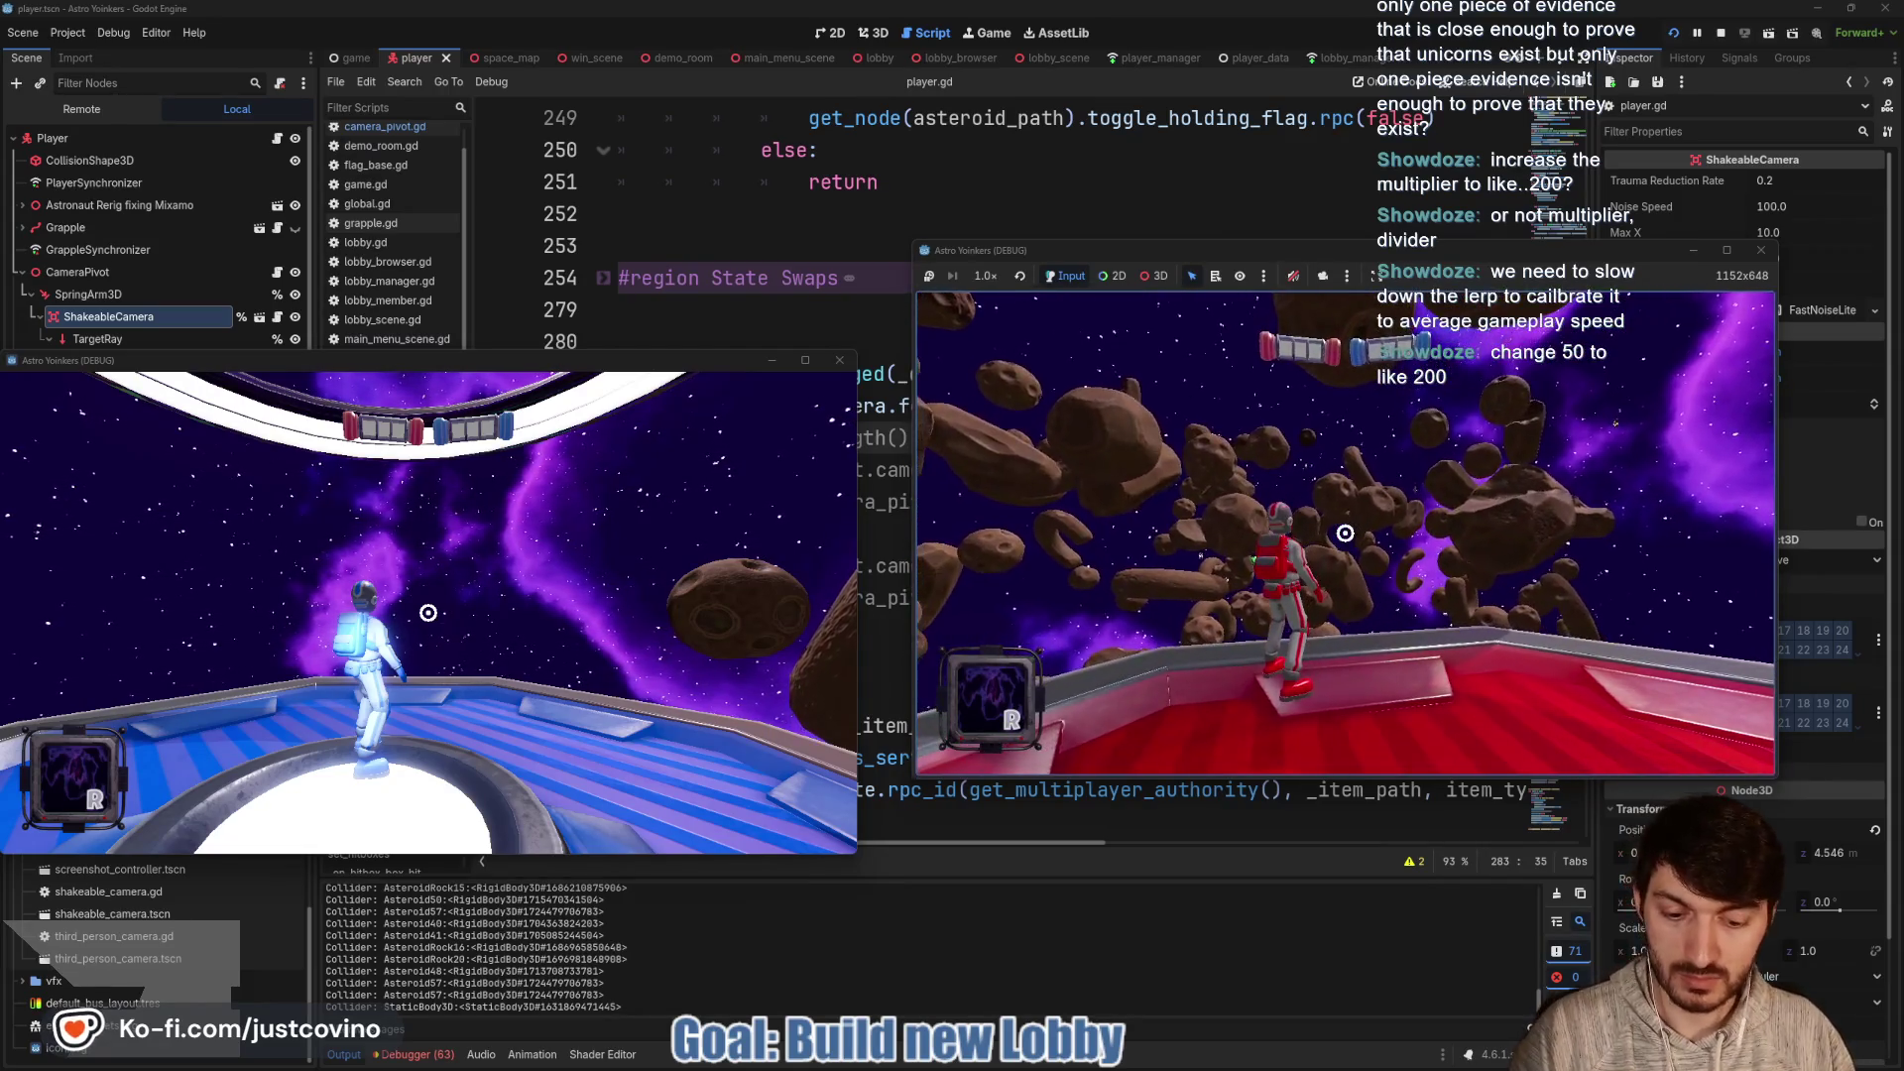
key(F8)
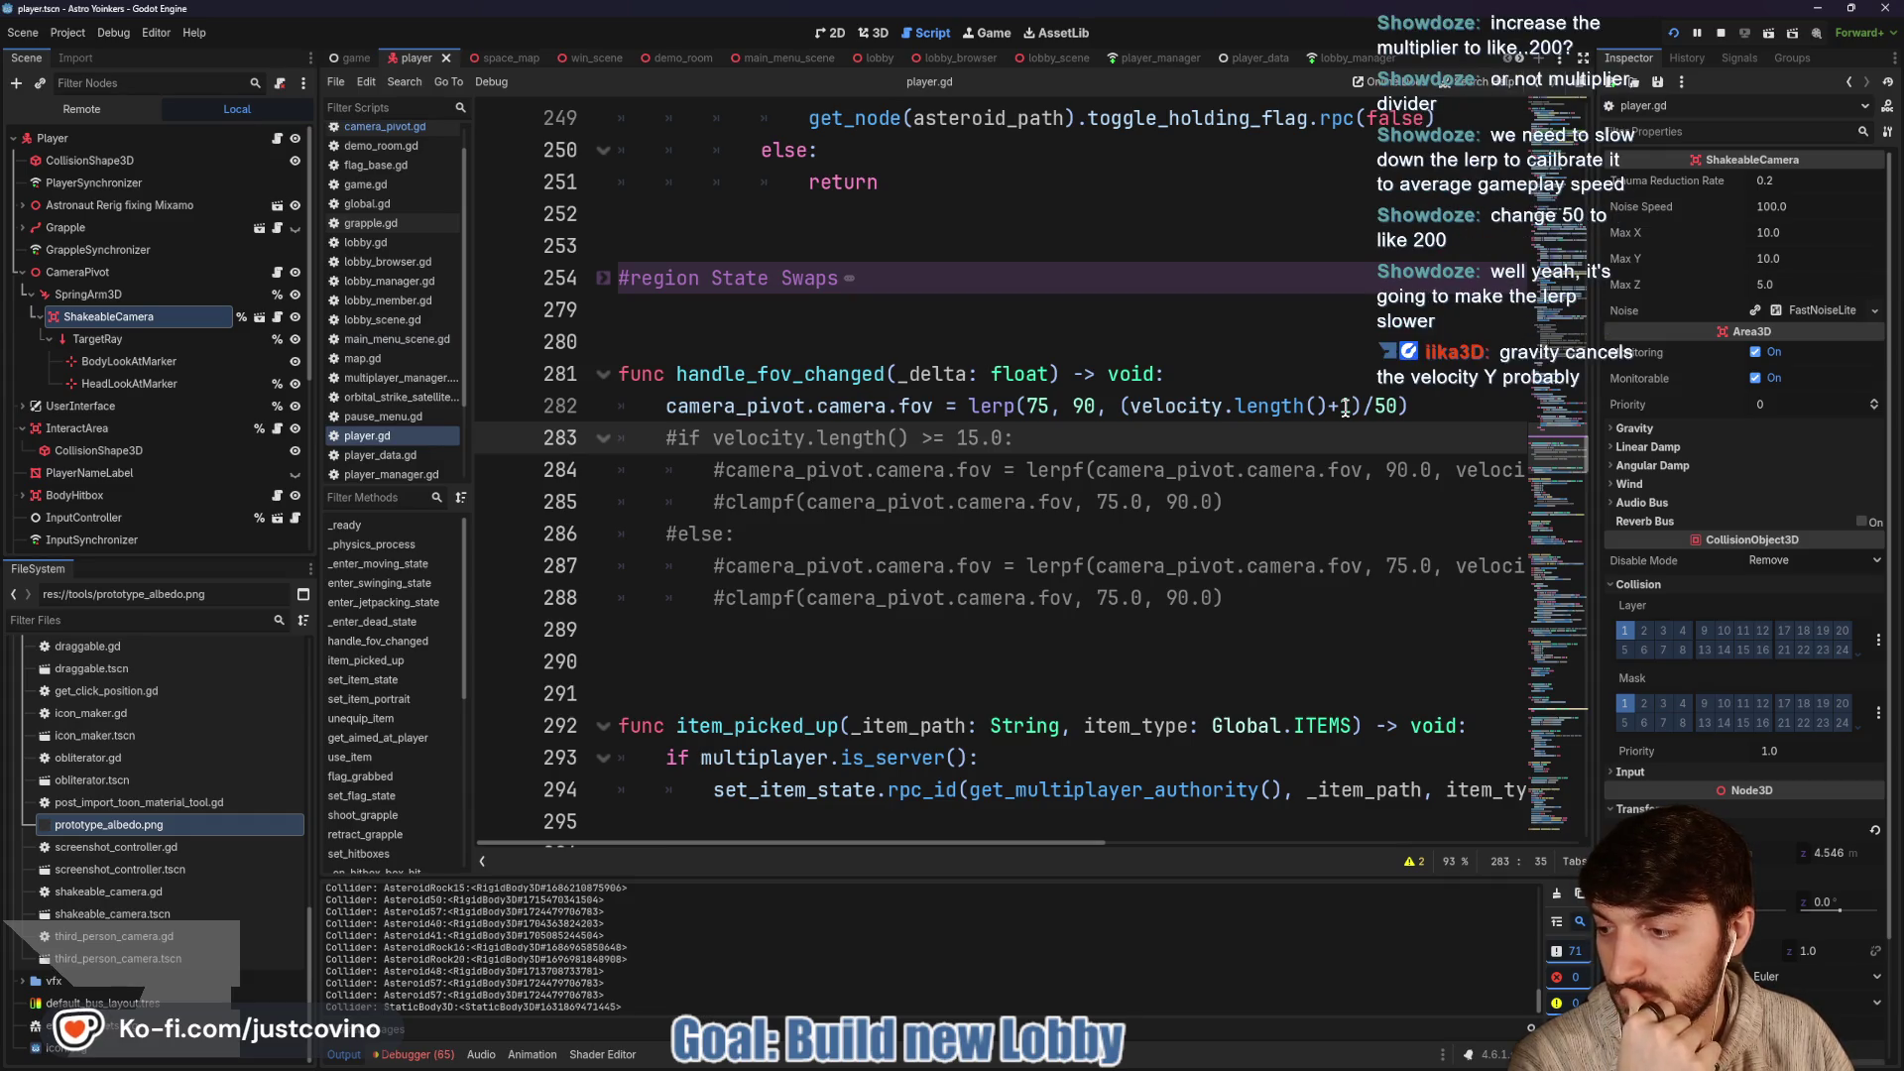
Change the FOV lerp divisor from 50 to 200 and run the project
click(1401, 407)
text(20)
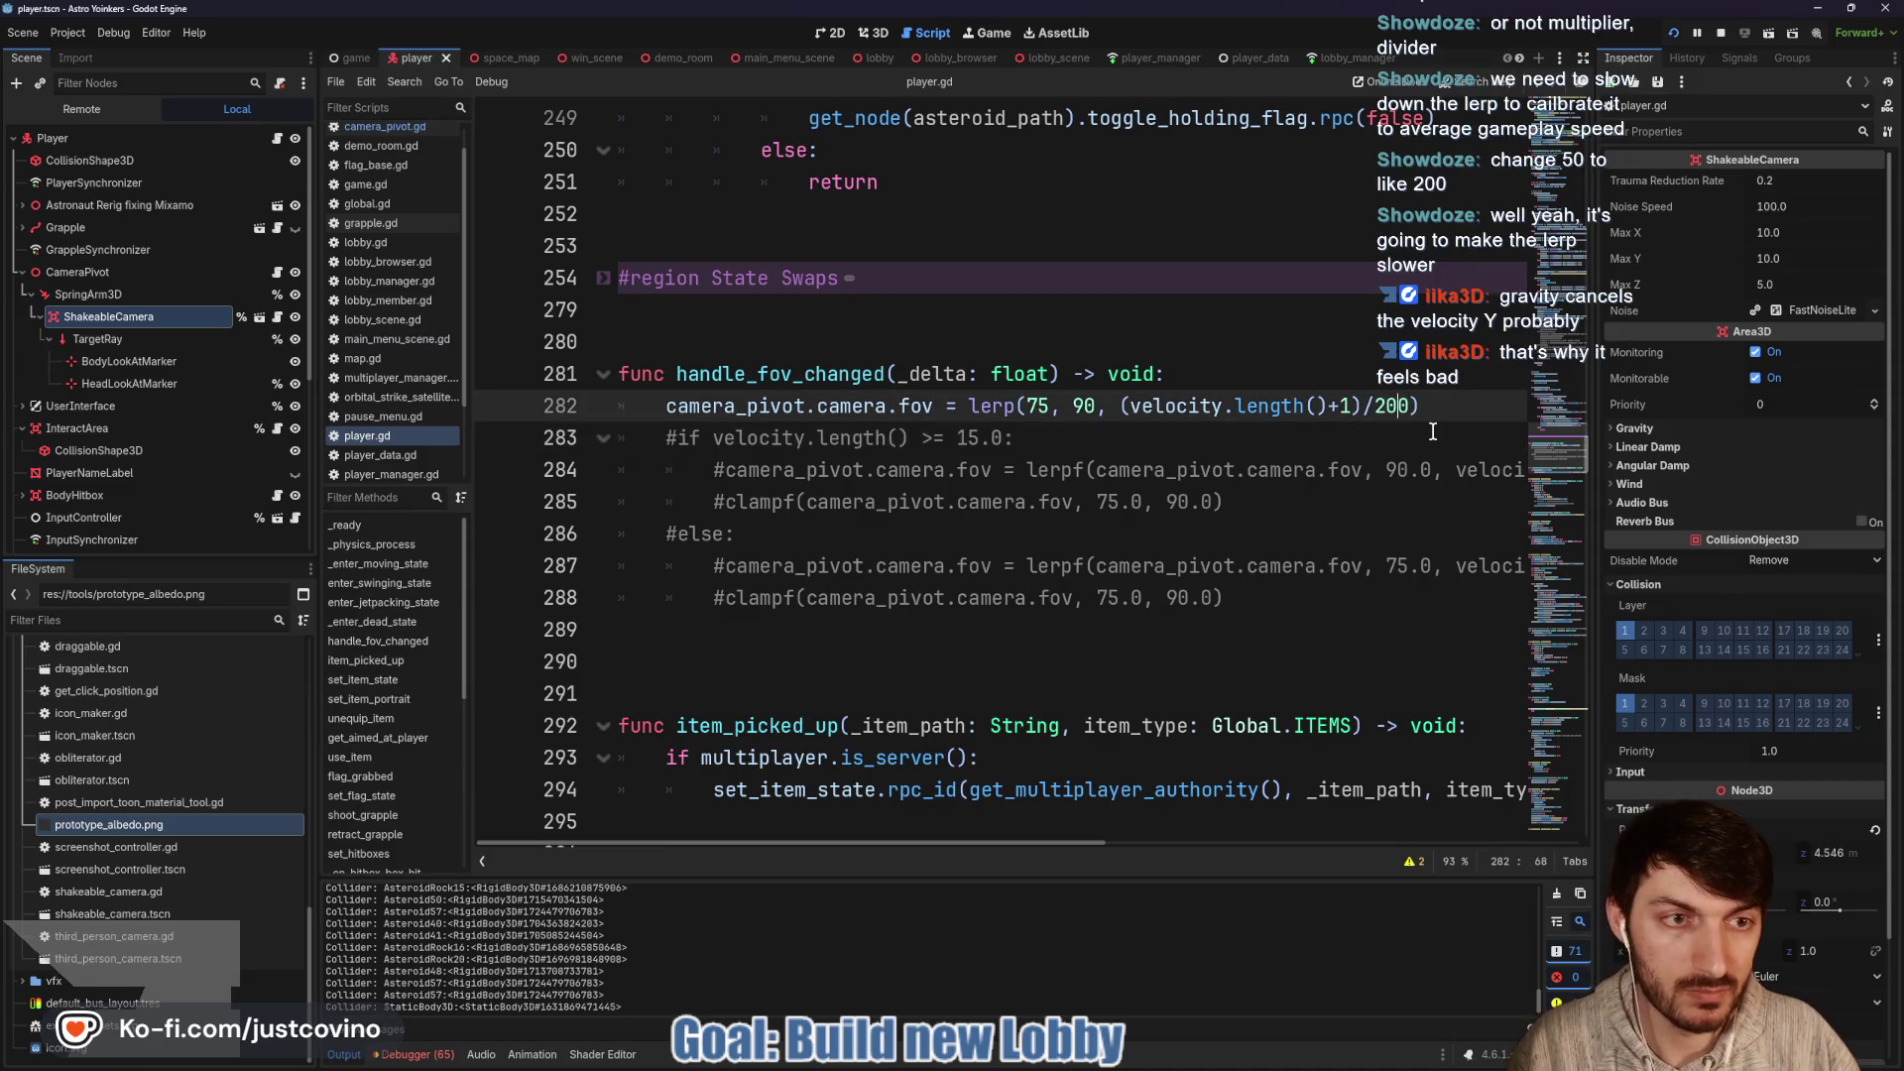
key(F5)
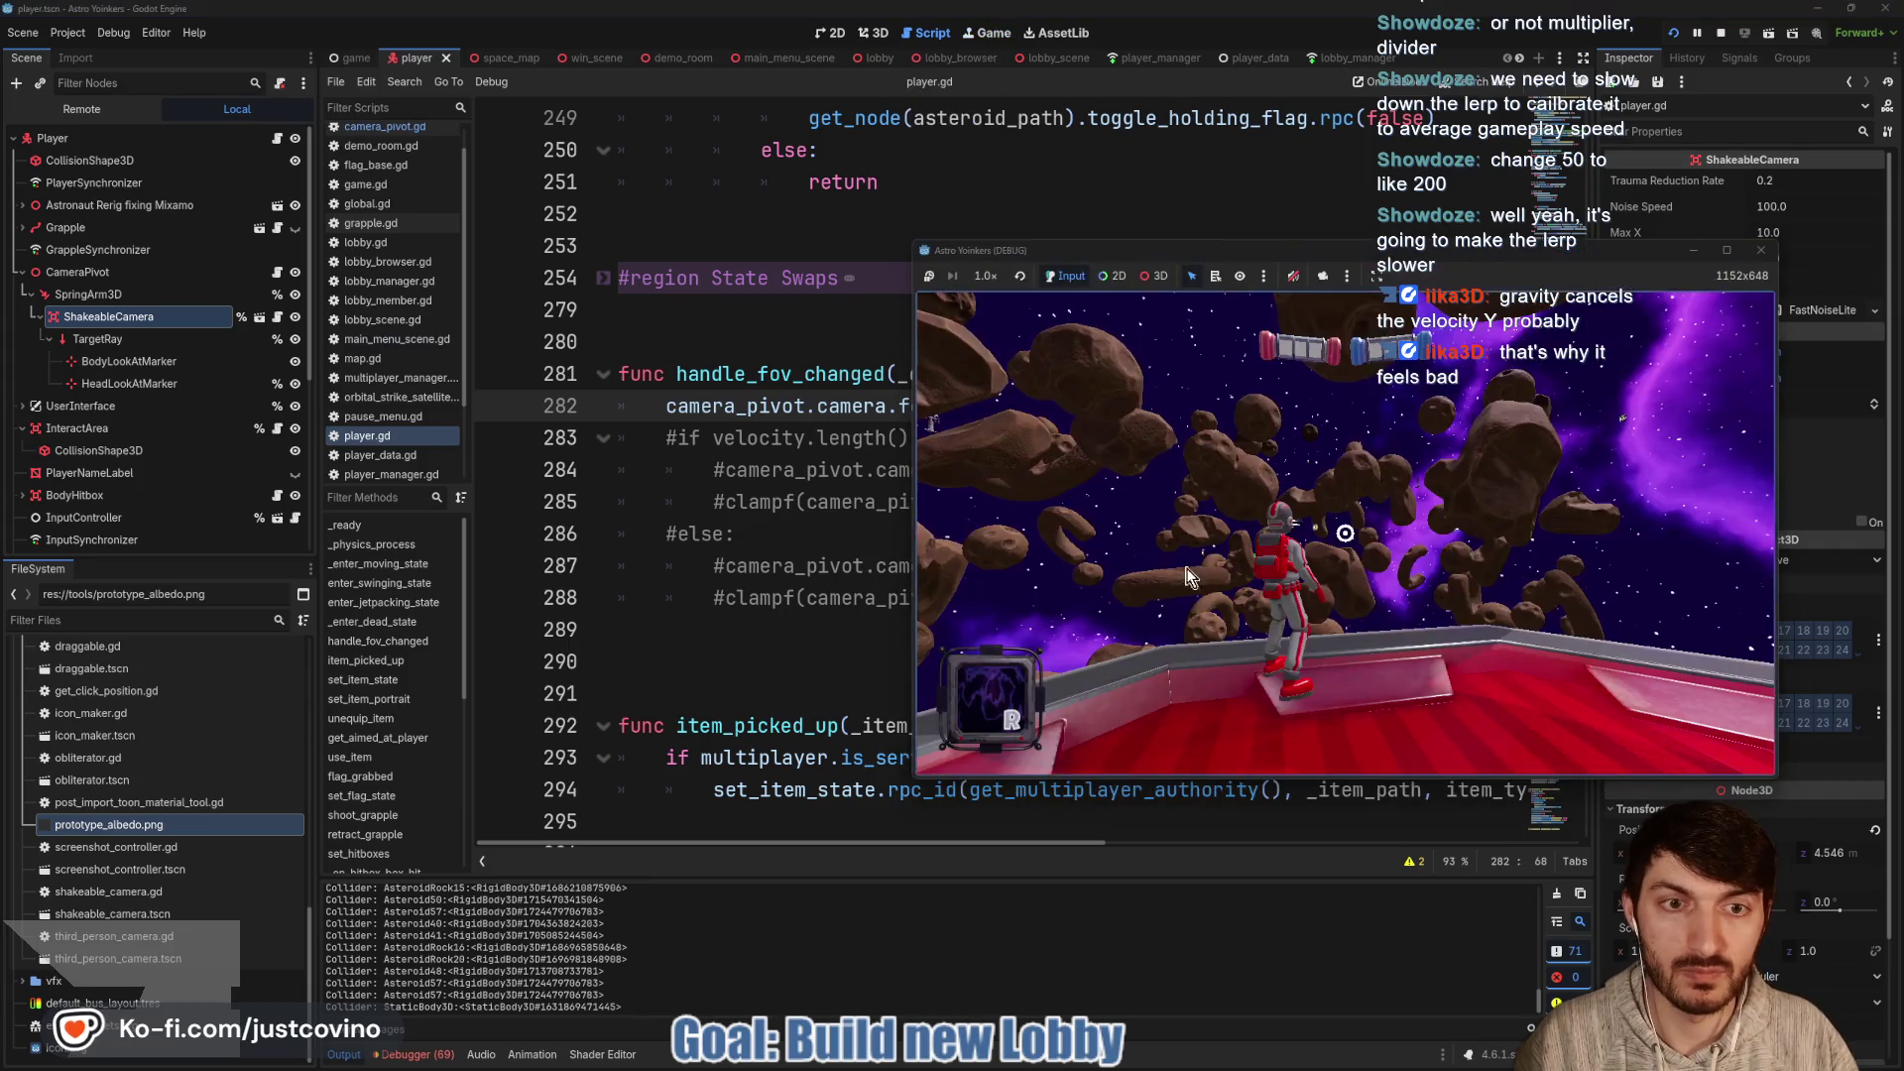
click(1190, 578)
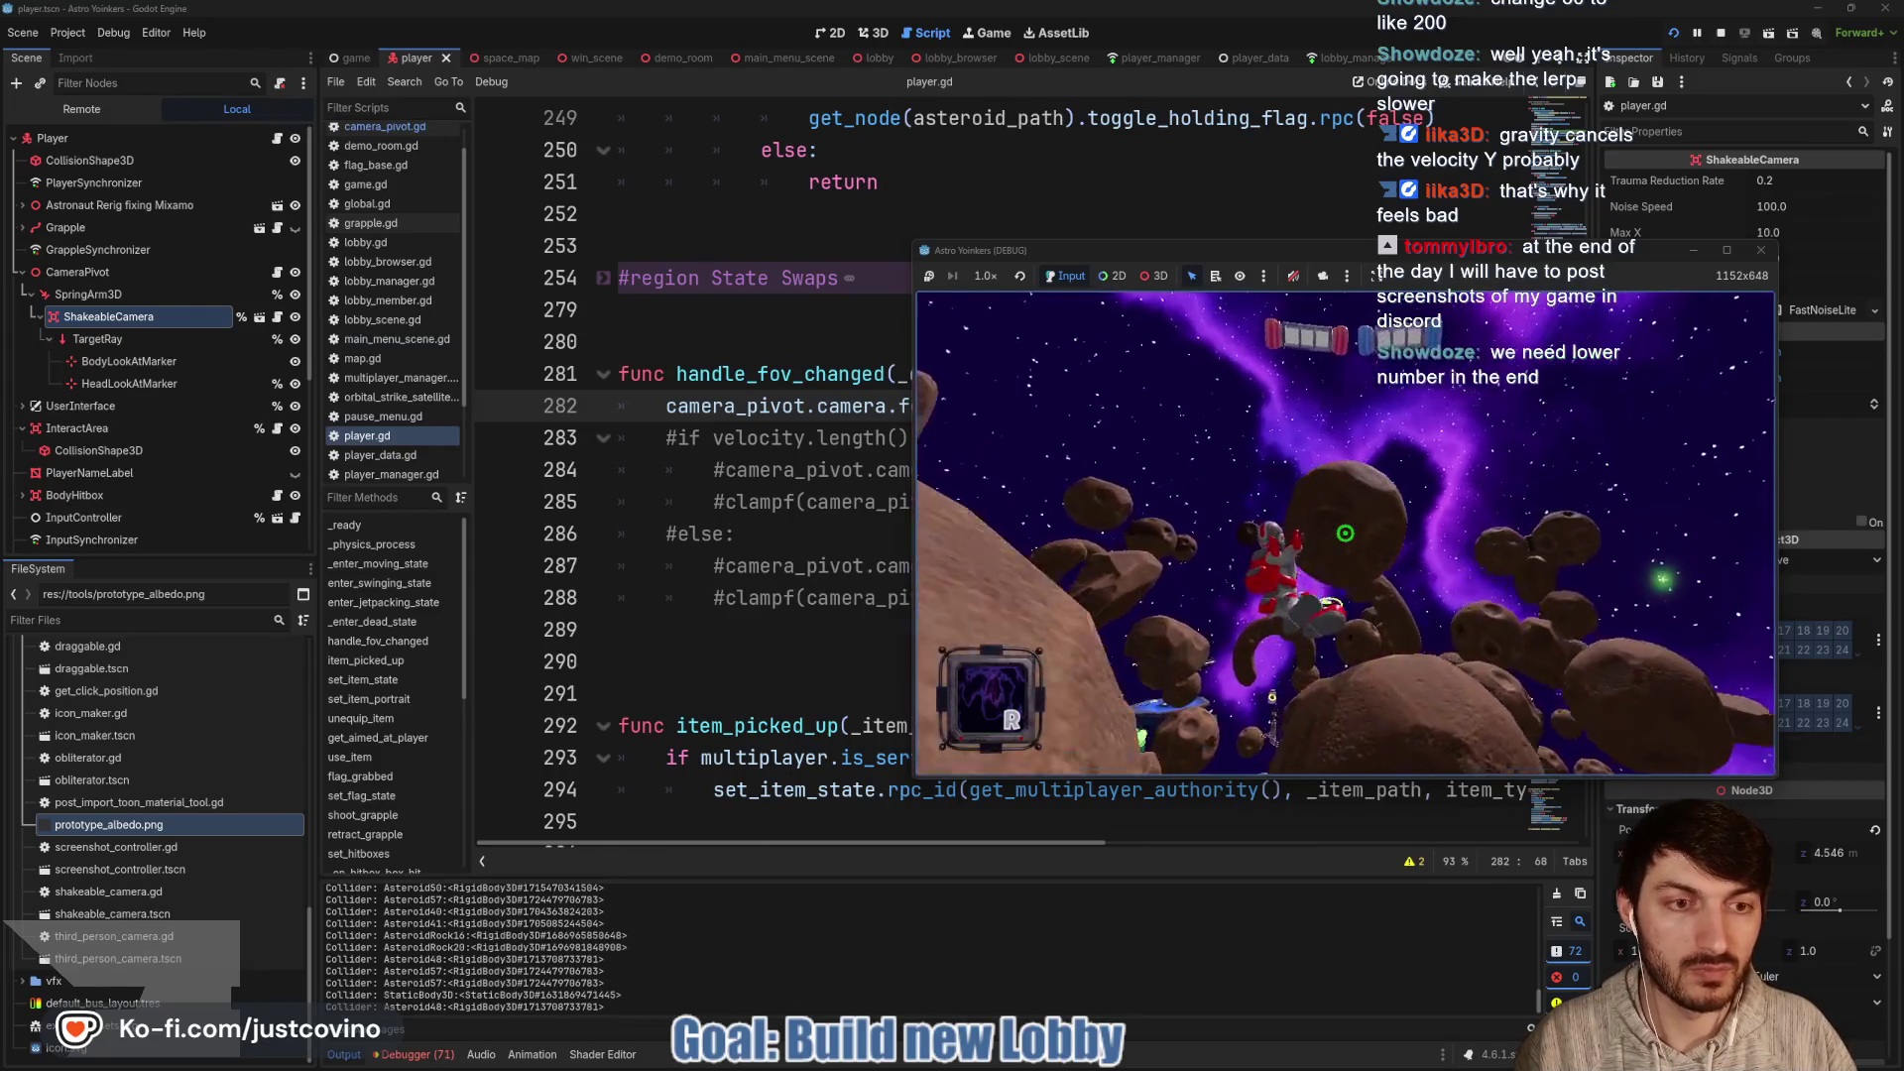
click(1345, 533)
click(1345, 533)
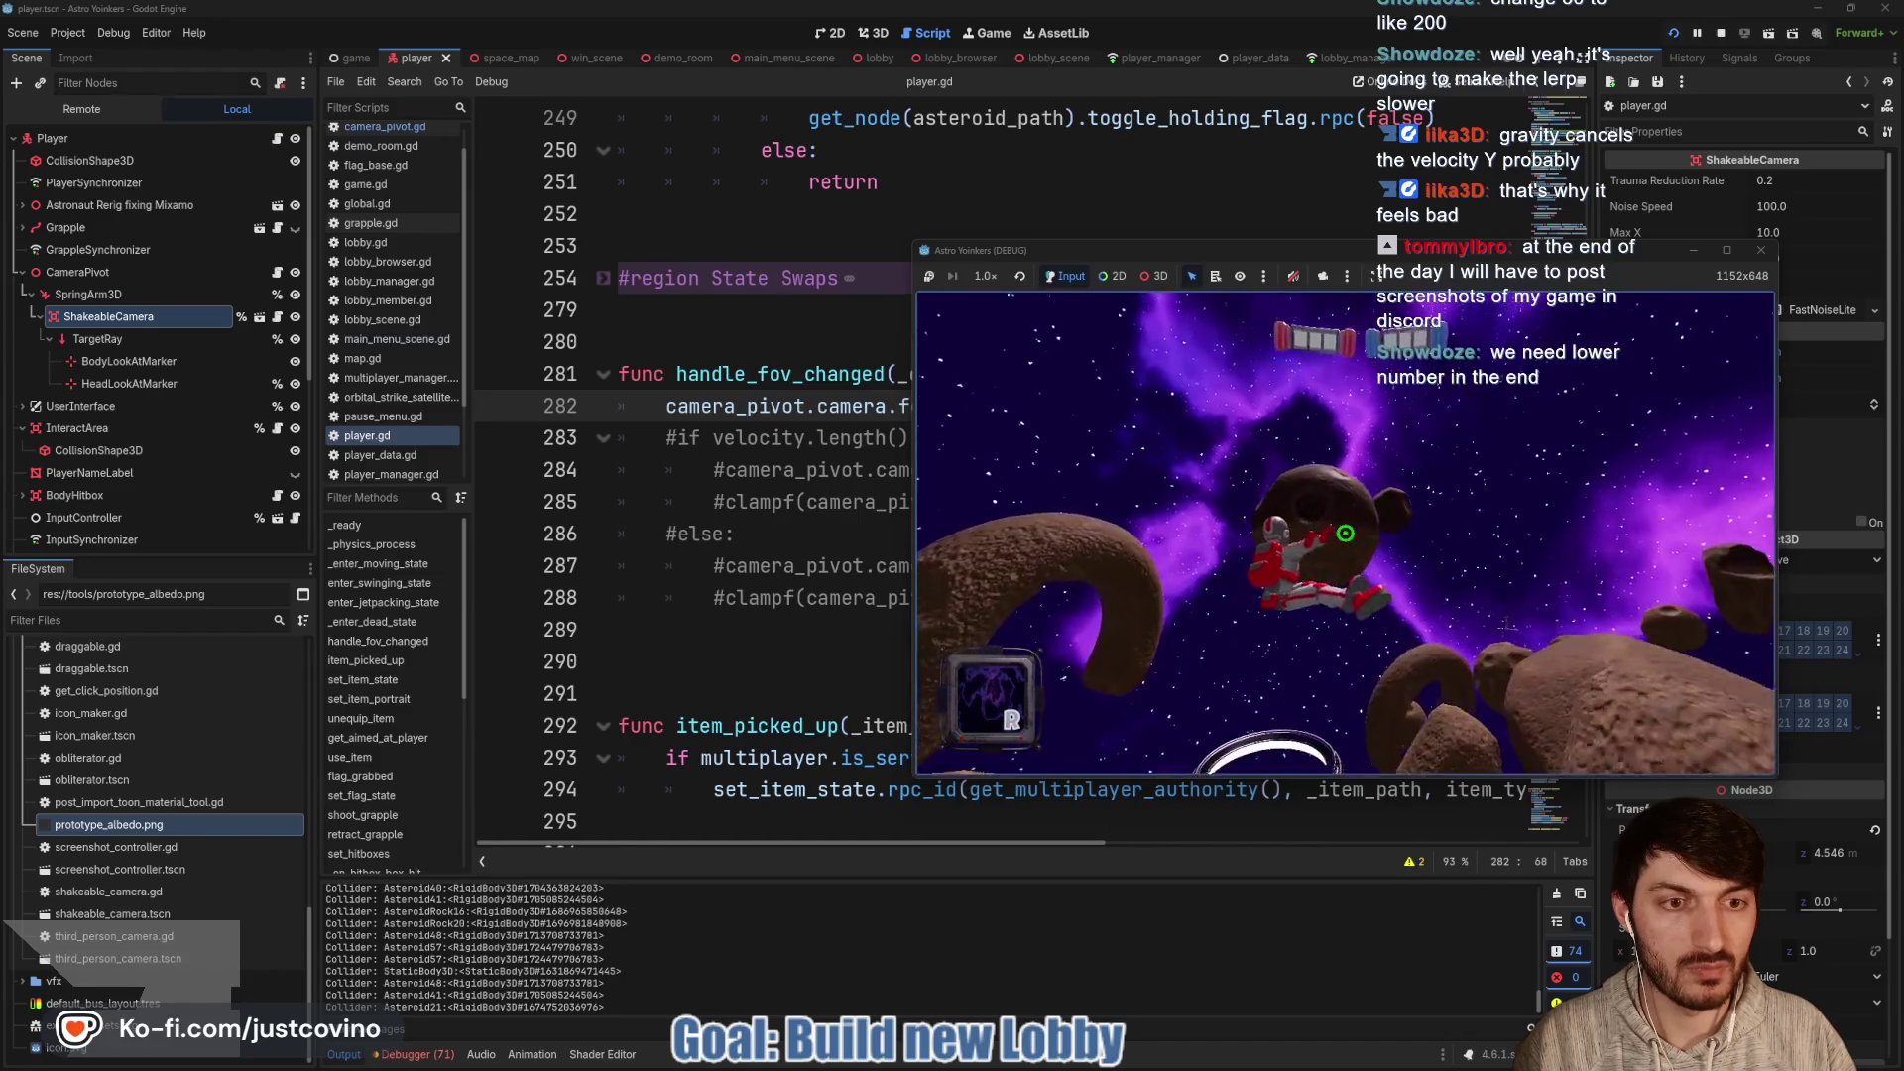
click(1345, 533)
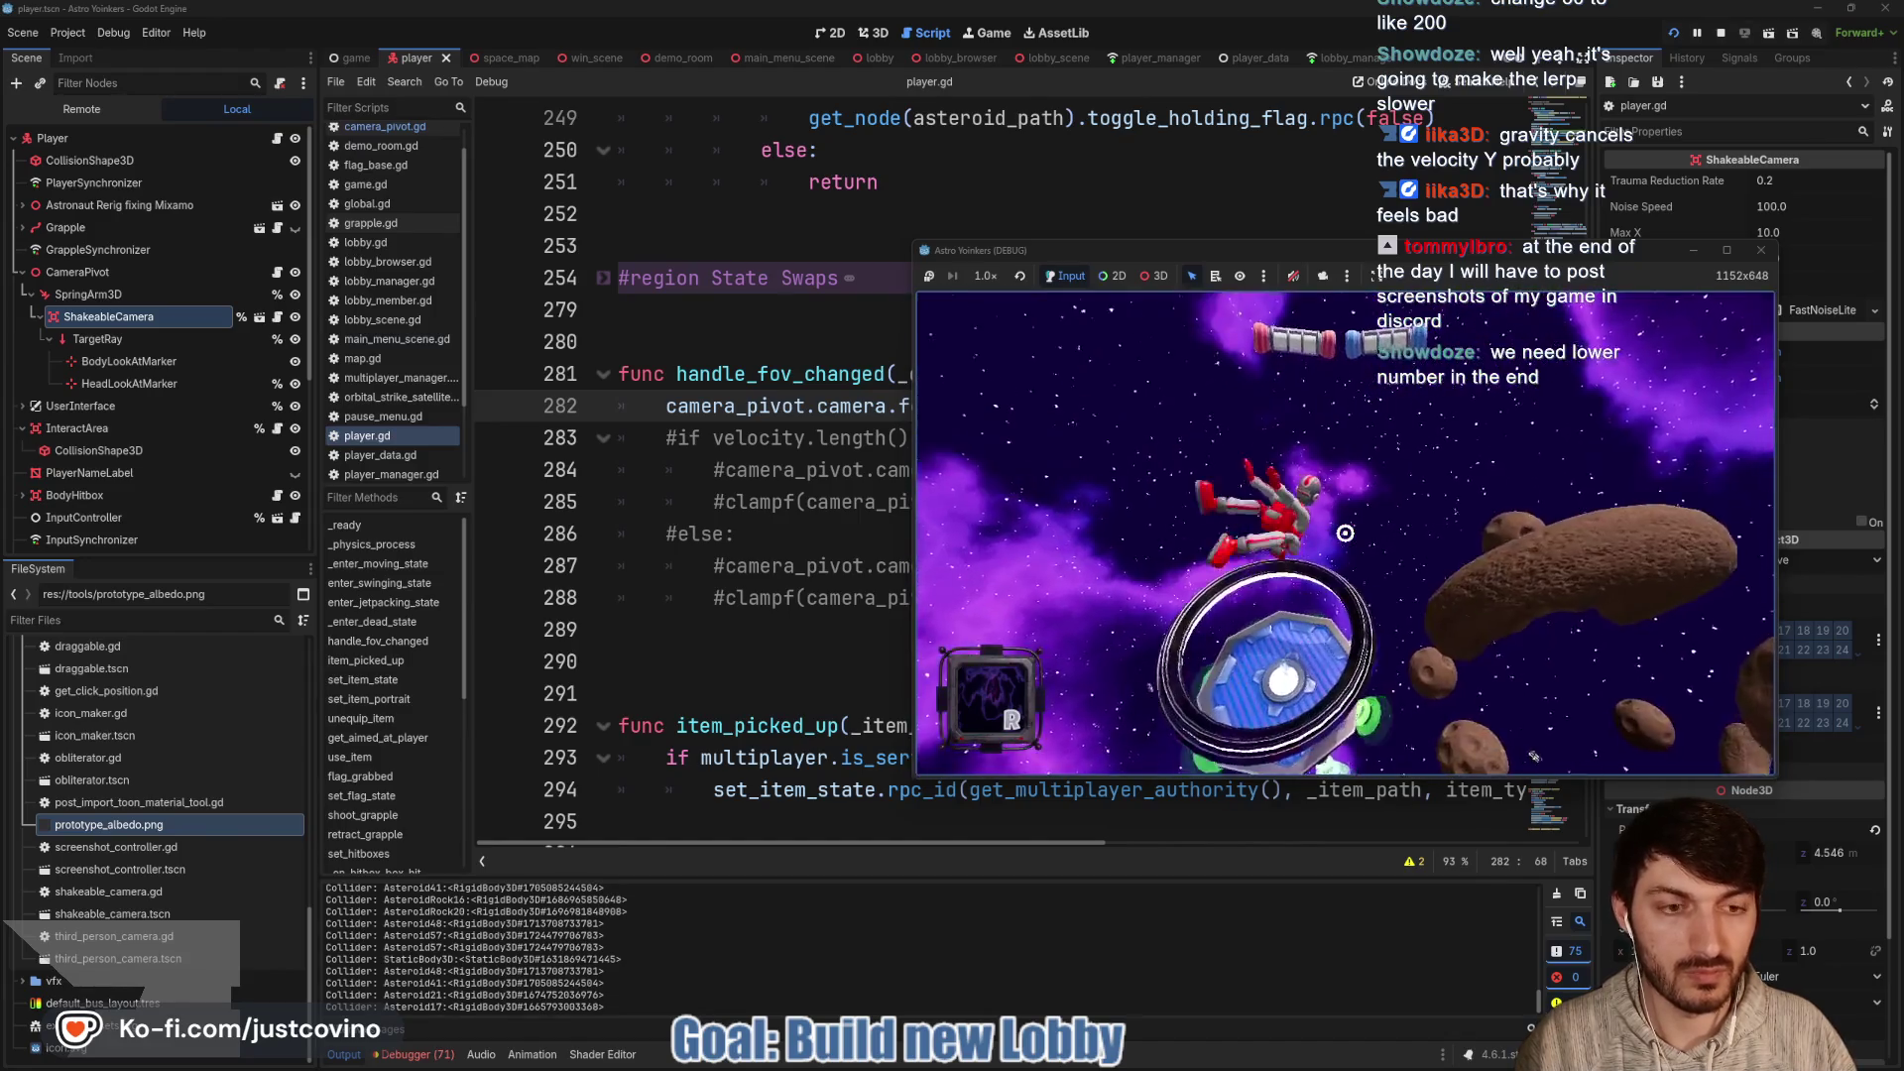
key(w)
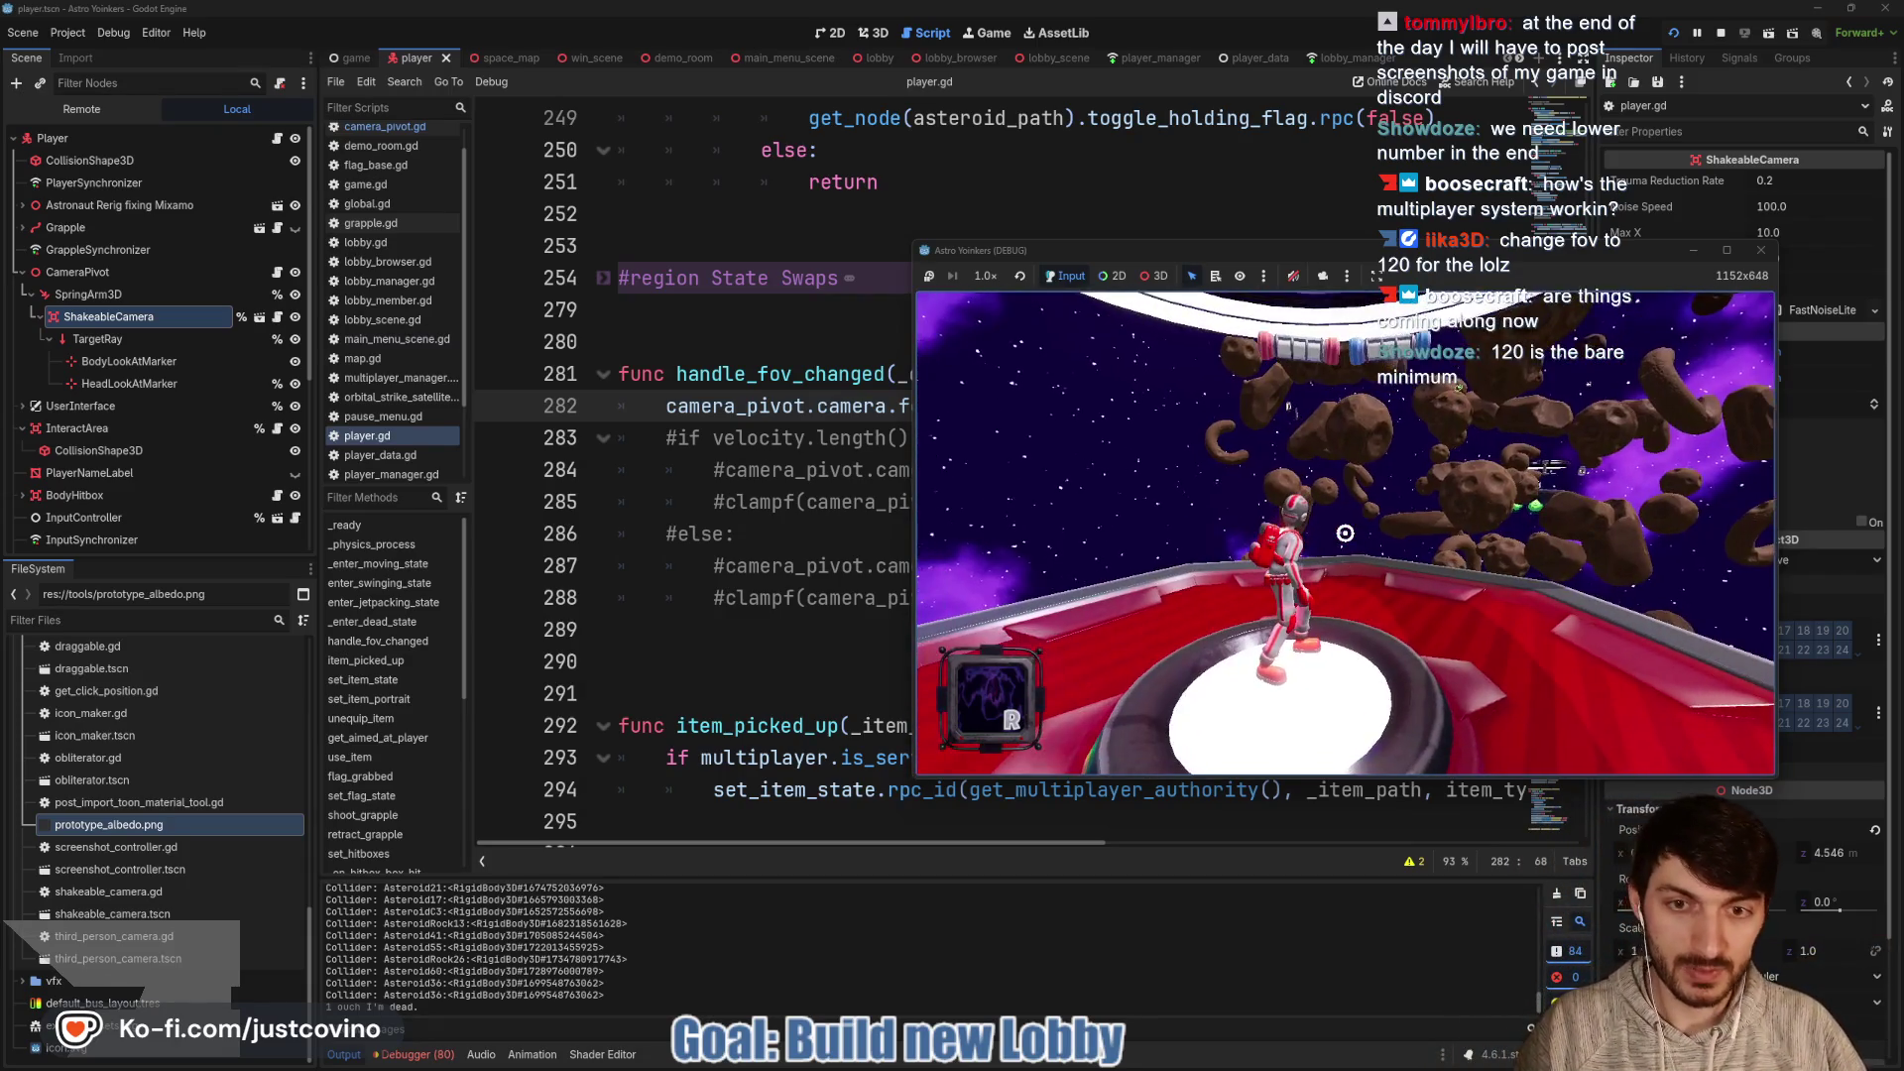
key(F8)
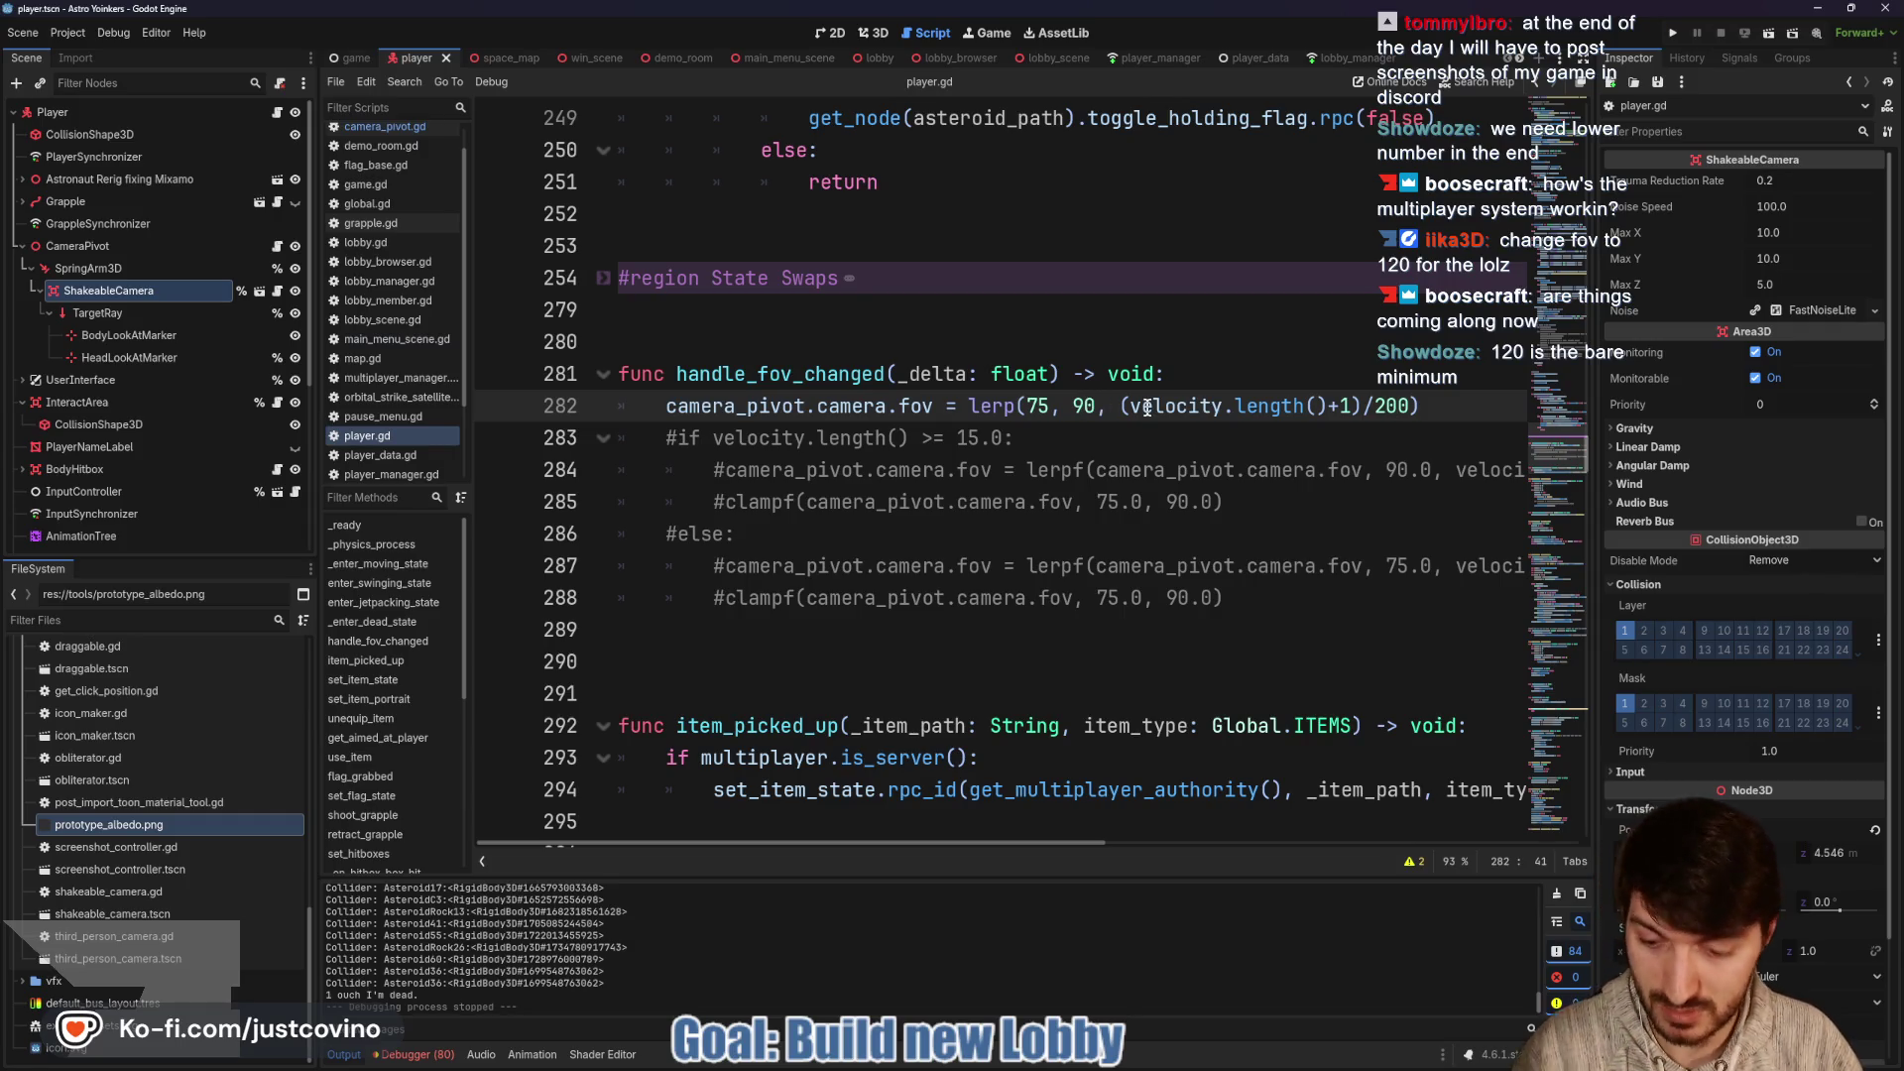
Change the lerp maximum from 90 to 120 and run the project with F5
key(BackSpace)
key(BackSpace)
text(120)
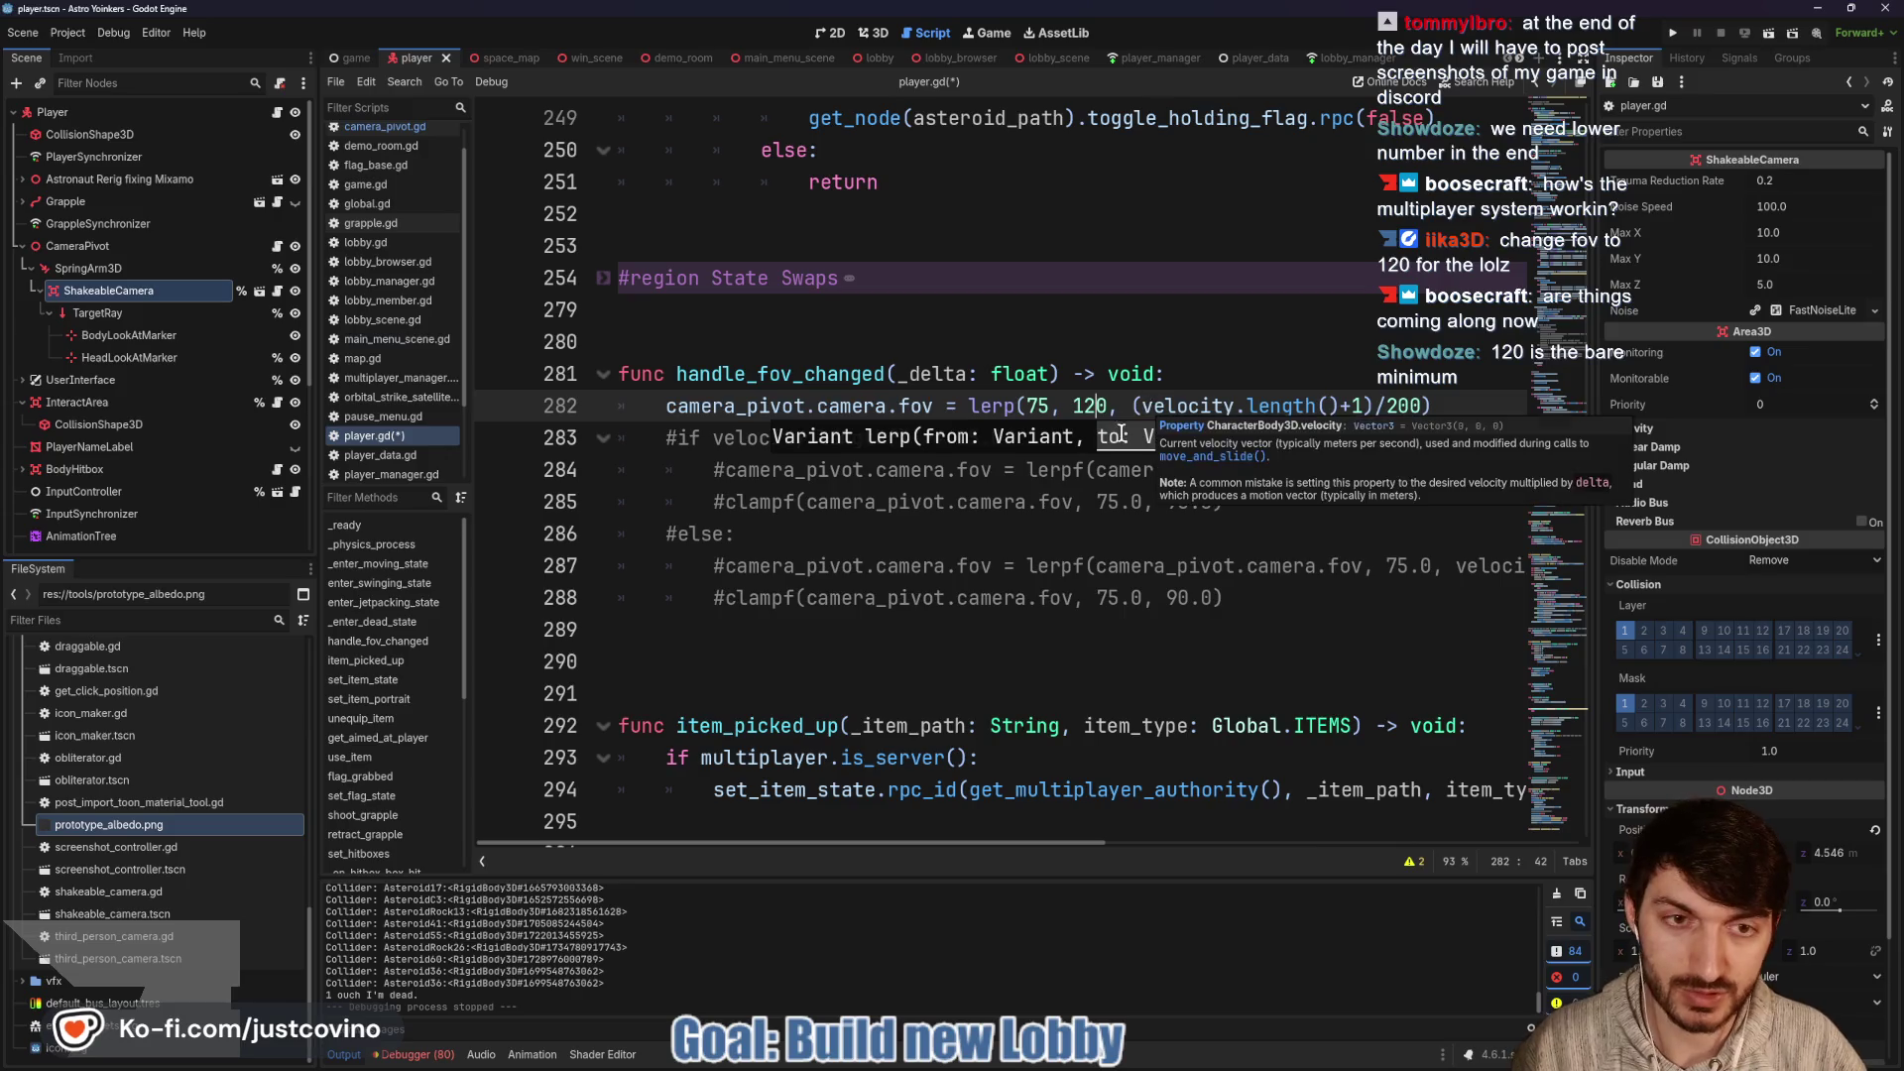
key(F5)
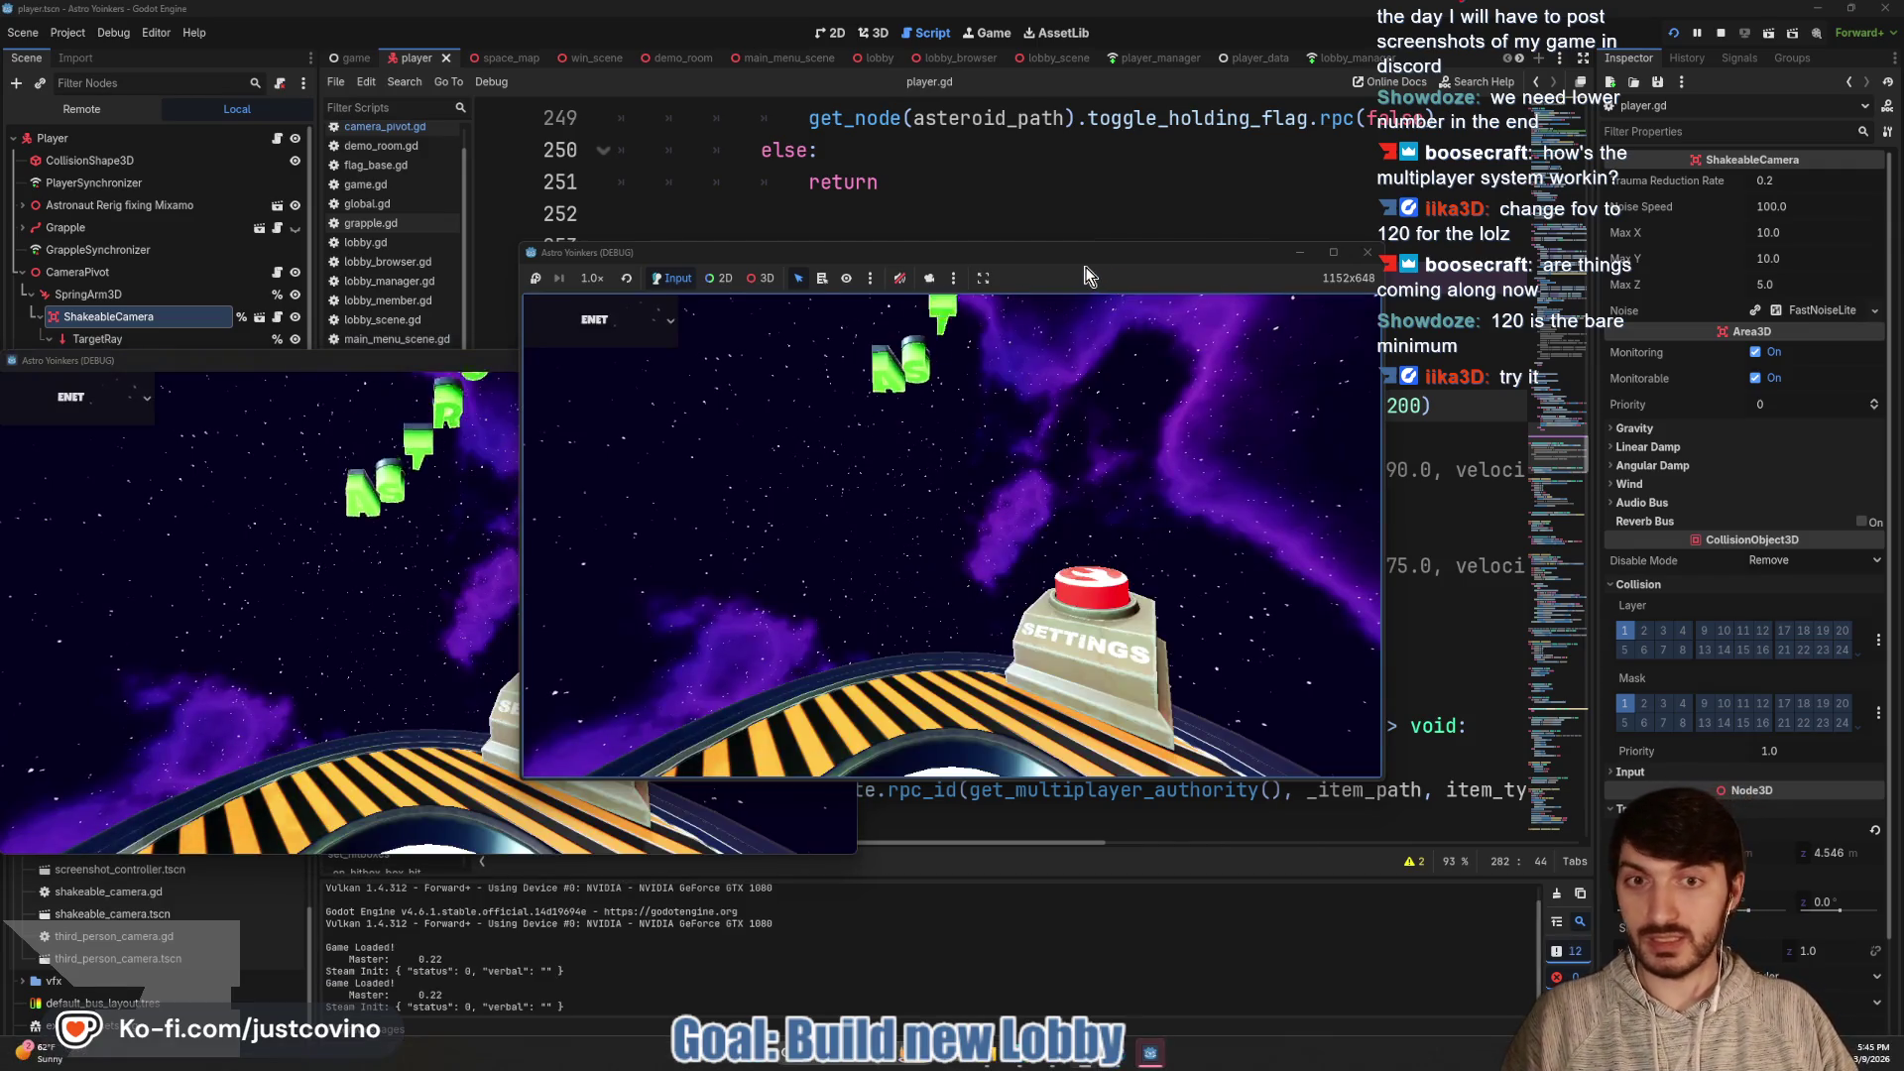
Host a lobby with a chosen visibility in one instance and join it from the other
drag(1170, 252, 1530, 238)
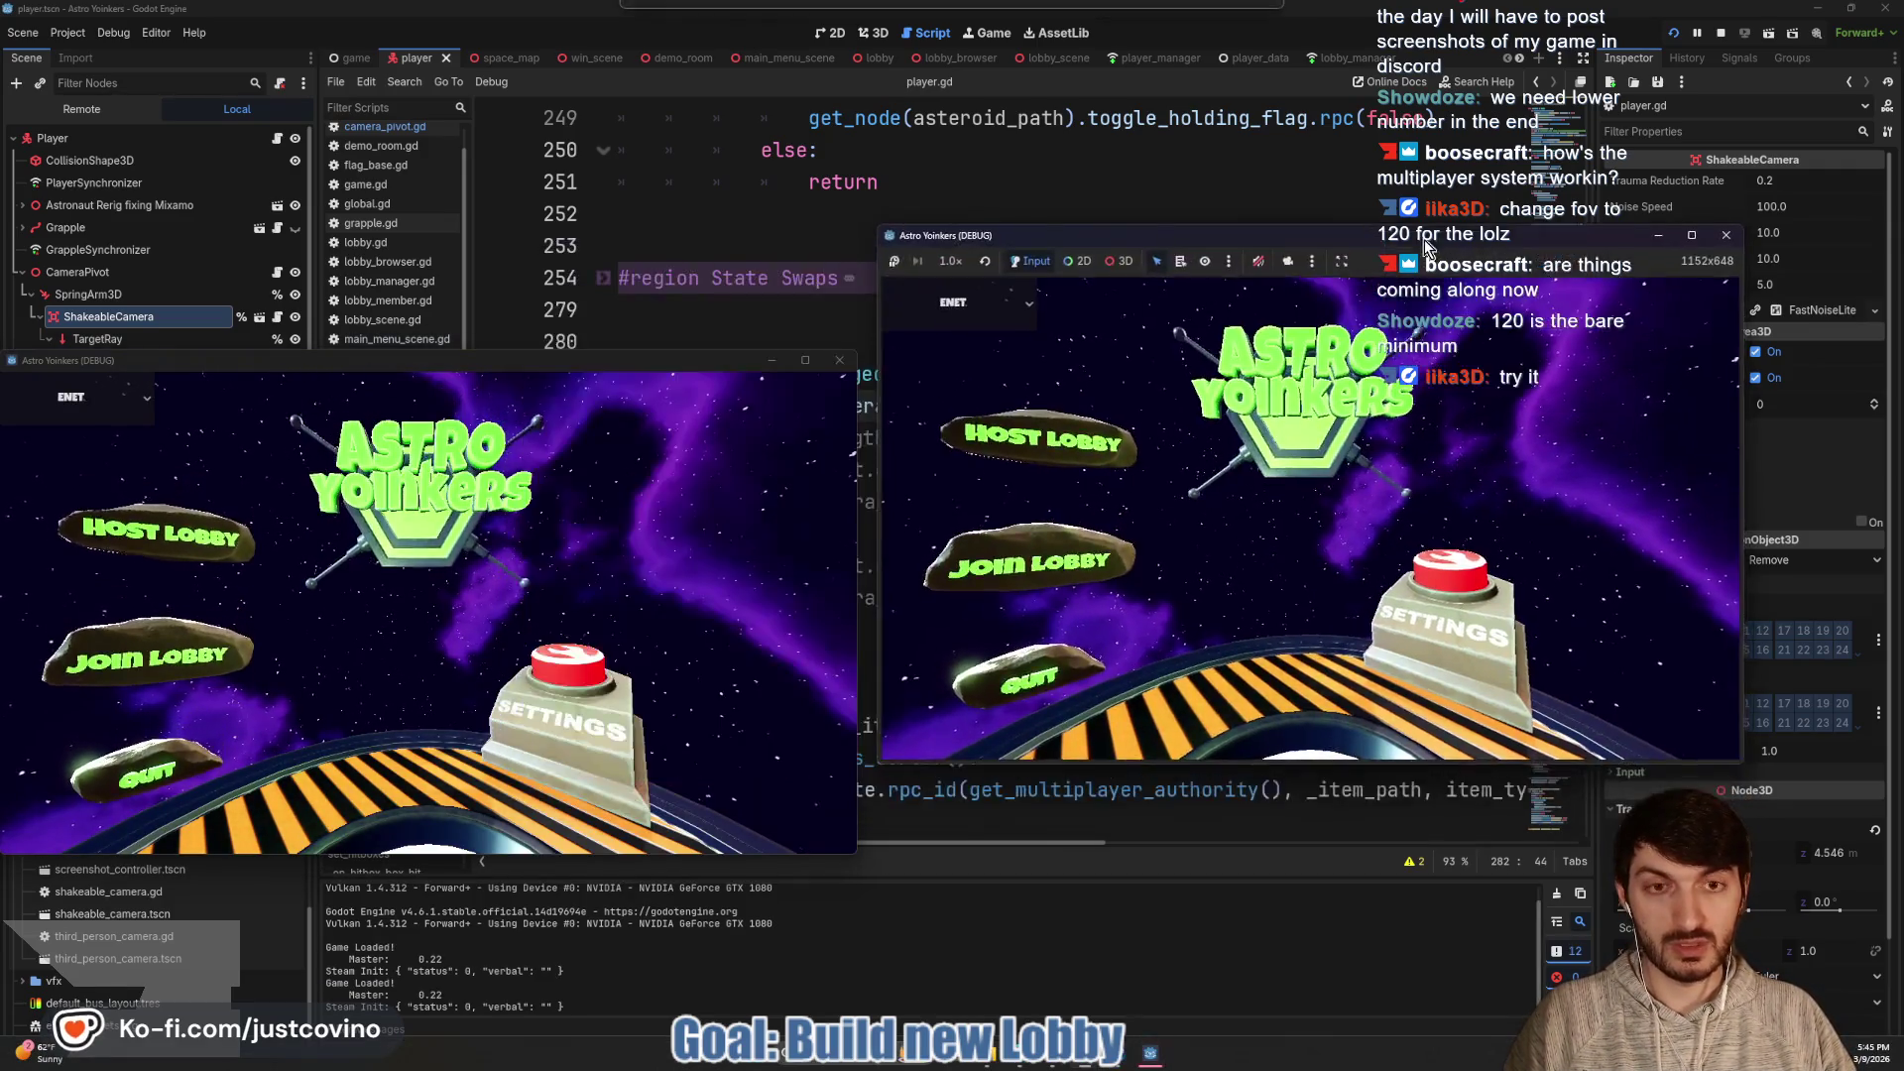
click(1039, 458)
click(1314, 436)
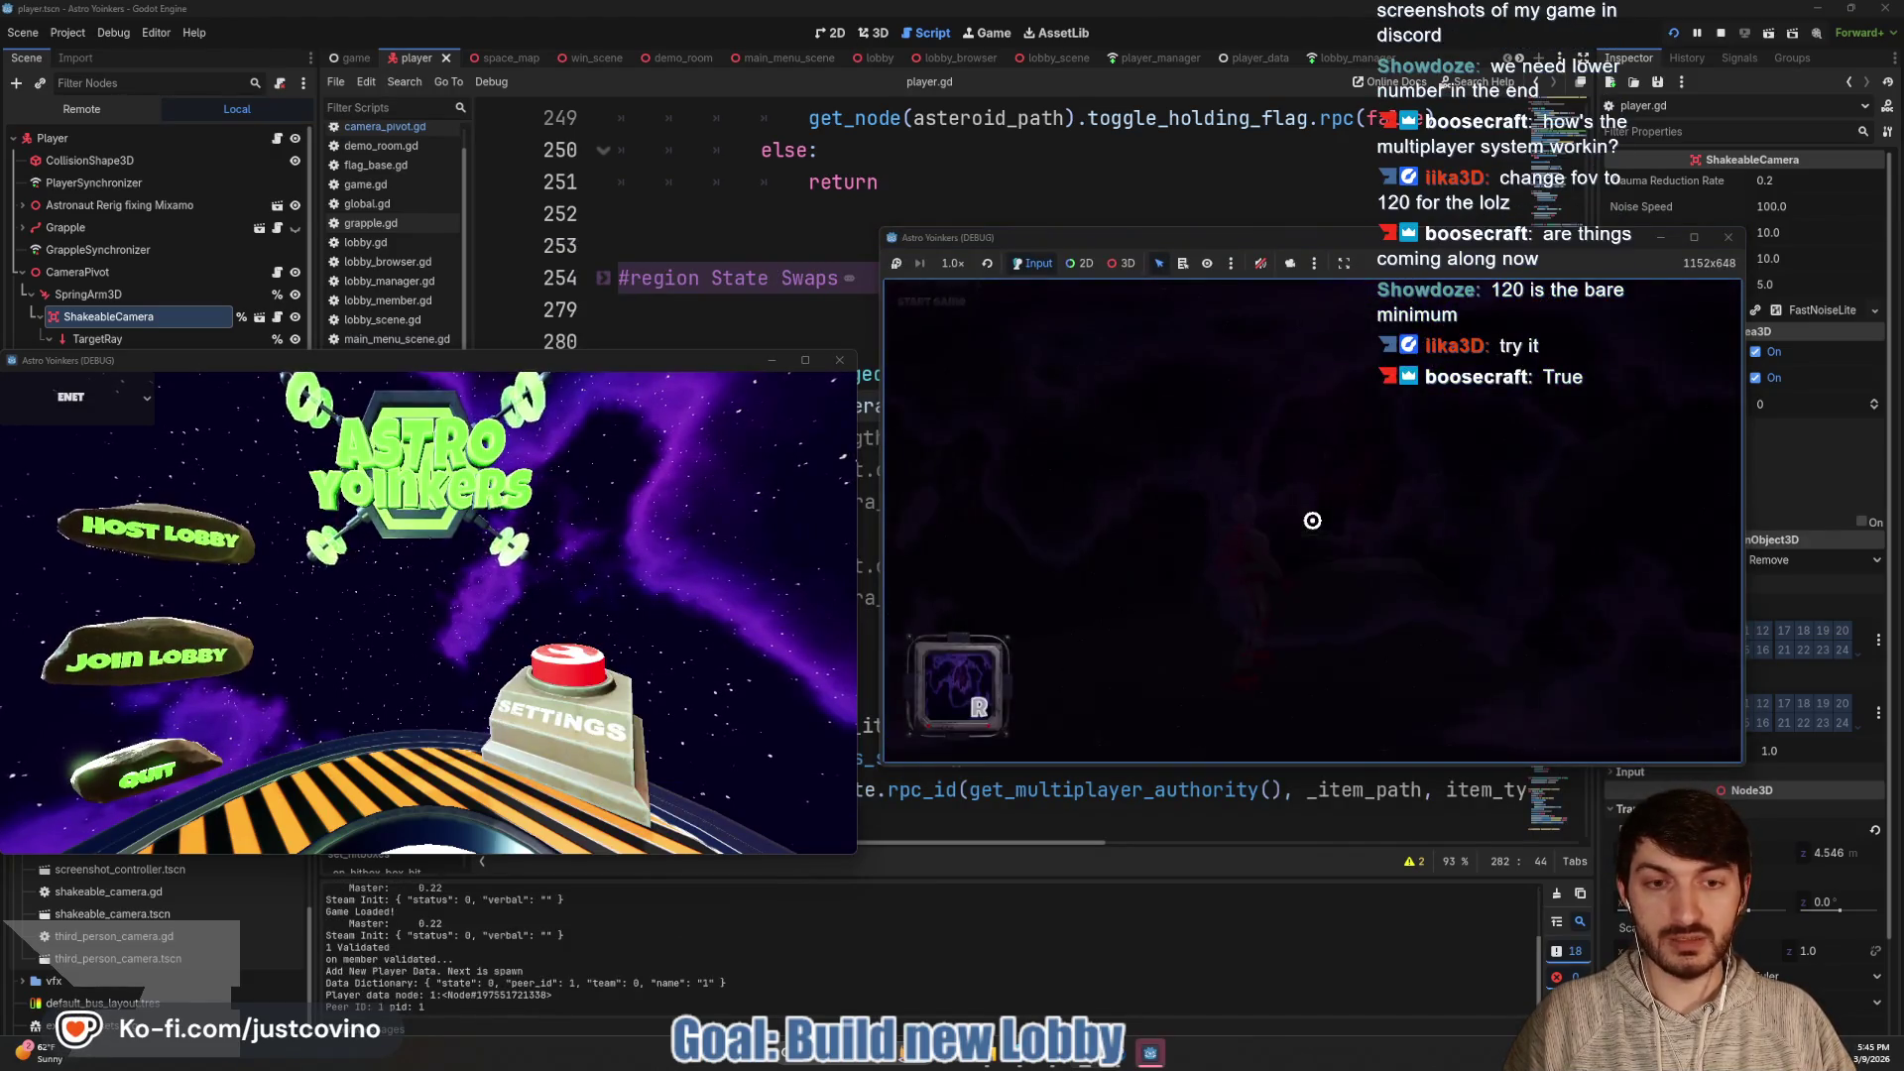
key(w)
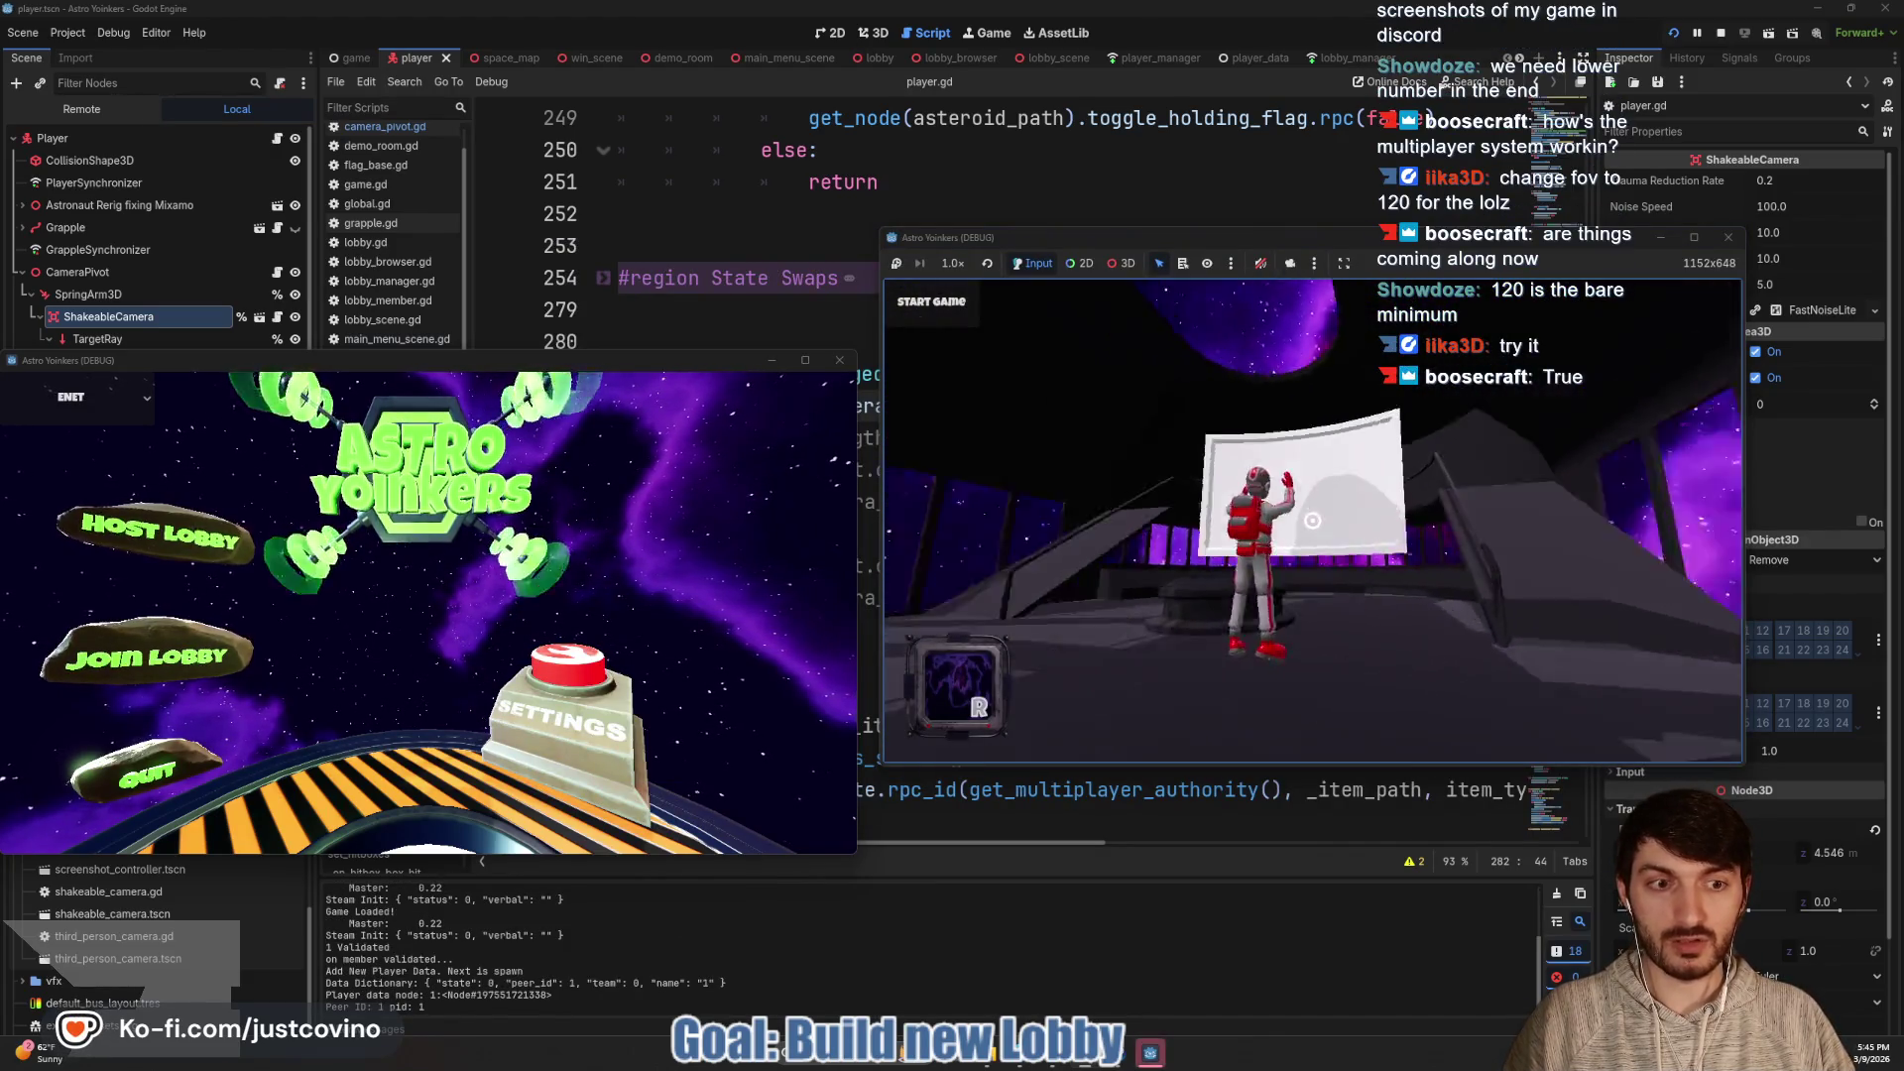
click(199, 673)
click(500, 460)
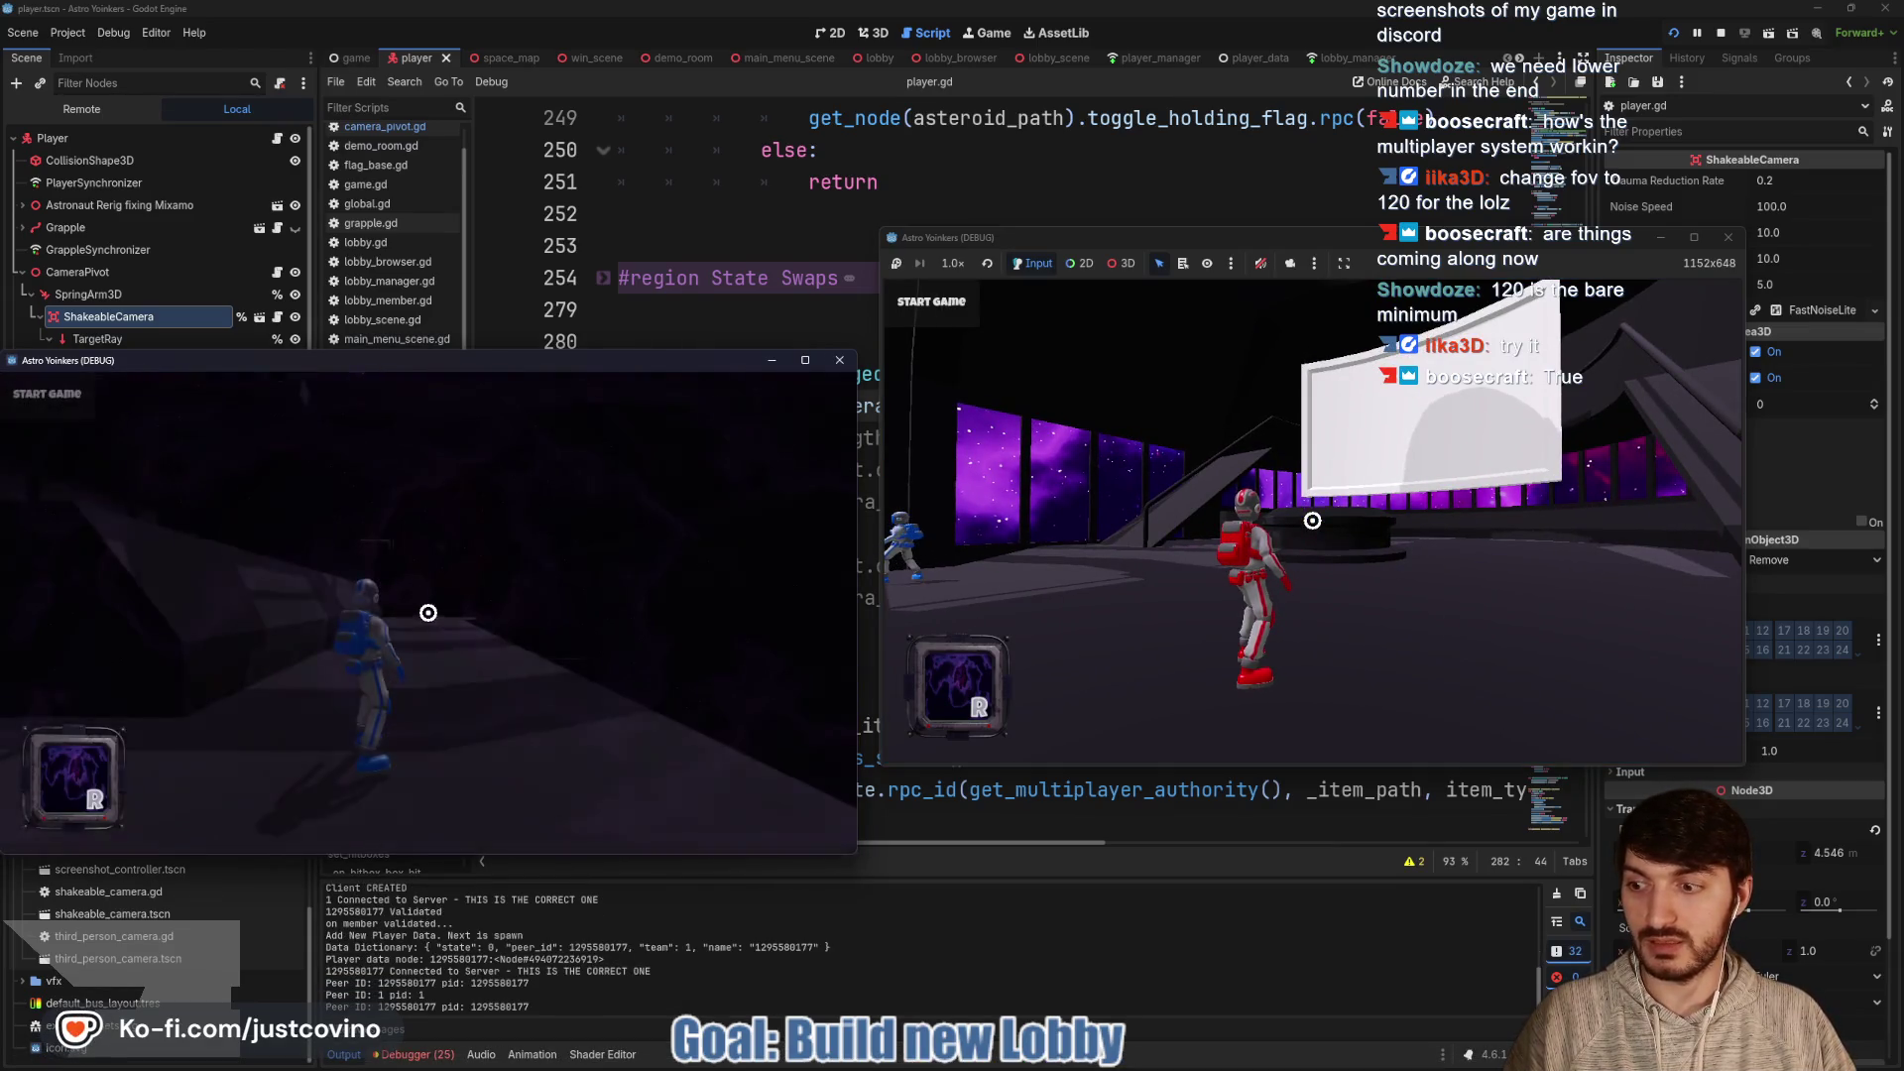
Move the joining player, fire a test grapple, and start the match in the asteroid level
key(w)
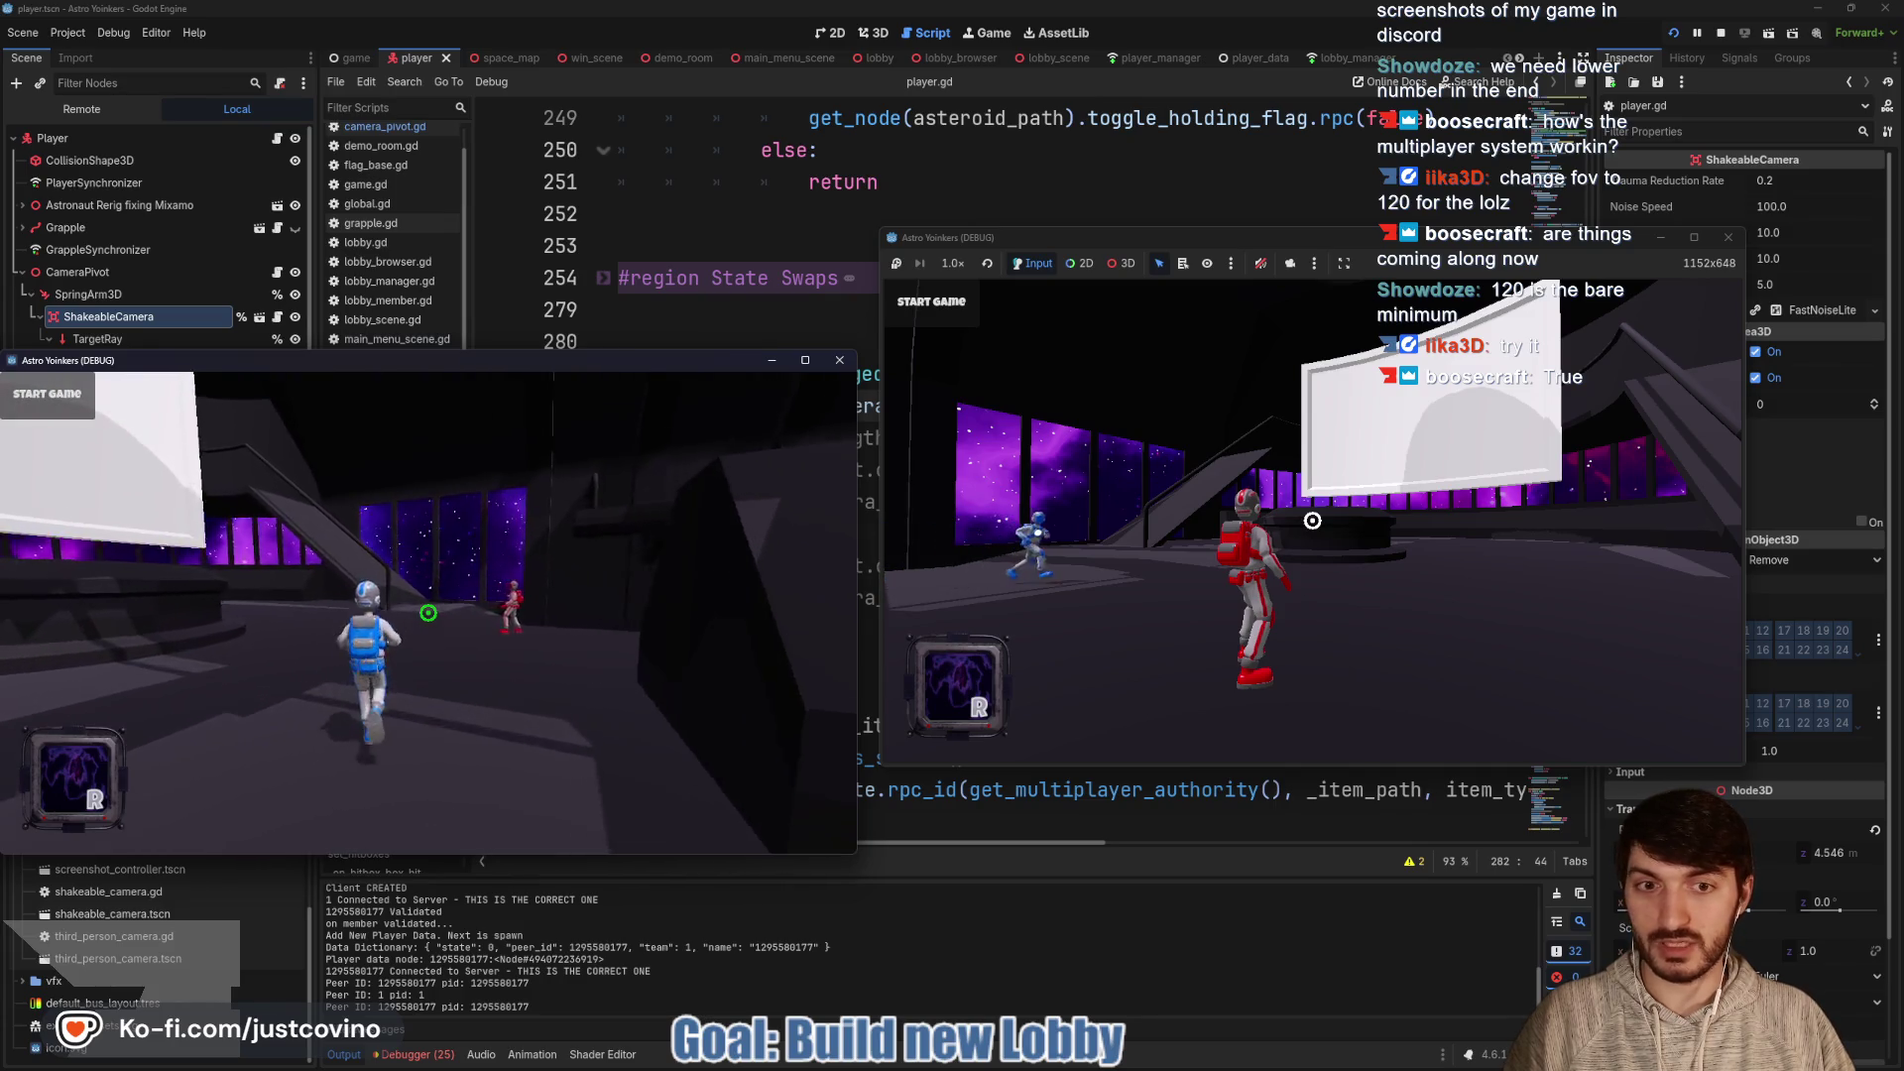
key(w)
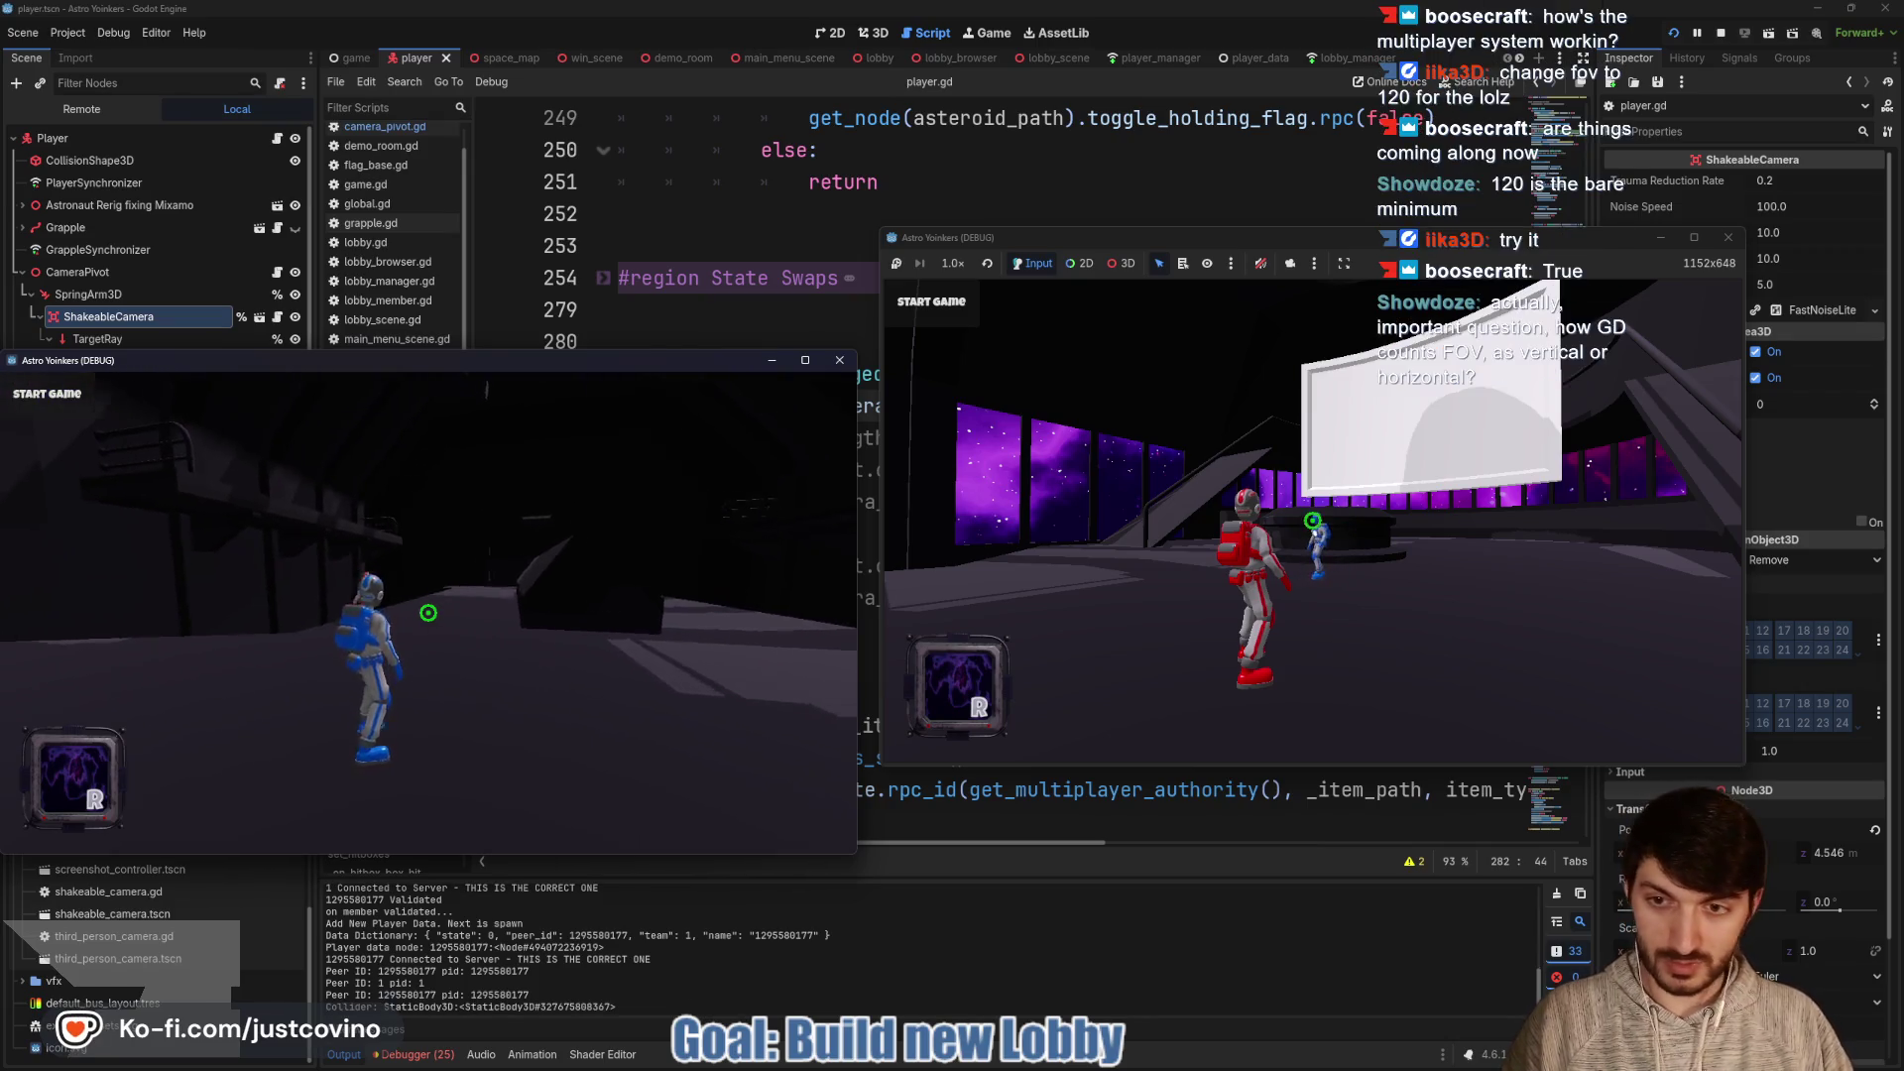
click(427, 612)
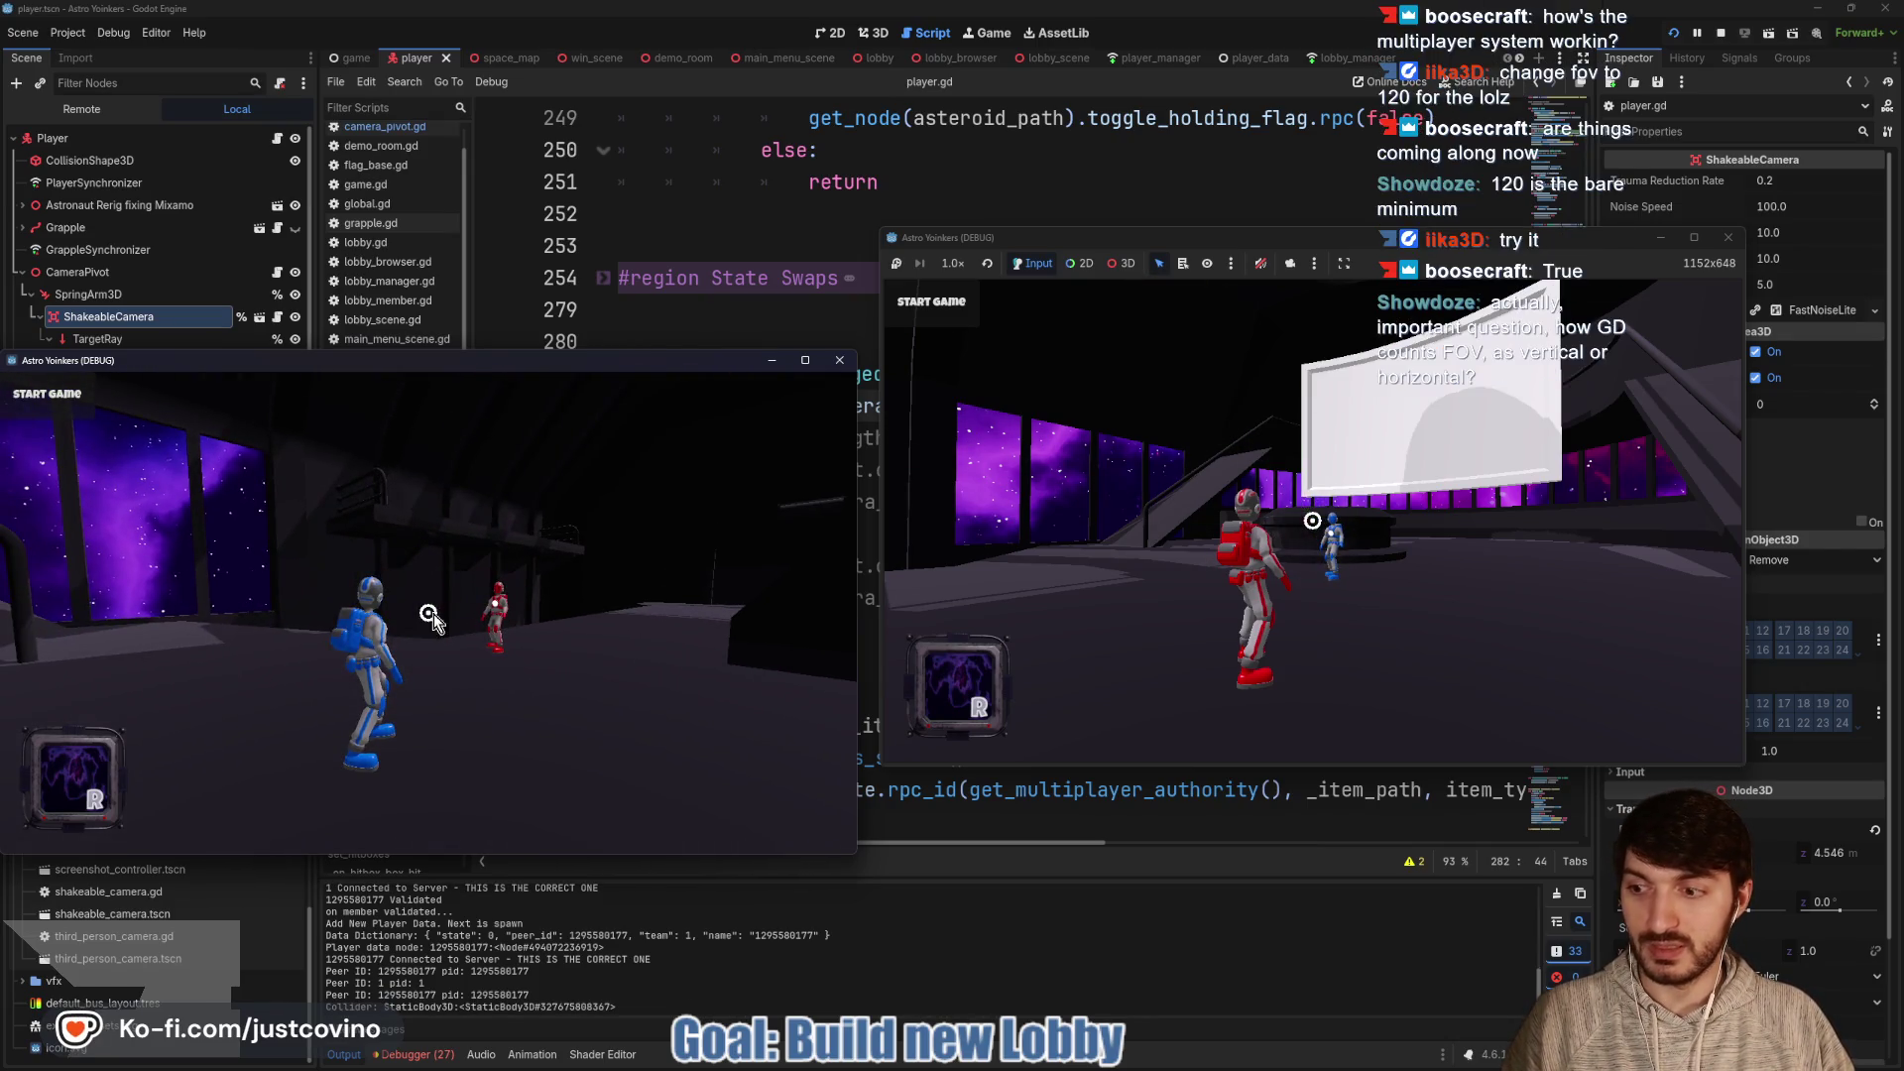
mouse_move(1163, 1069)
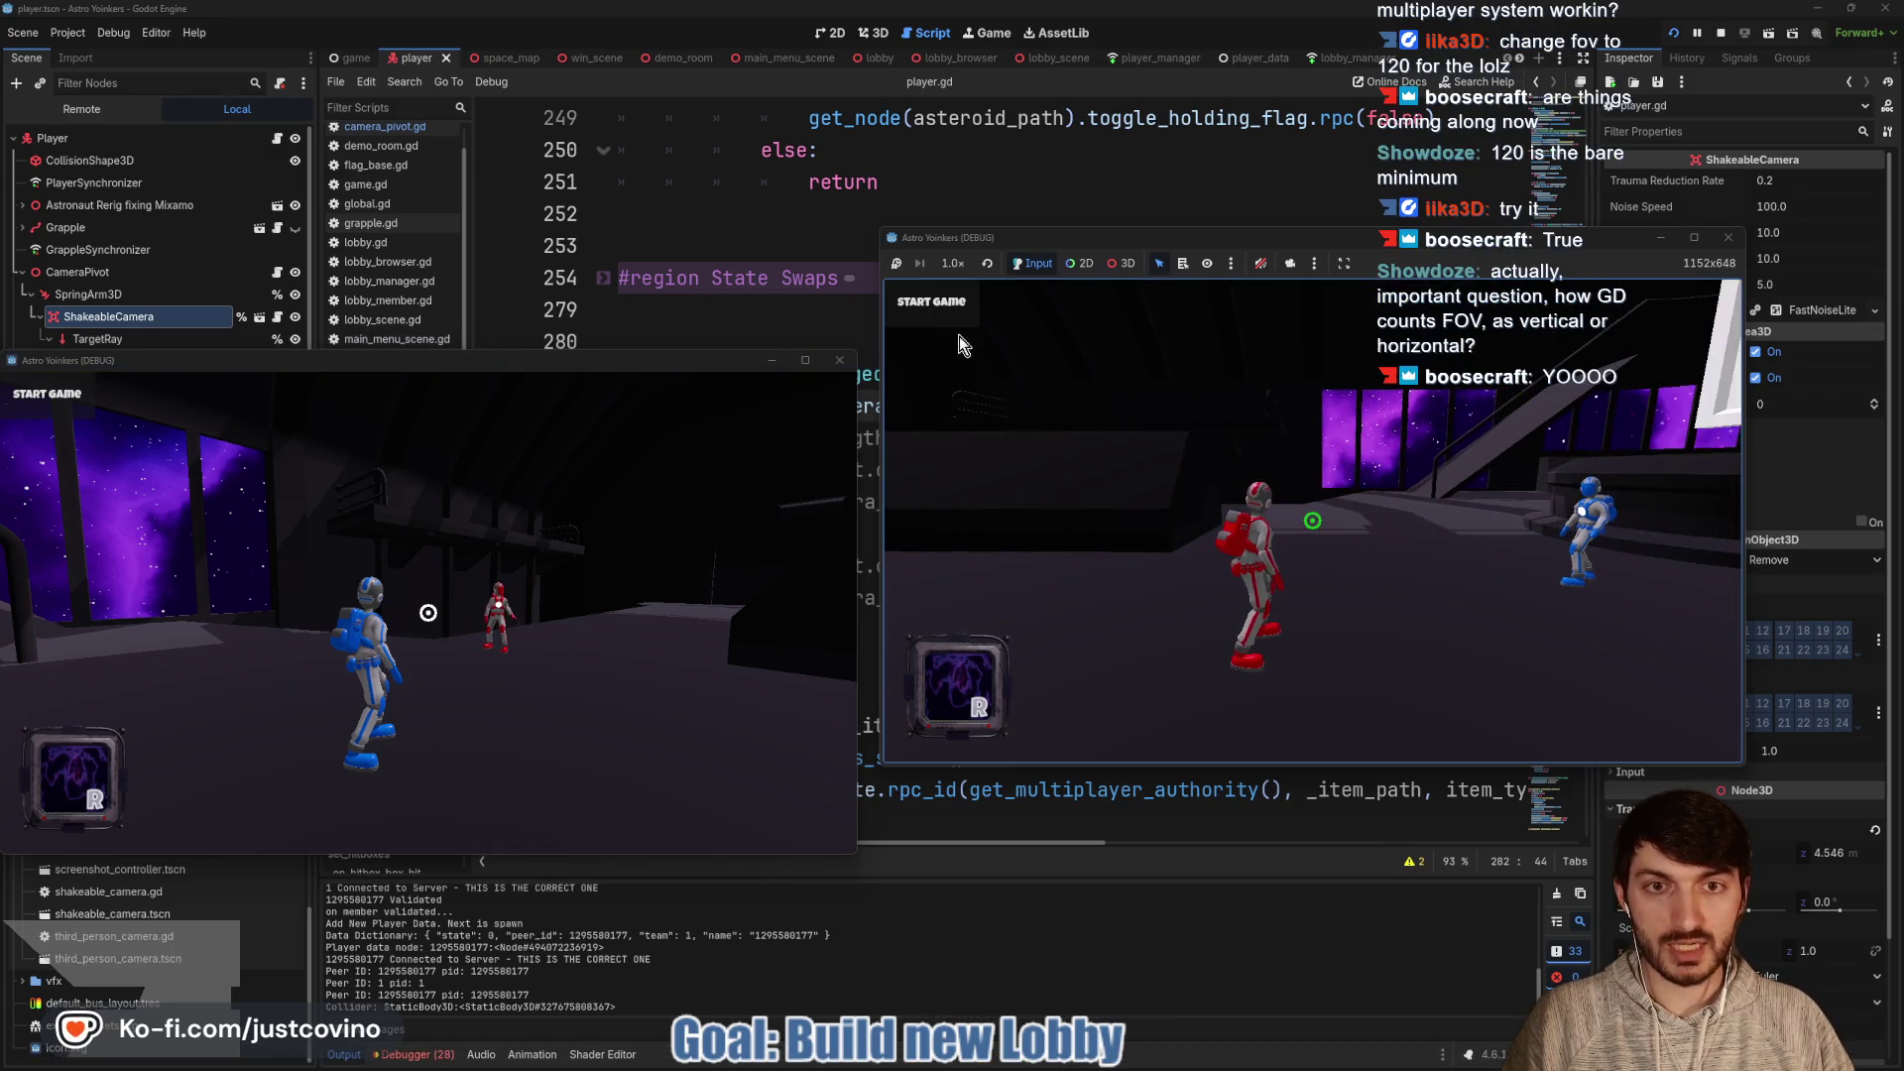
click(1176, 502)
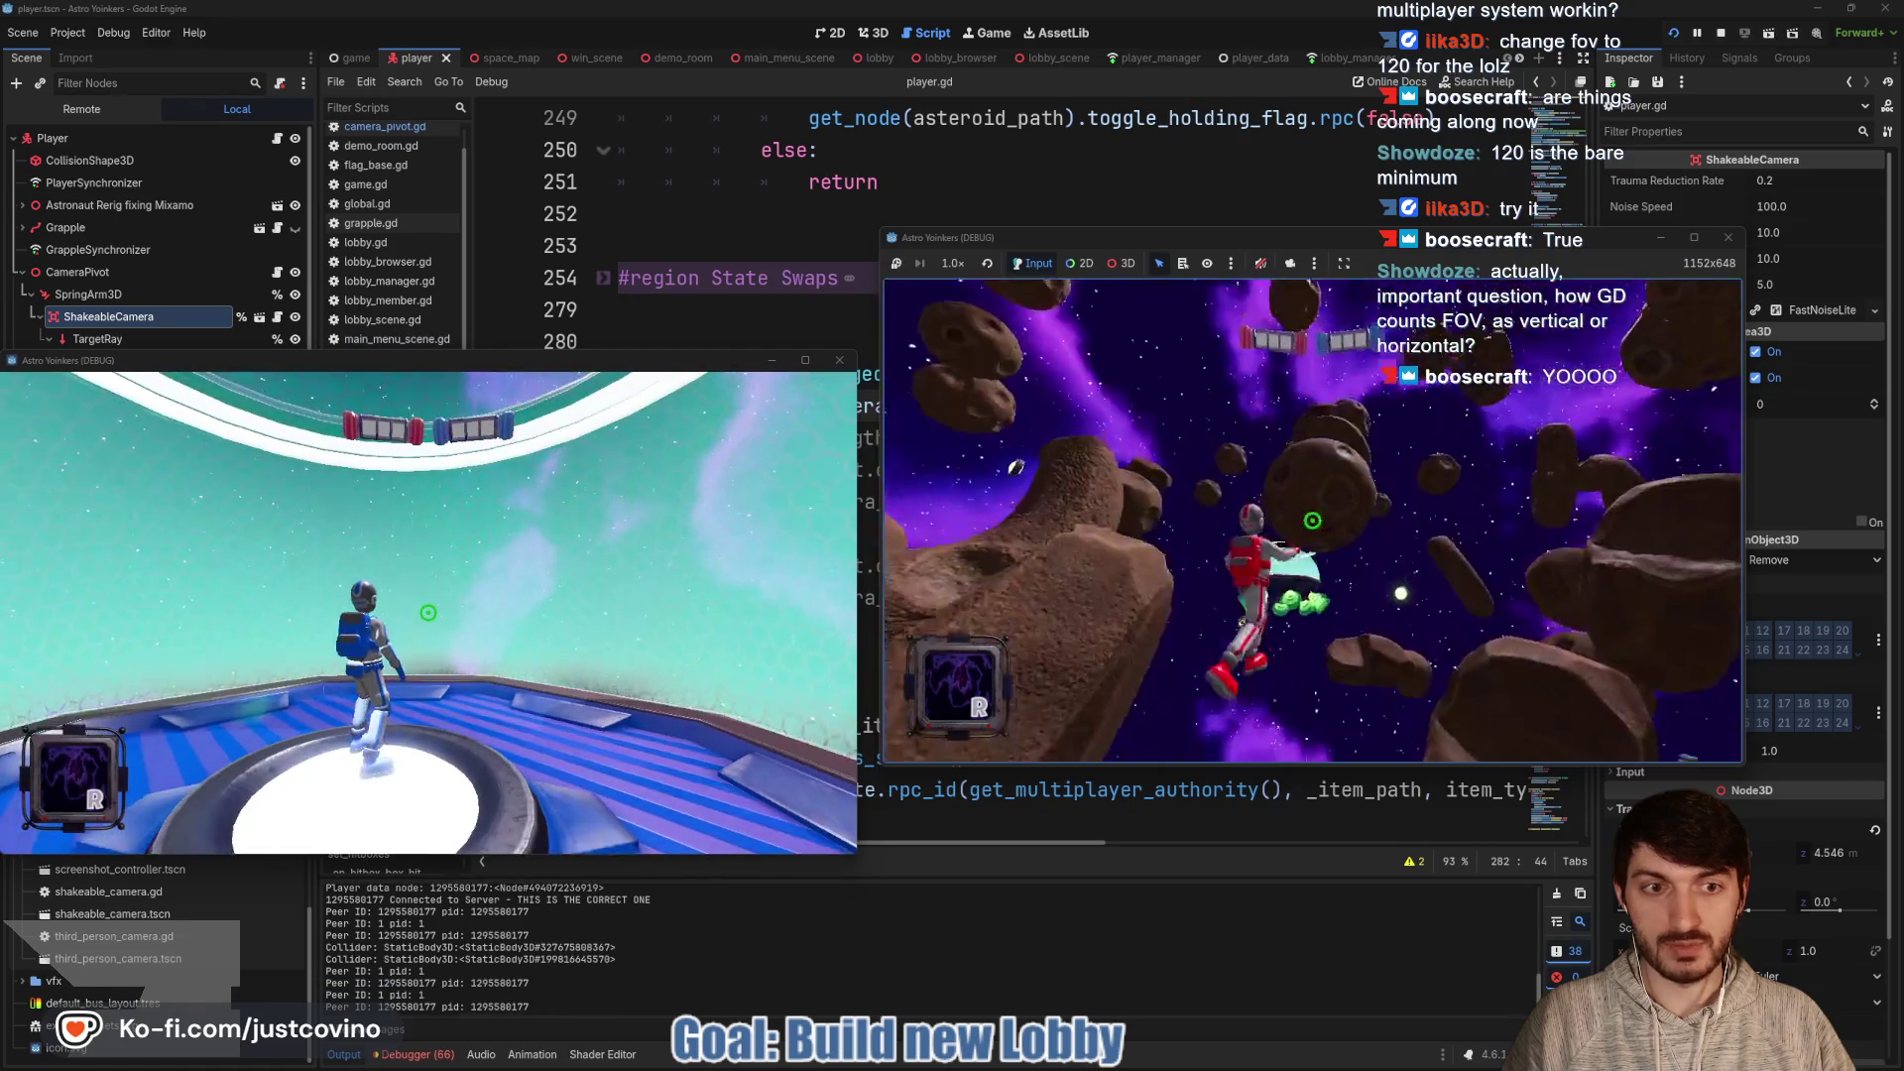
Grapple across the first asteroids, including AsteroidRock13 and AsteroidRock9, in the right game window
key(super)
key(super)
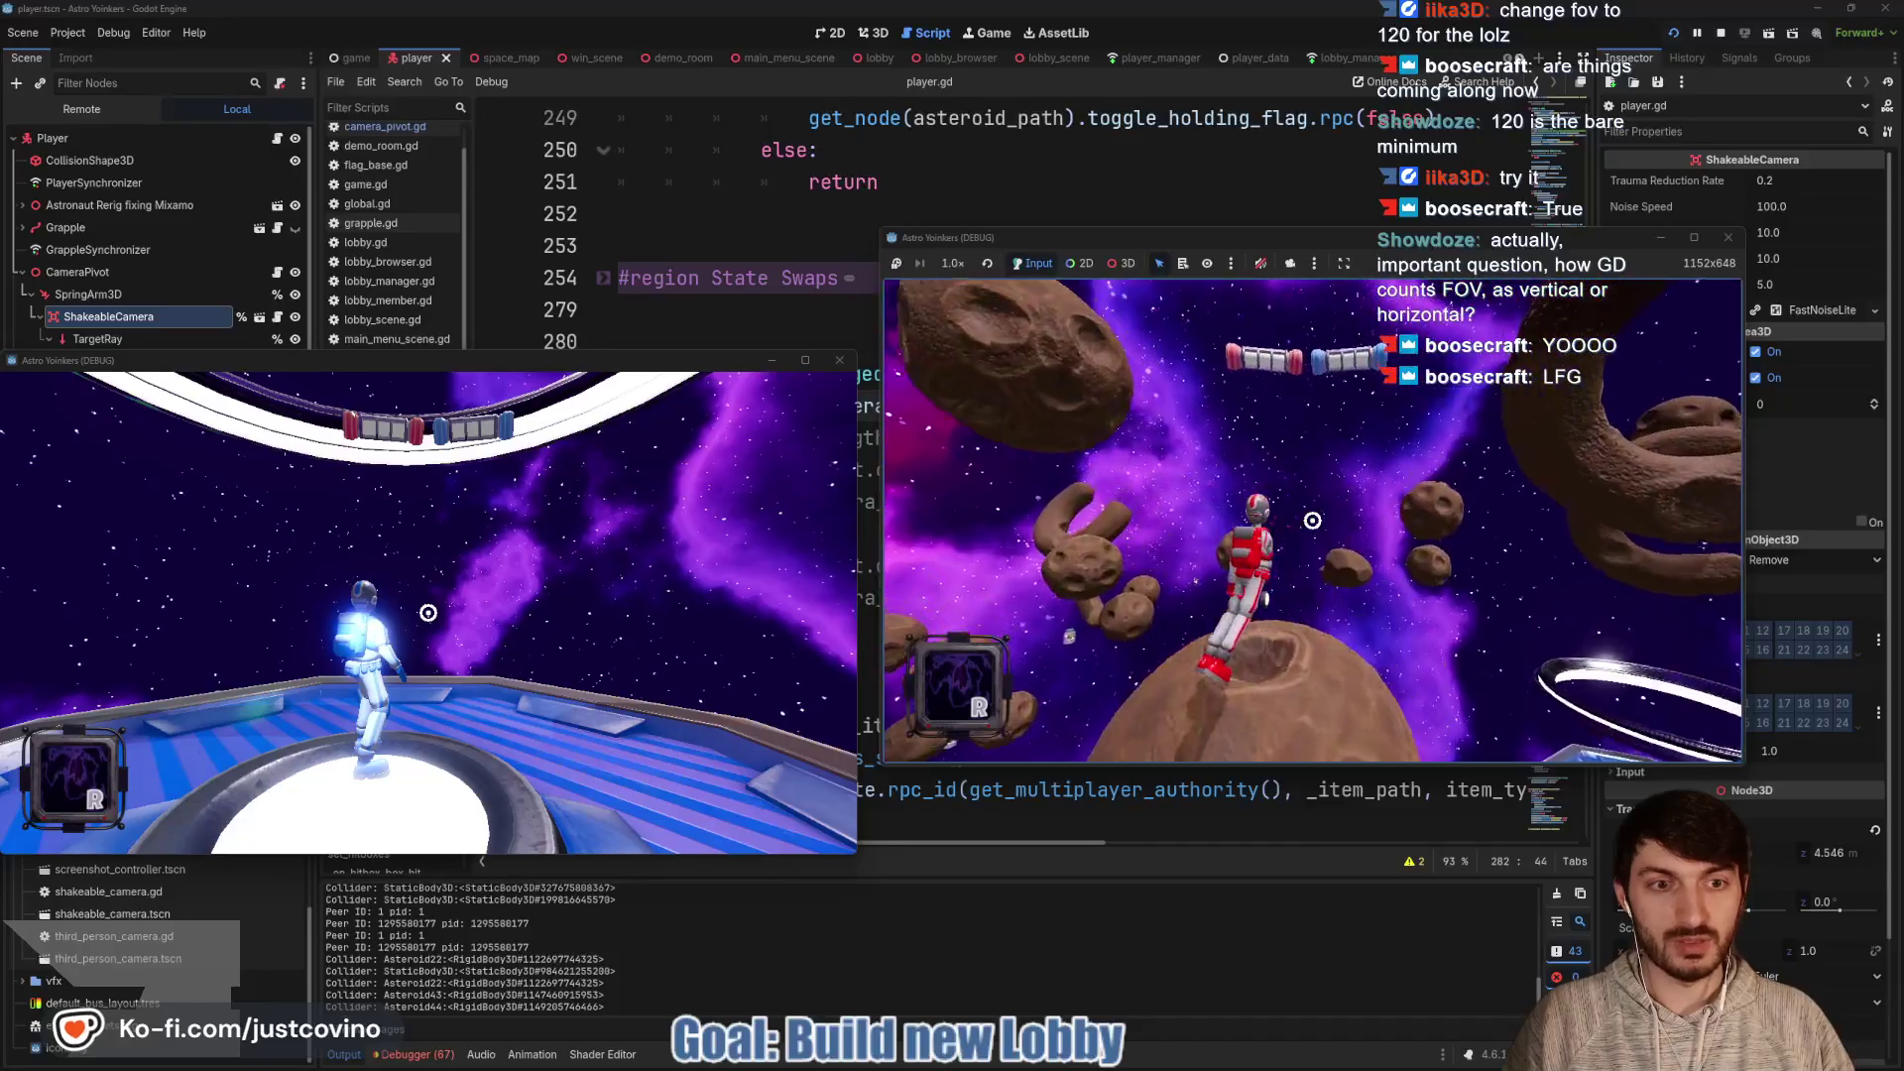
click(1312, 521)
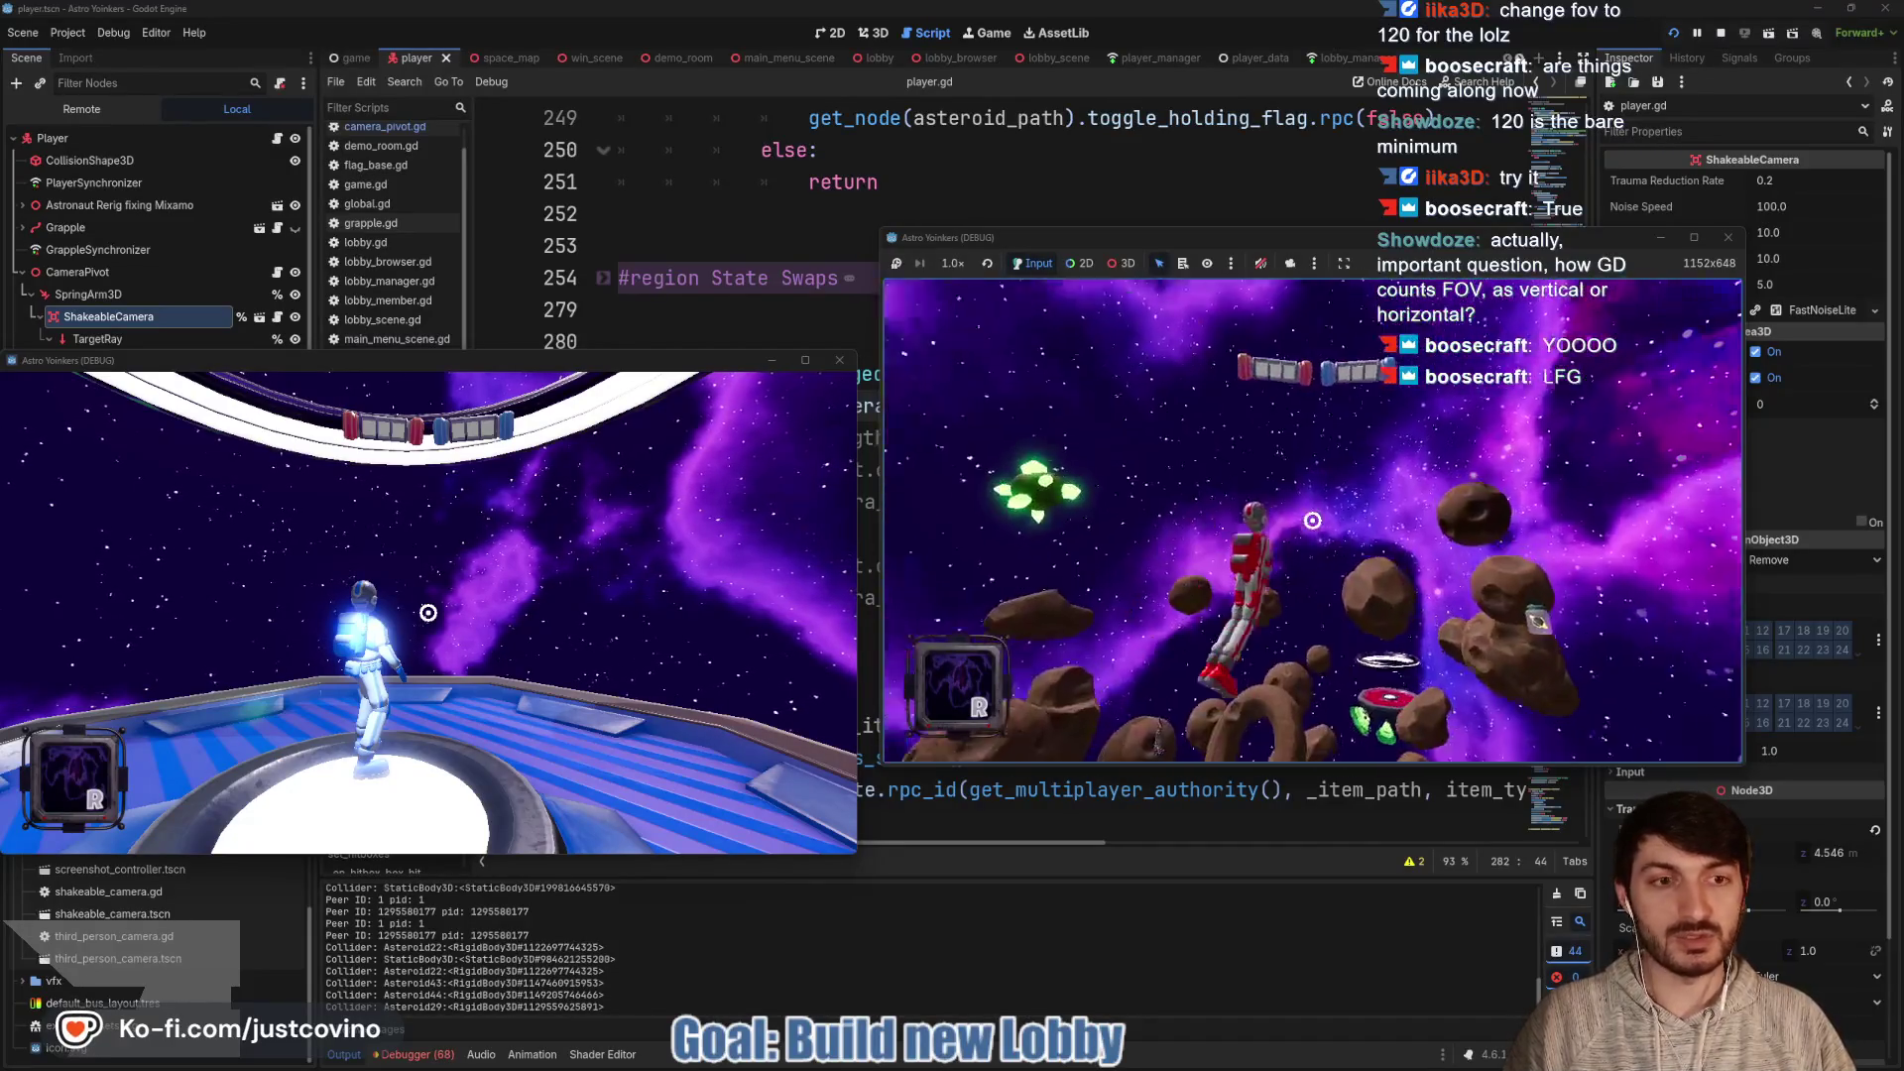
click(1313, 521)
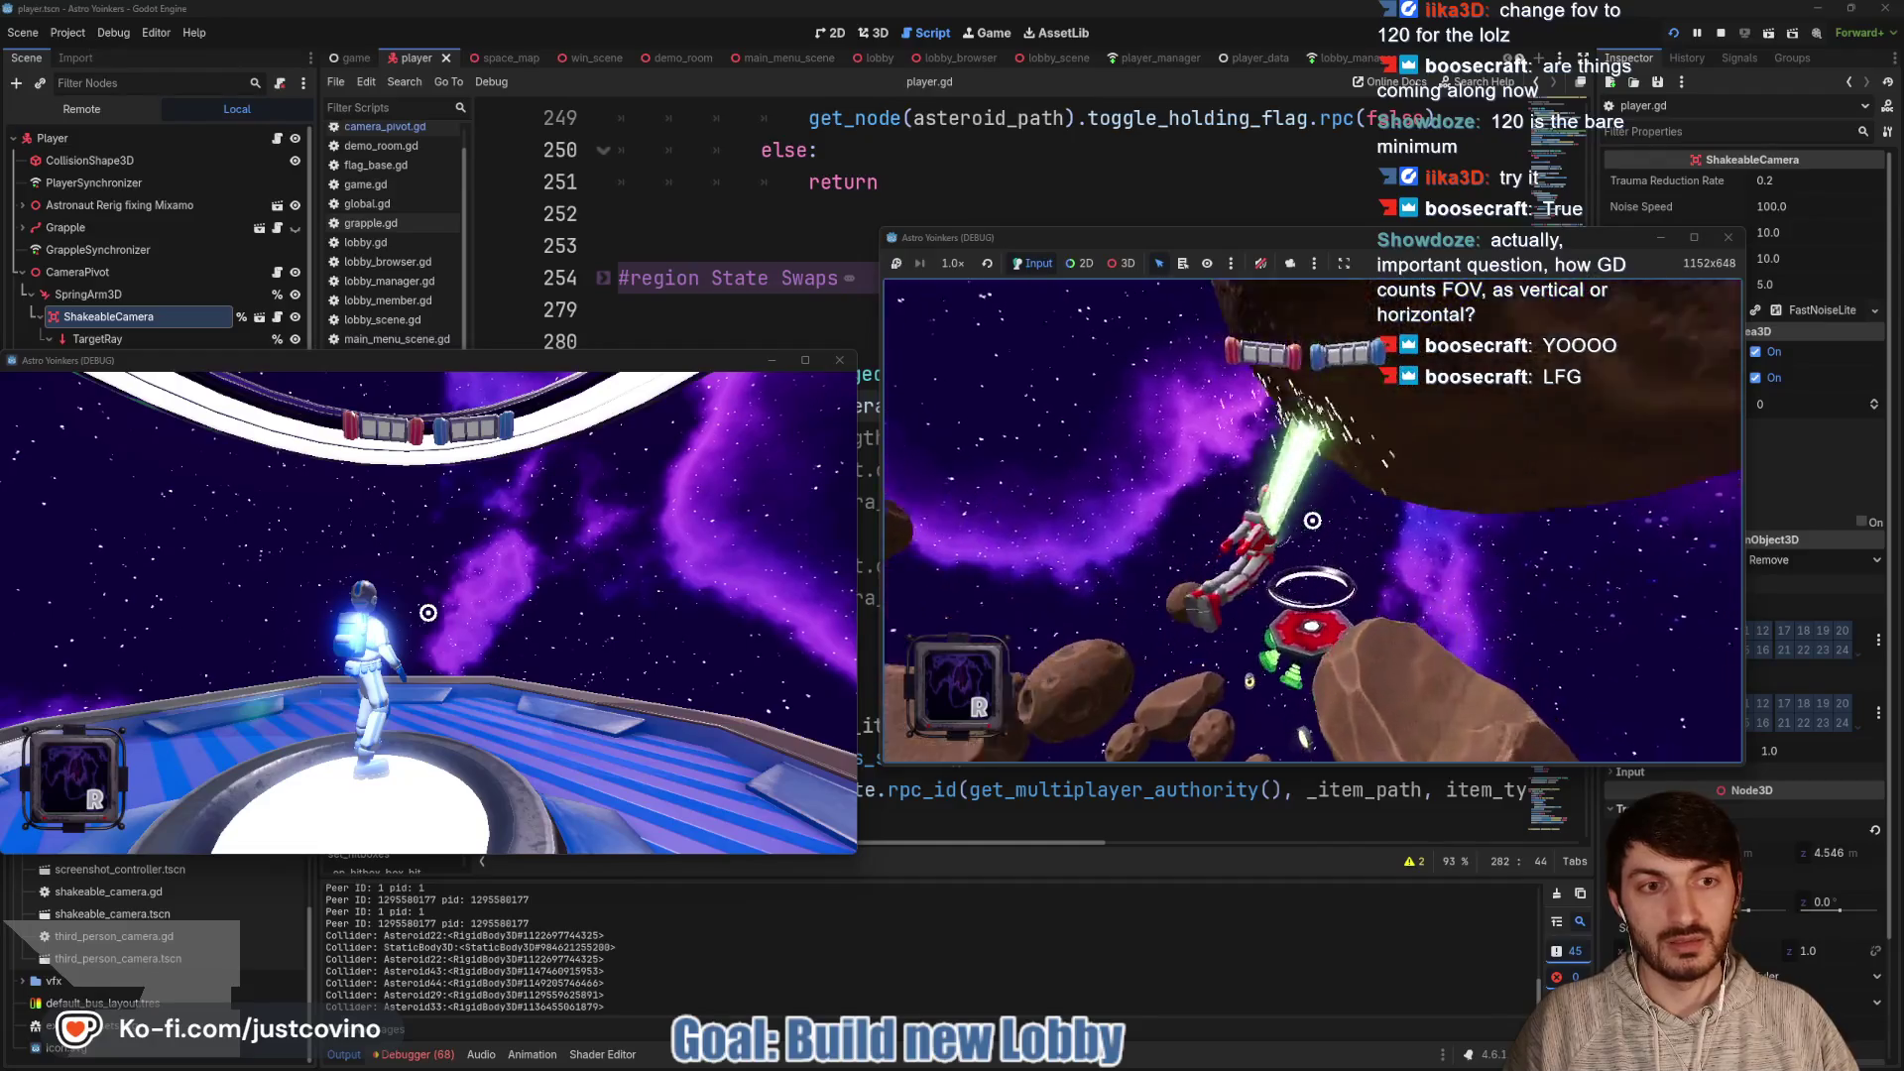
click(1313, 521)
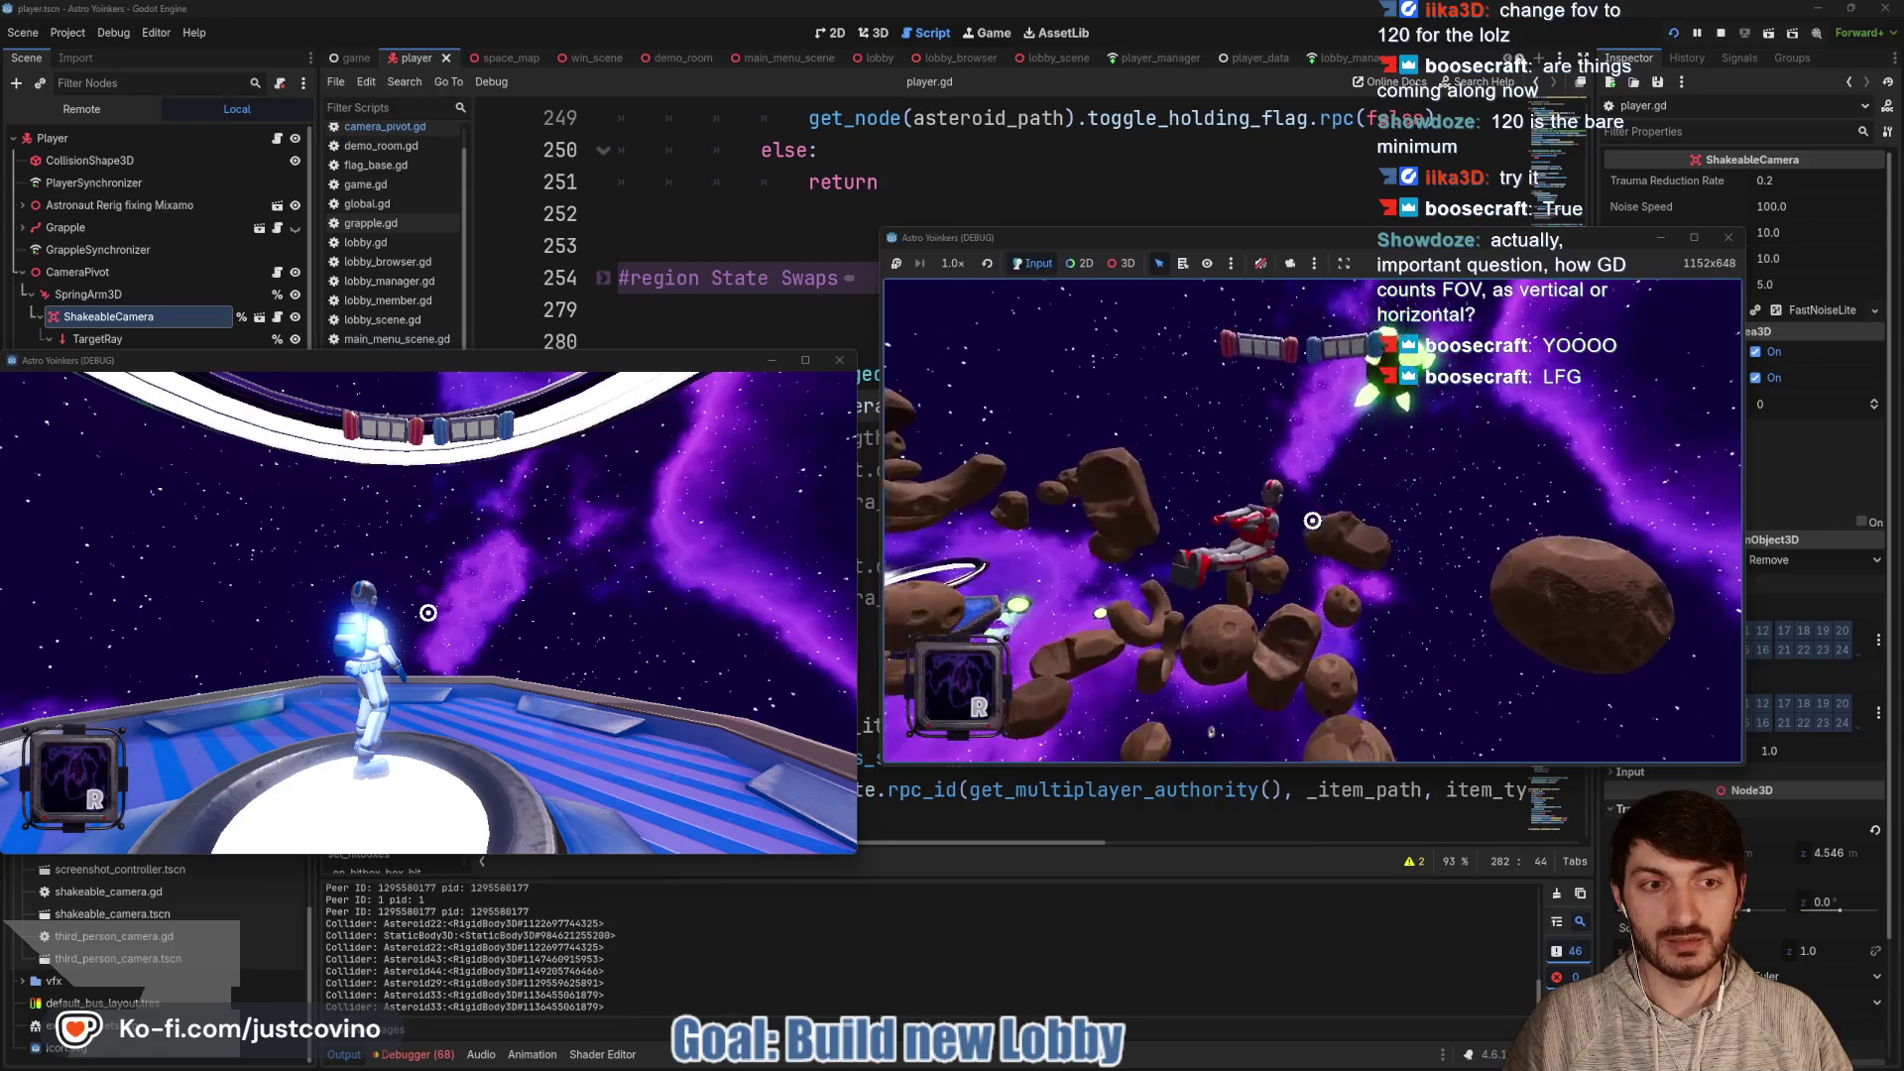
click(1312, 521)
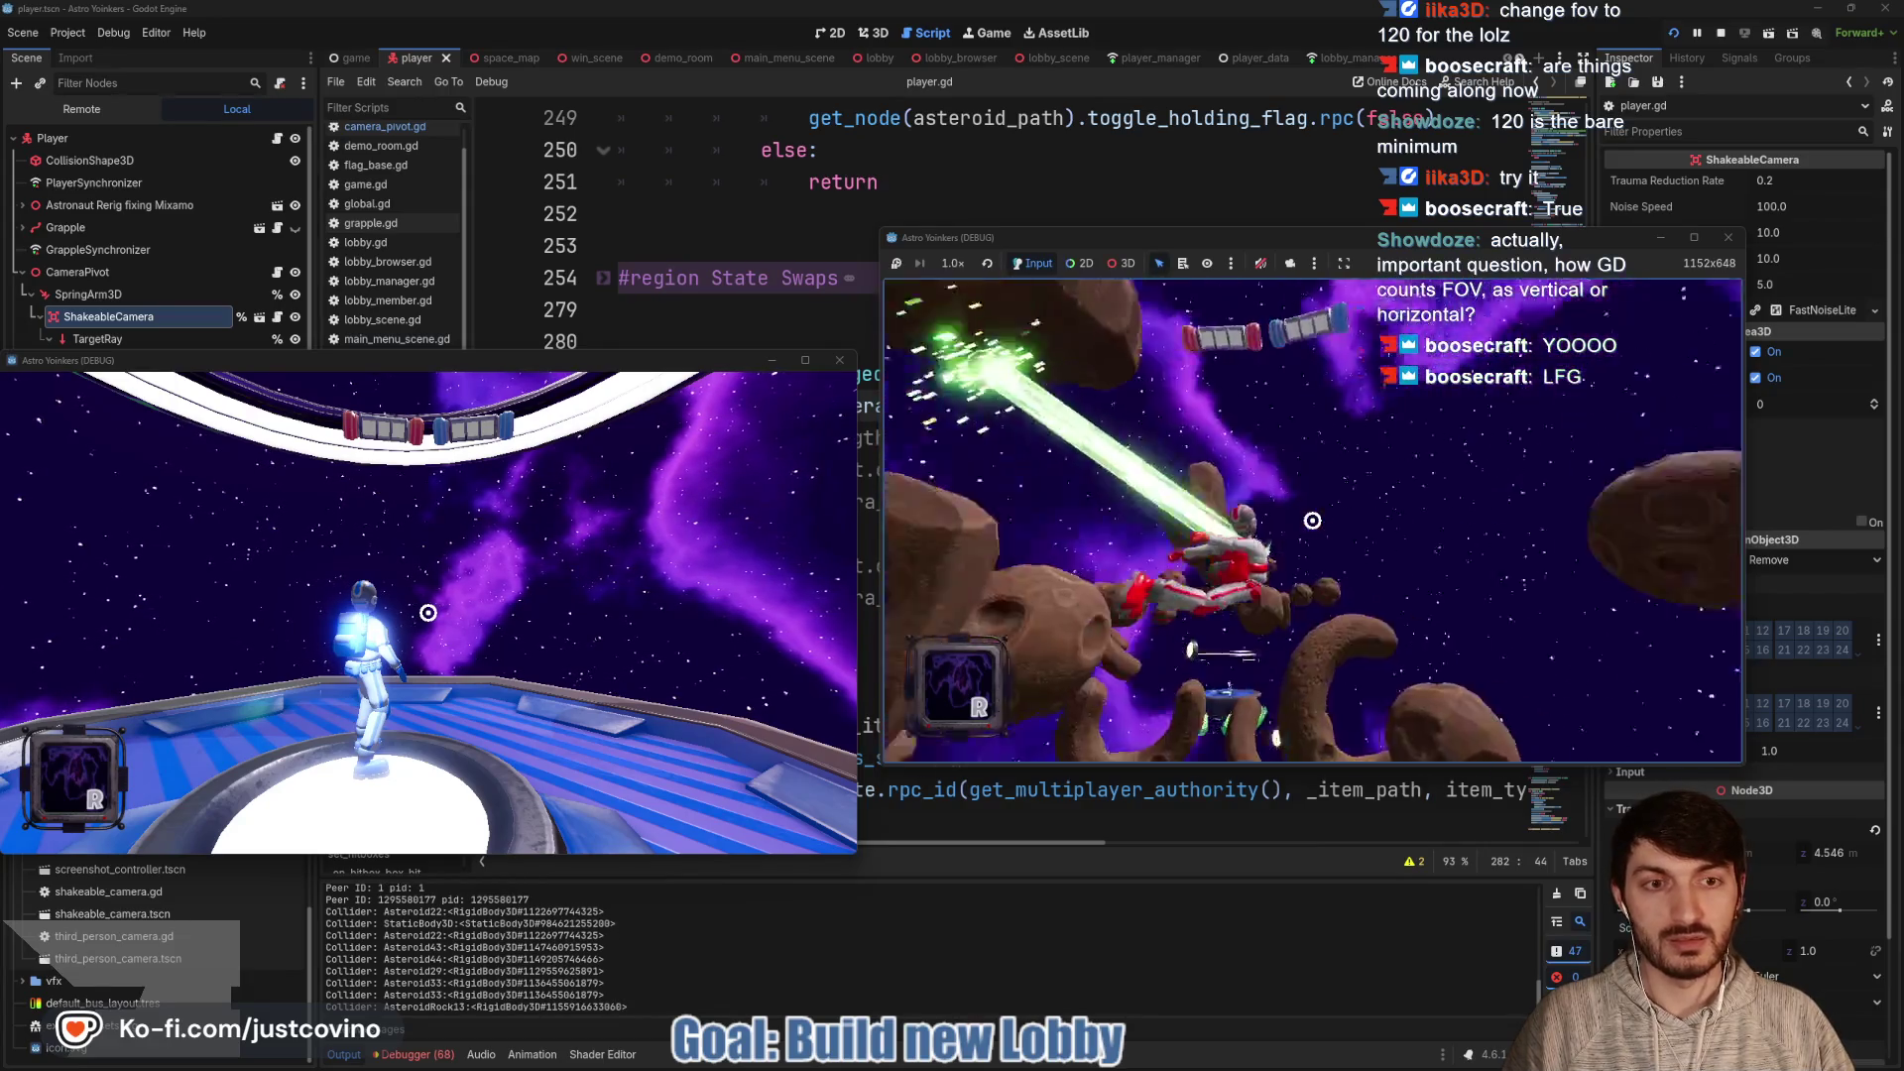
click(1313, 521)
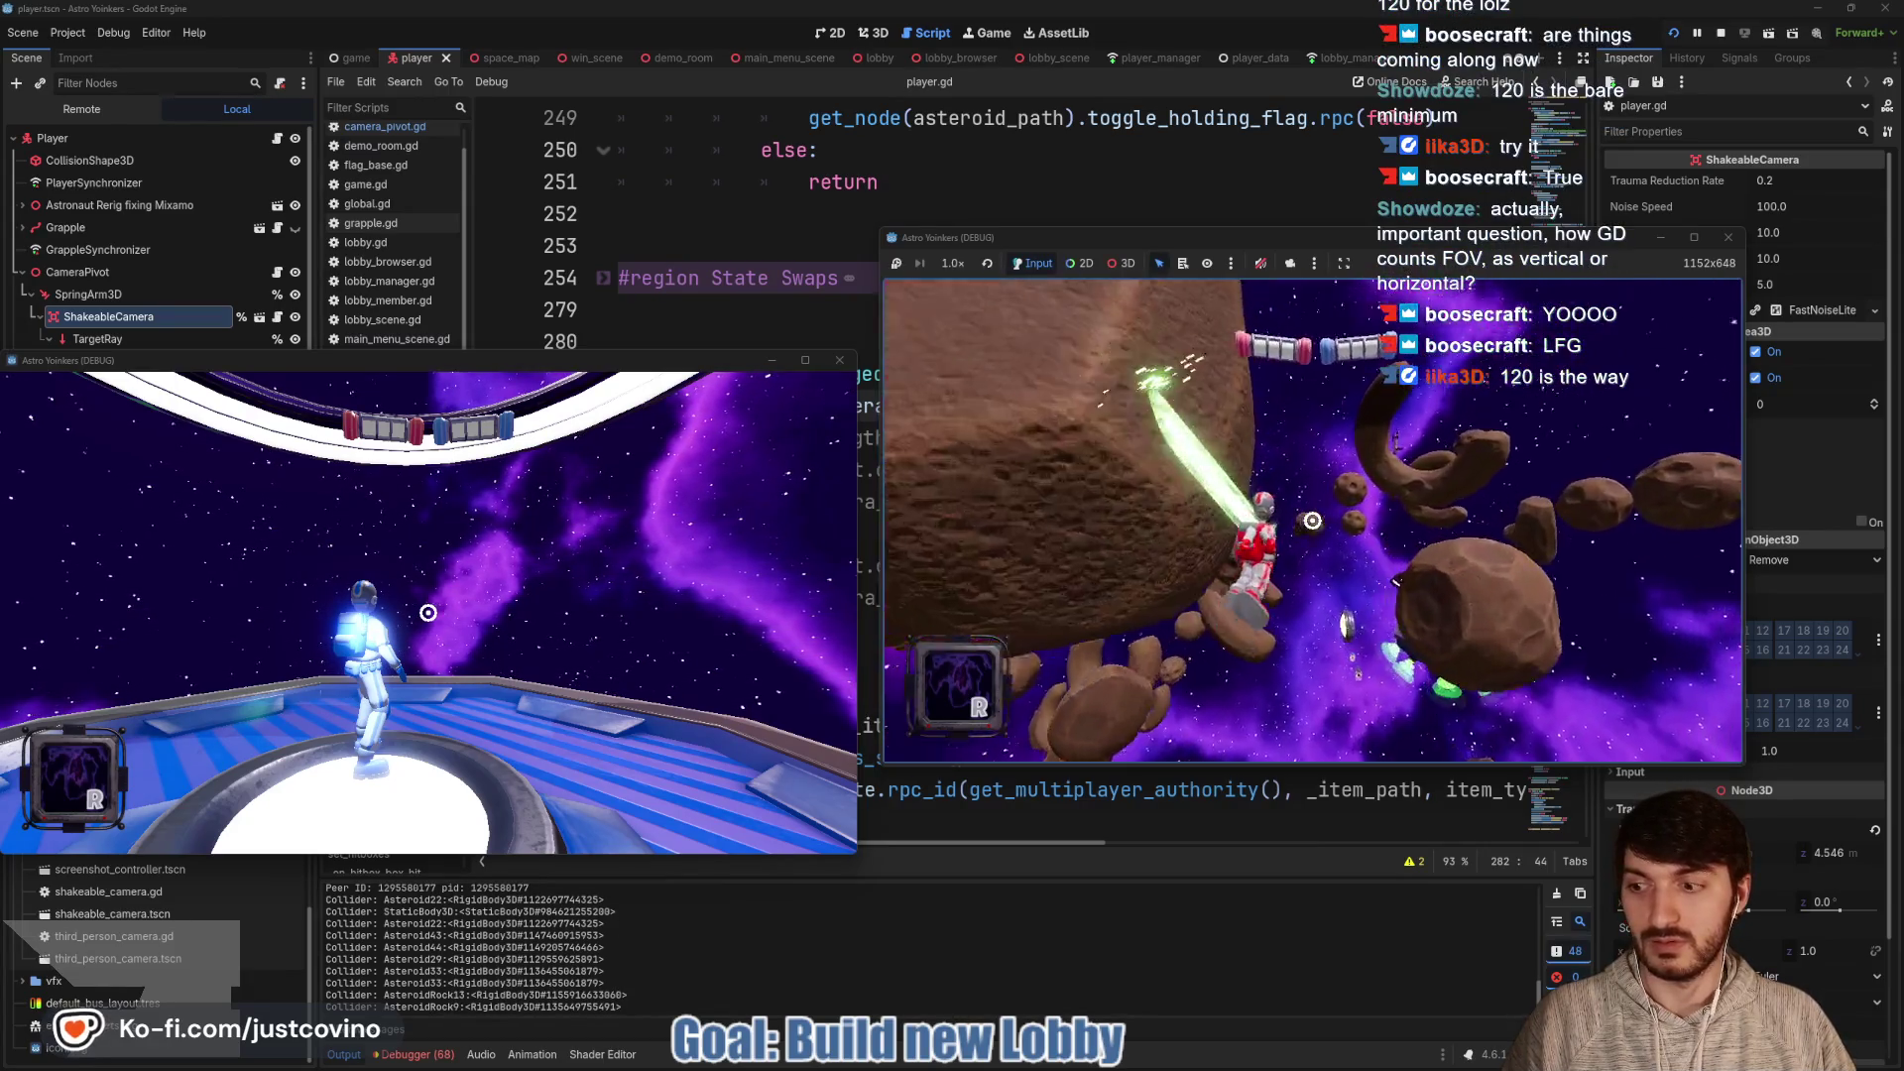
click(1313, 520)
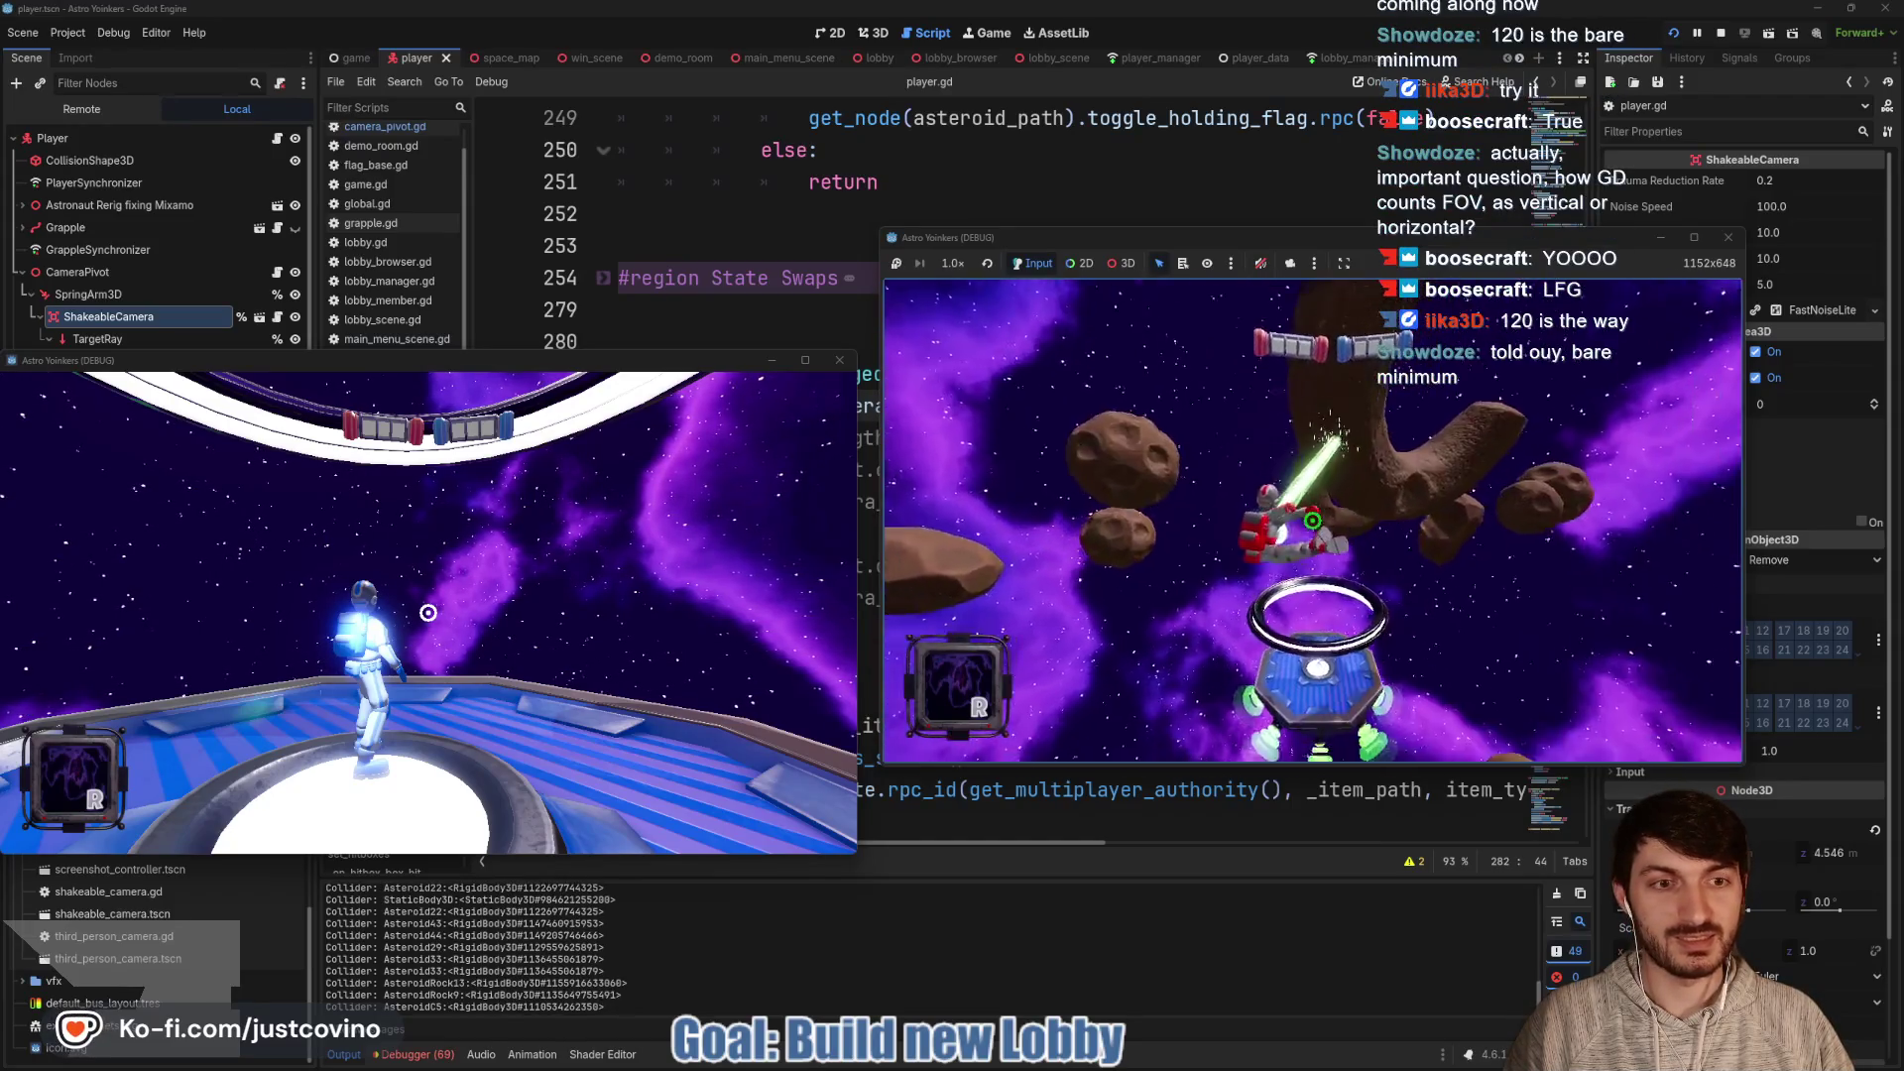
click(1312, 521)
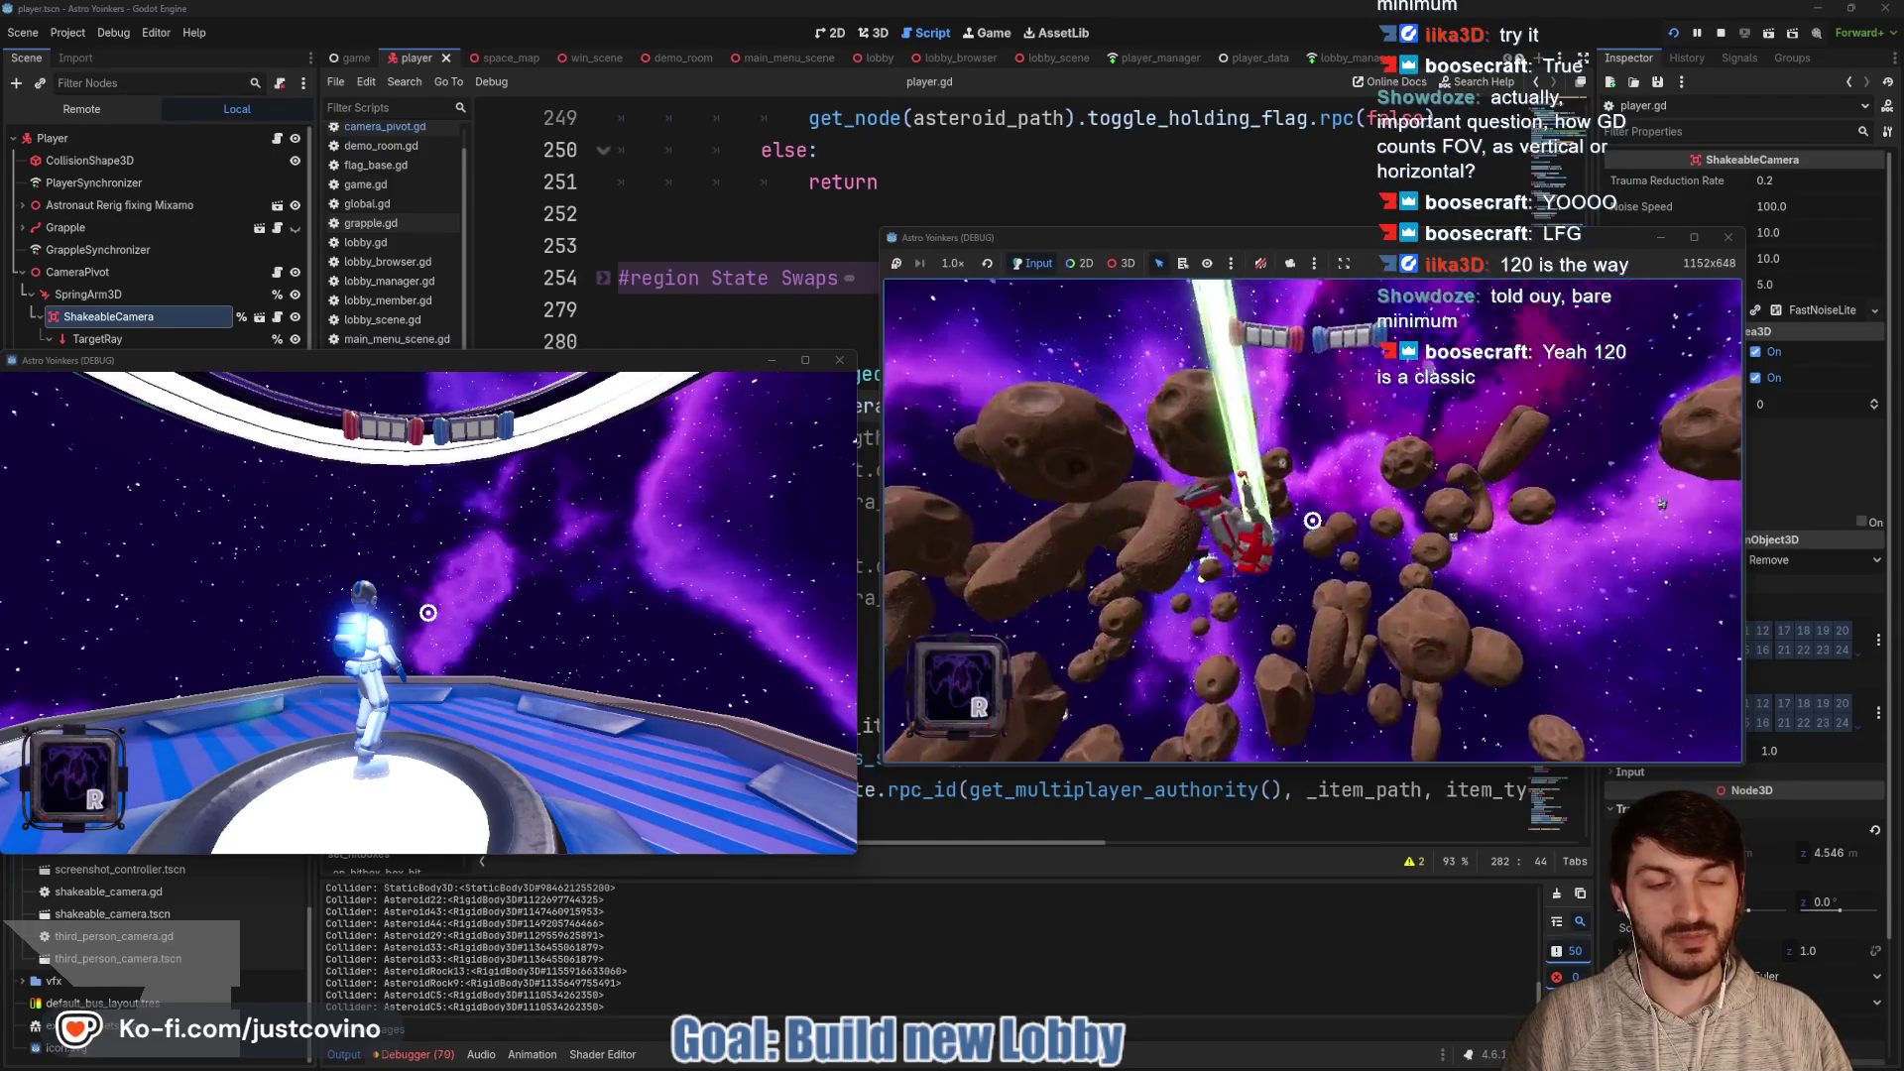
click(1312, 520)
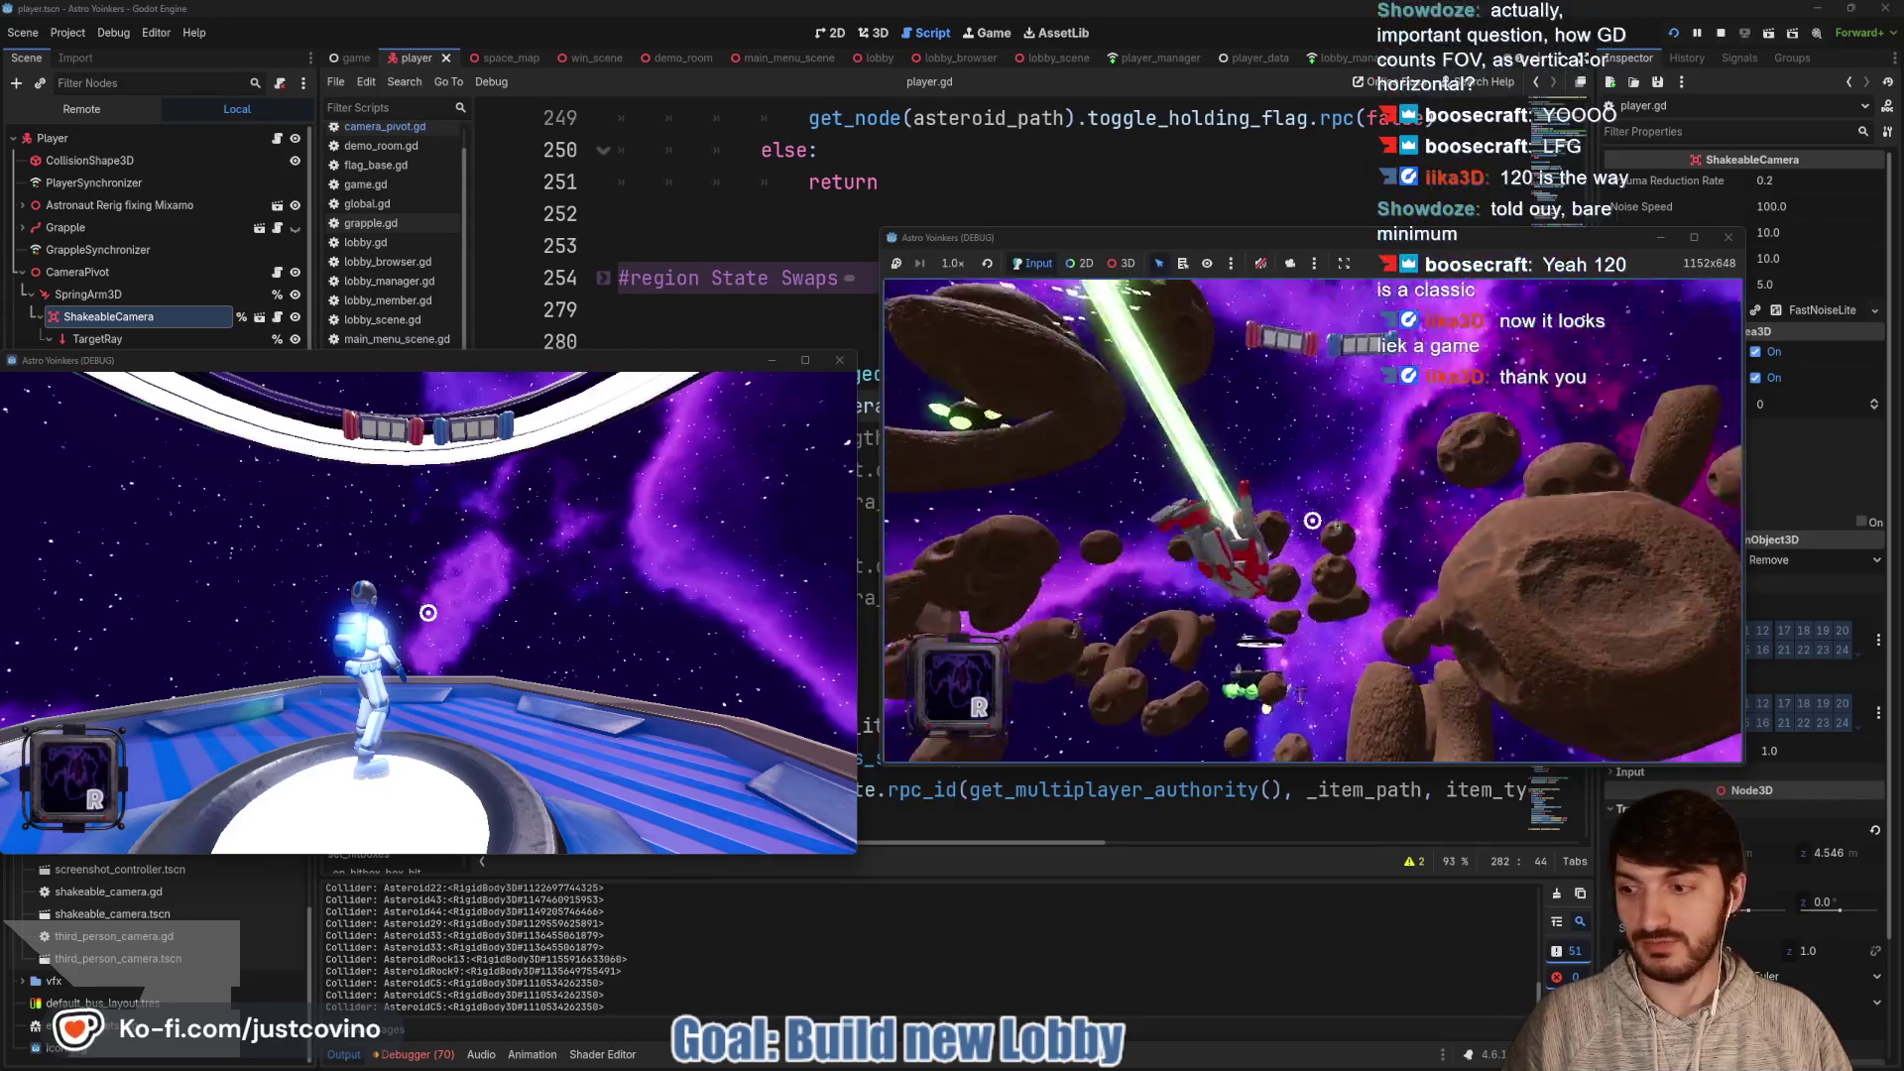
Continue grappling onto Asteroid25, AsteroidRock10, AsteroidRock11 and Asteroid9, then toward the ship overhead
click(1312, 521)
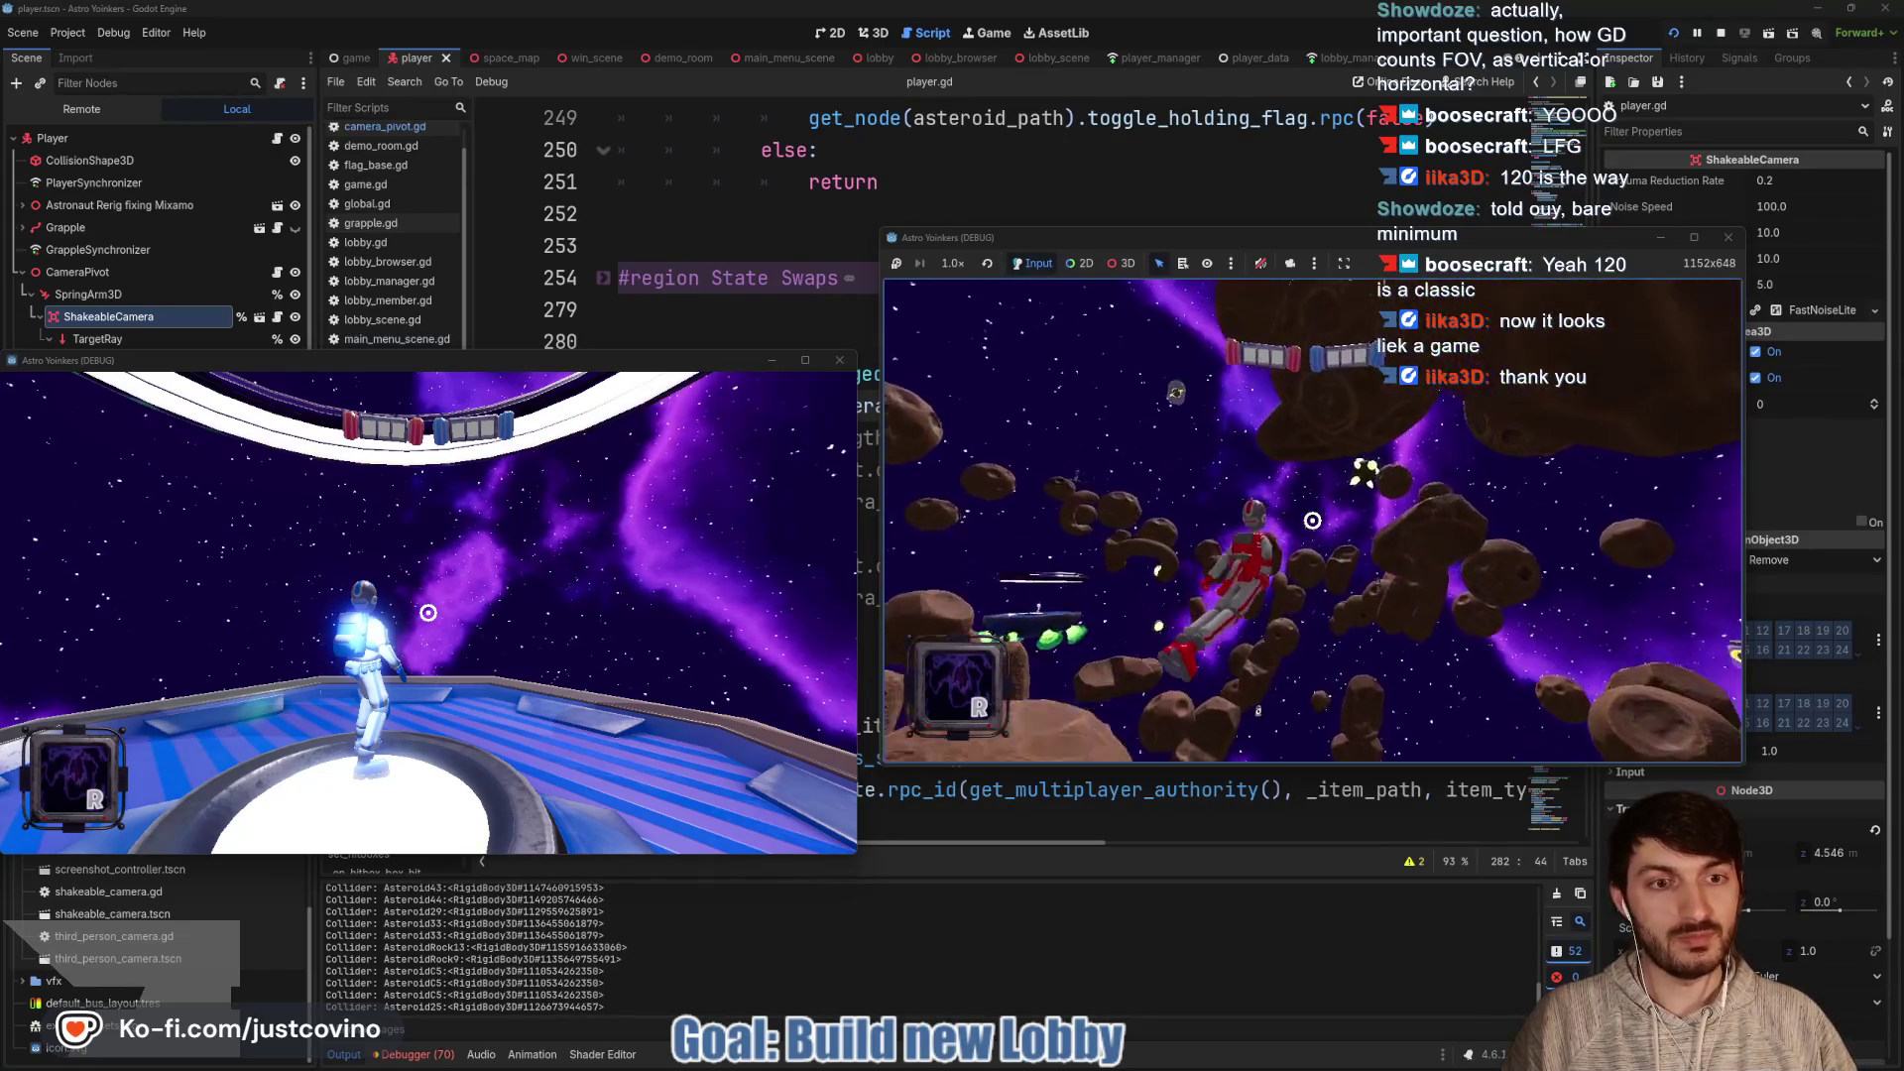
click(1312, 521)
click(1312, 521)
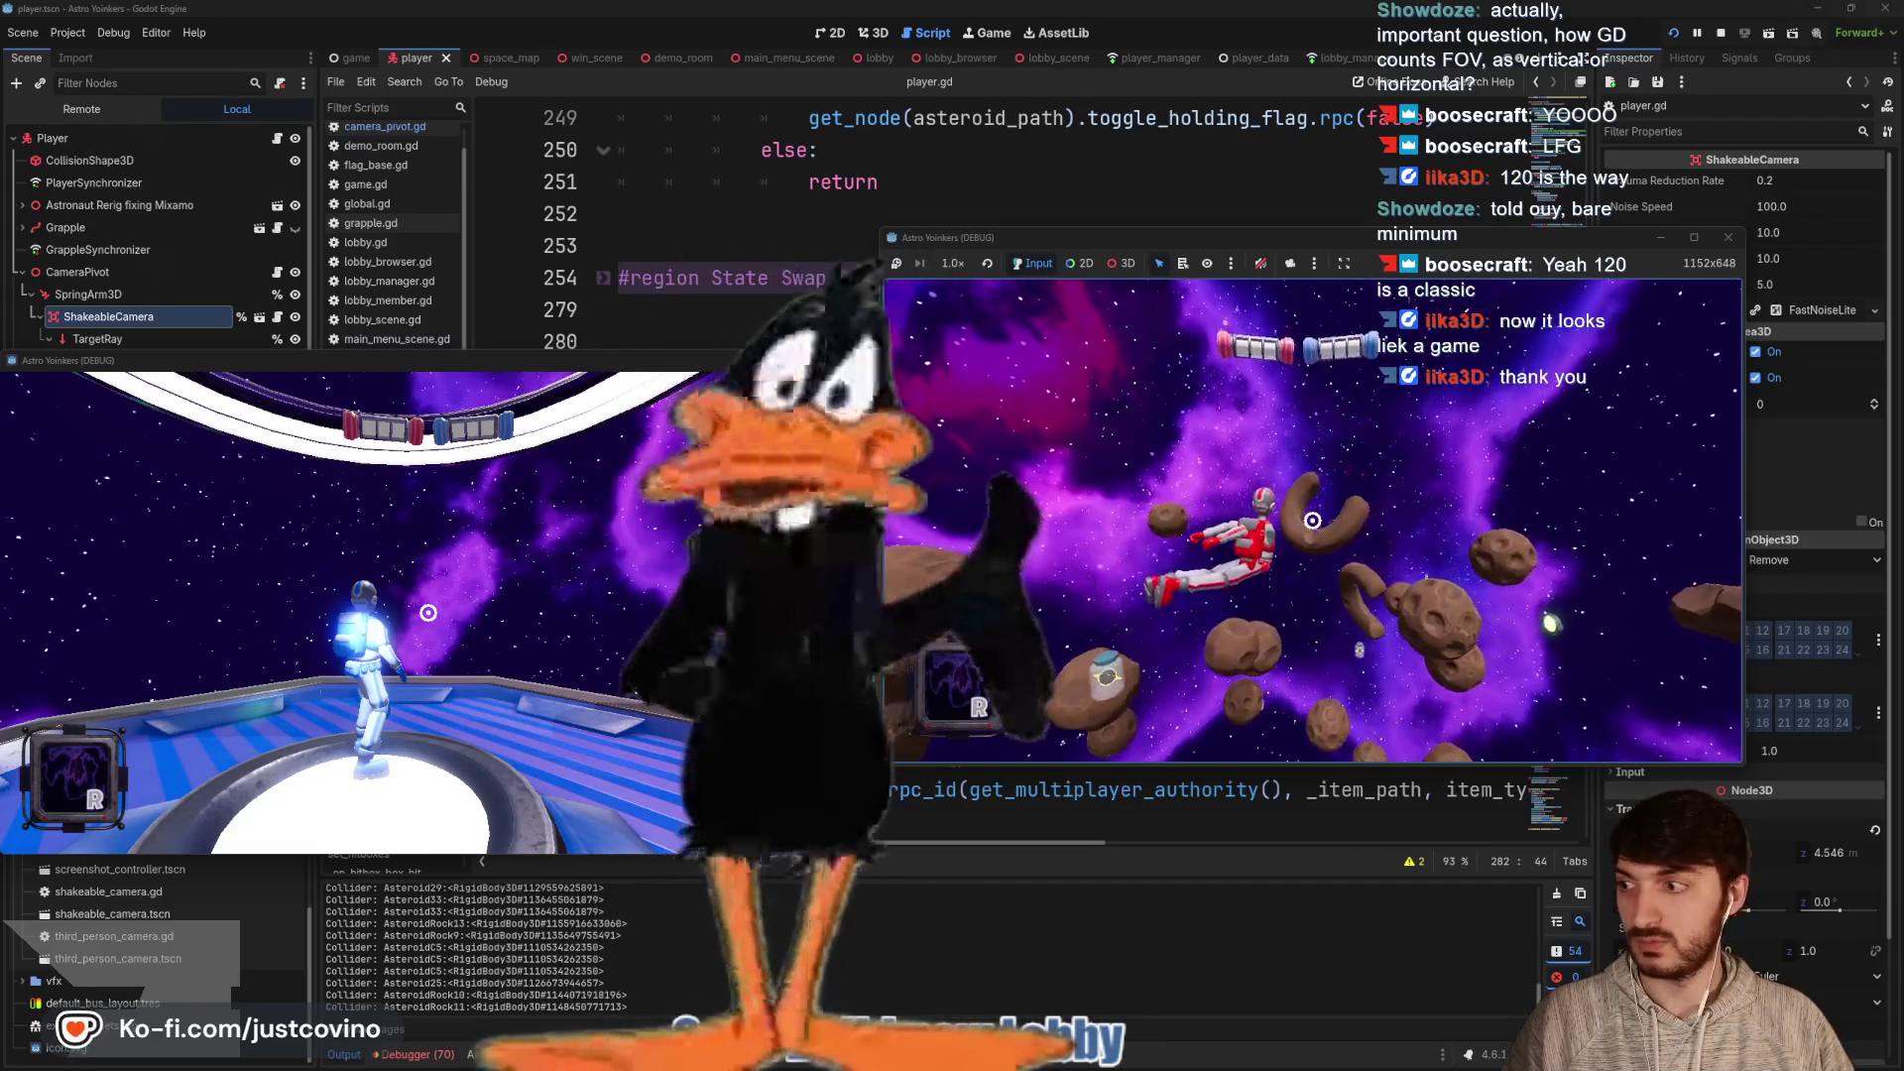
click(1312, 521)
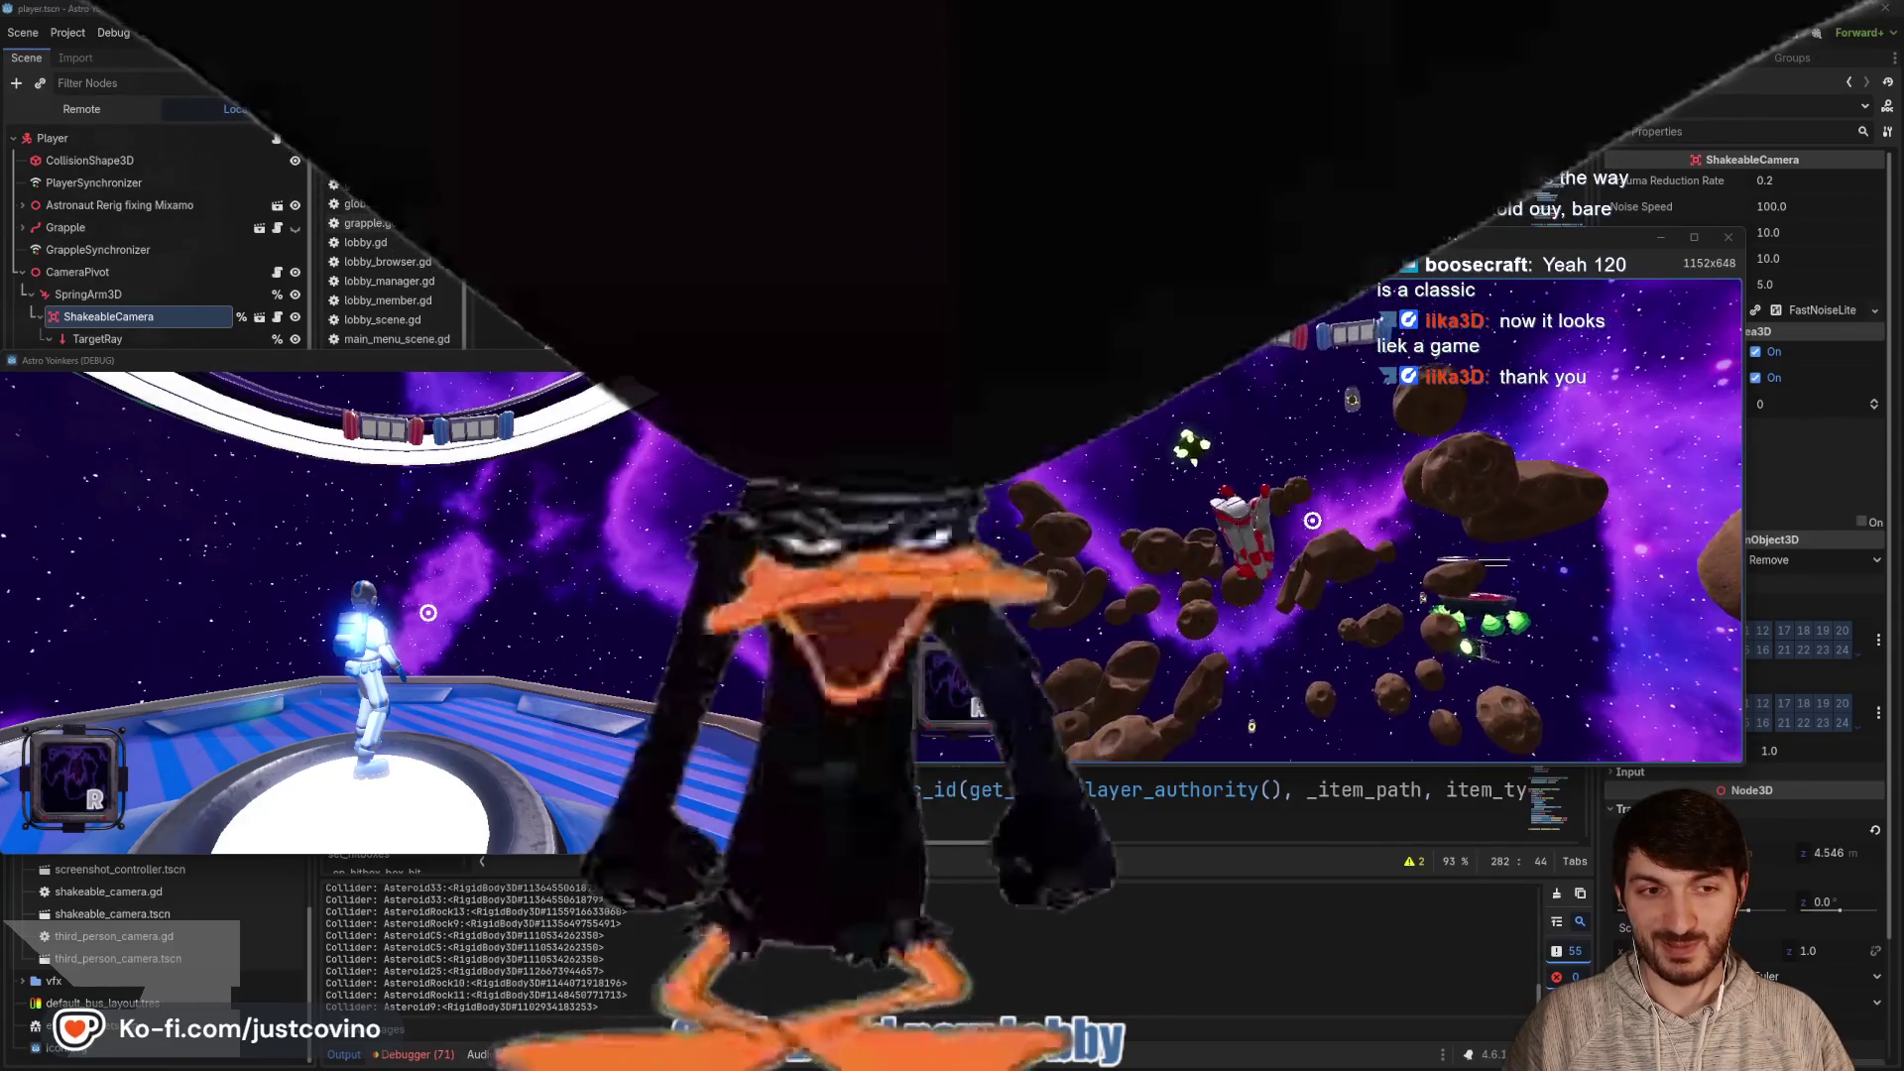
click(1313, 521)
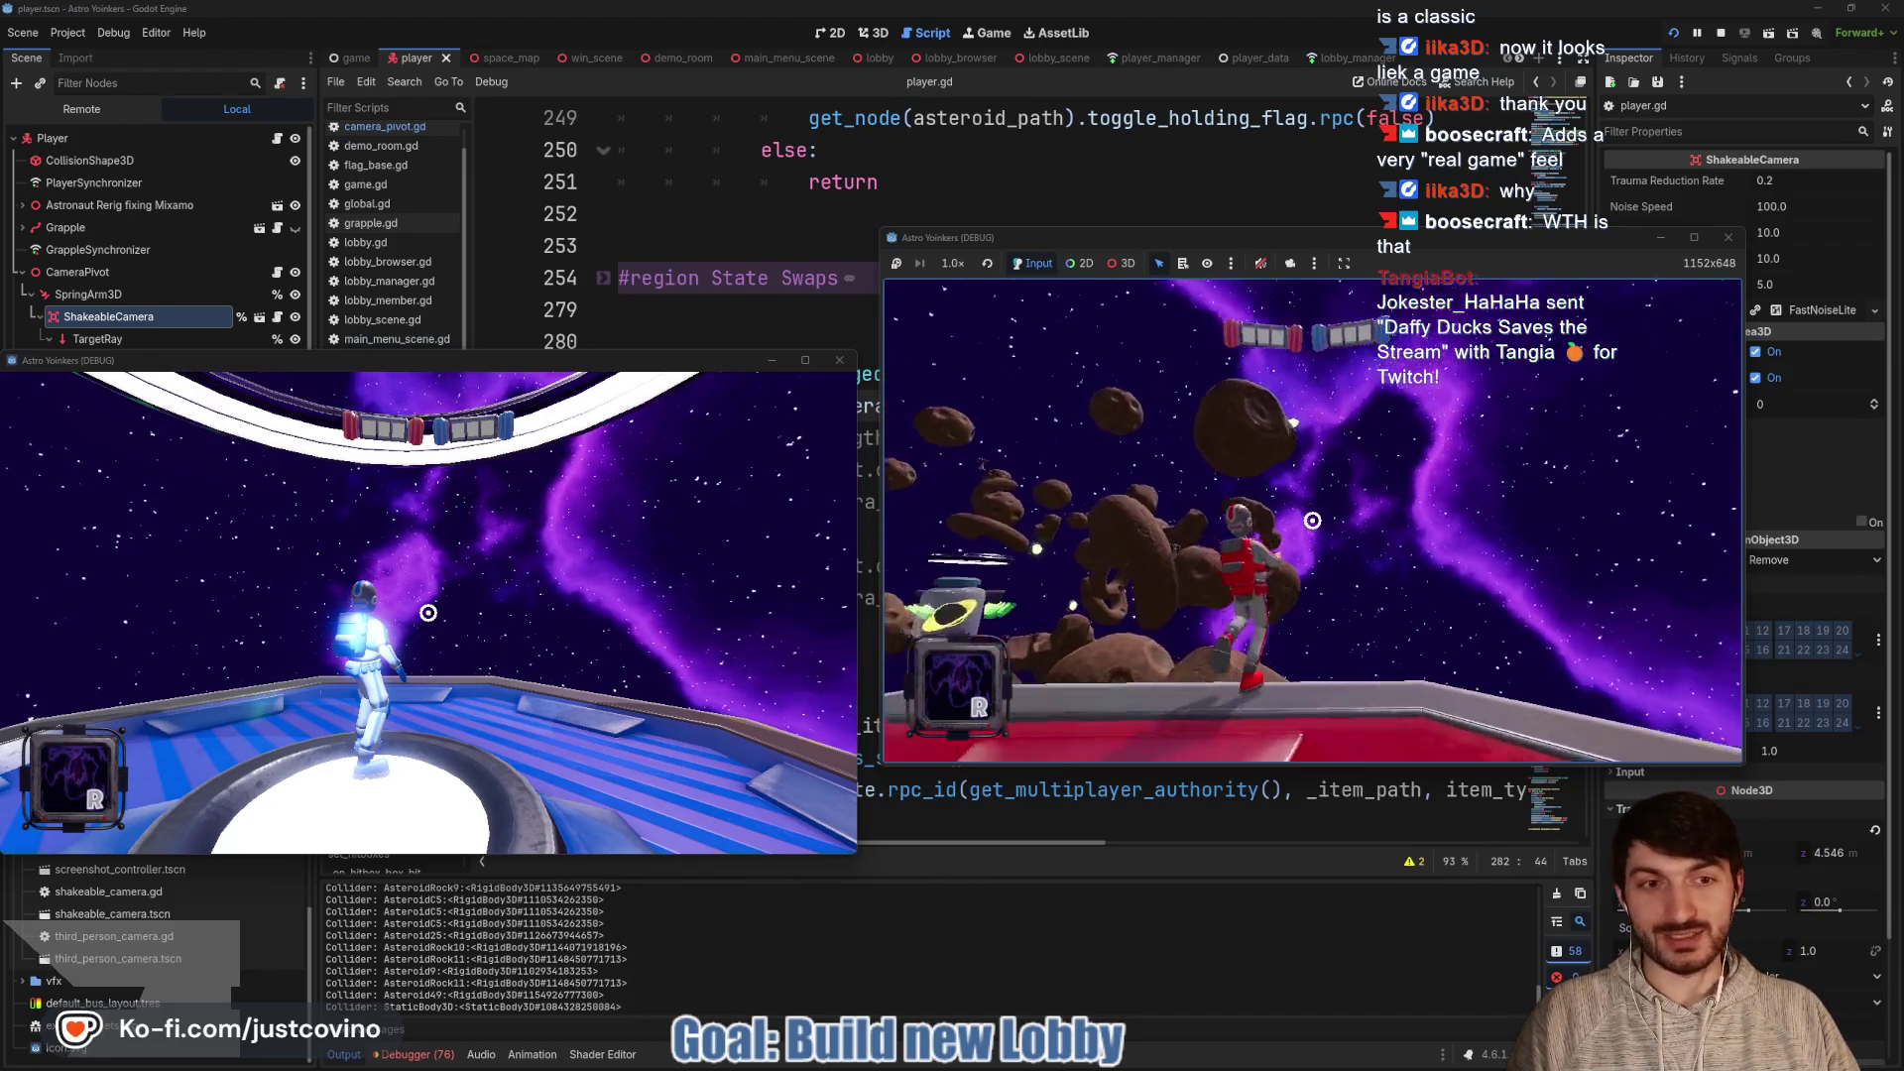
click(1313, 519)
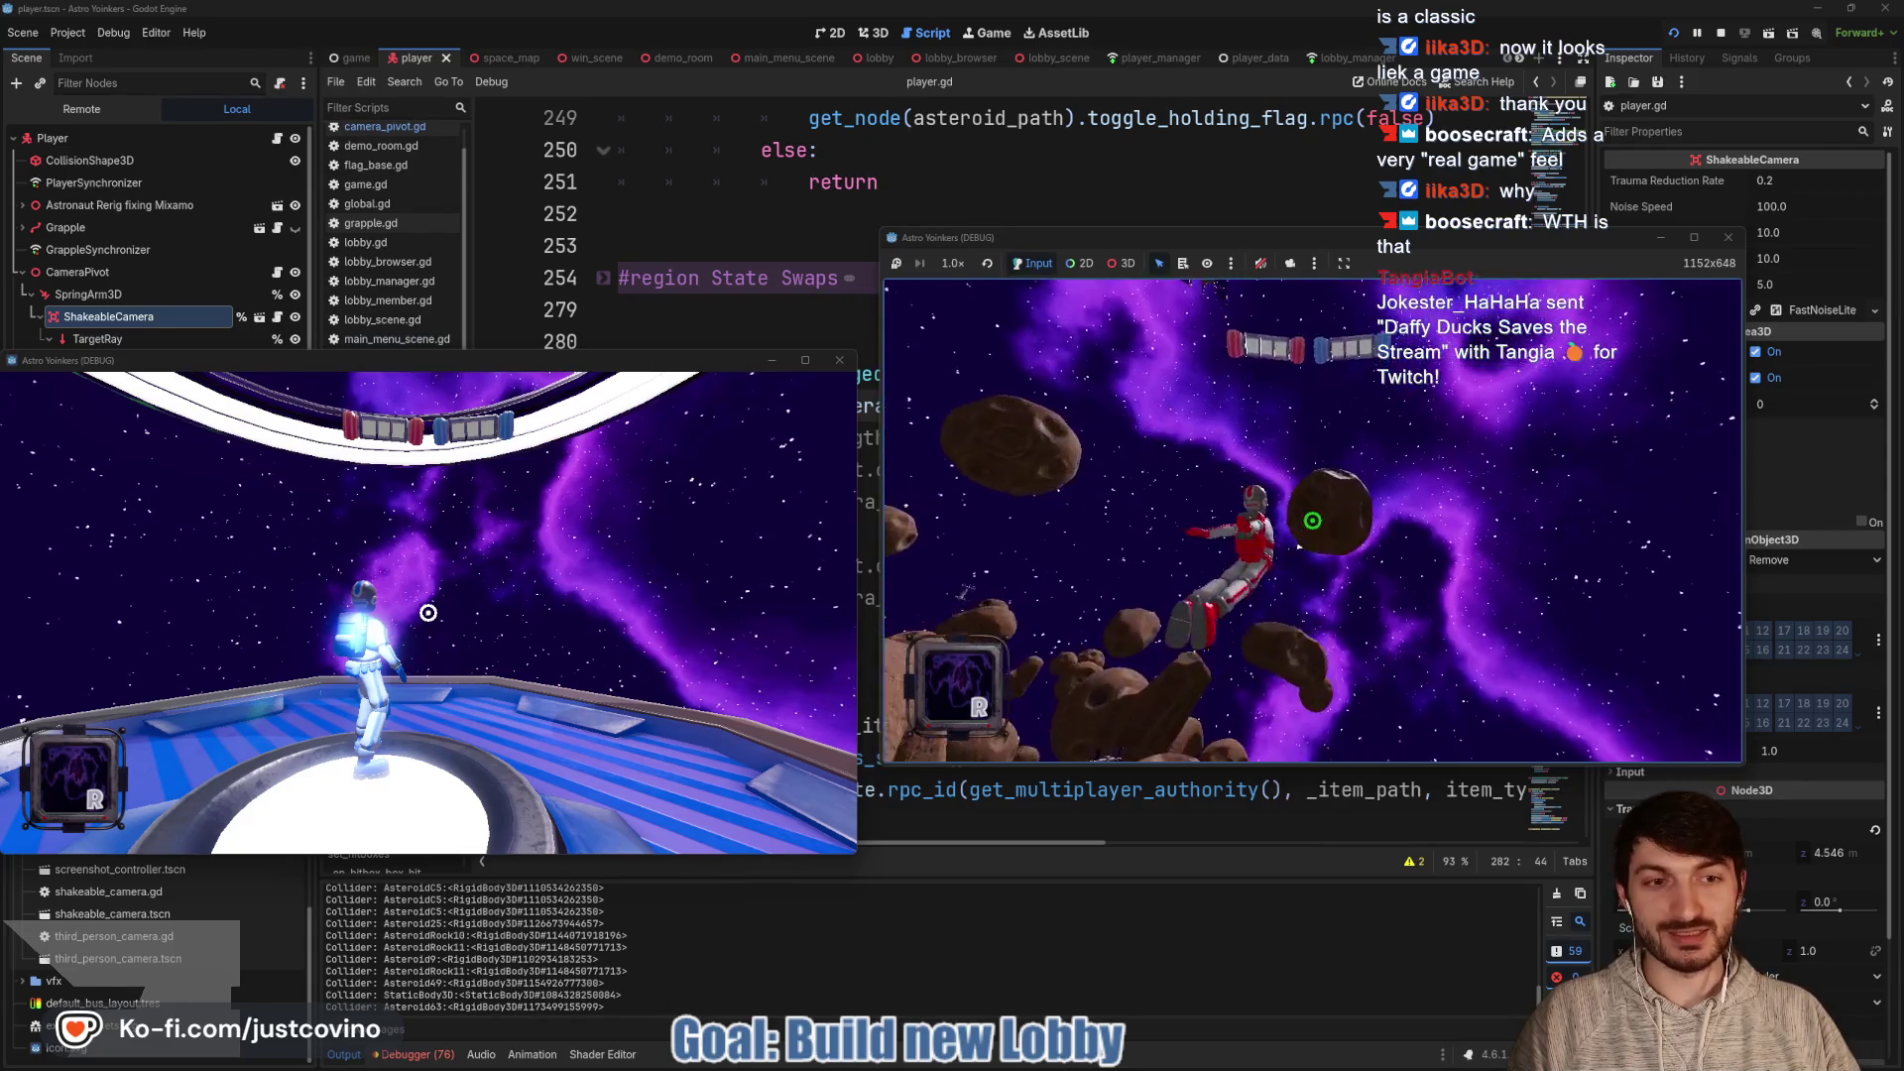
click(1312, 520)
click(1313, 520)
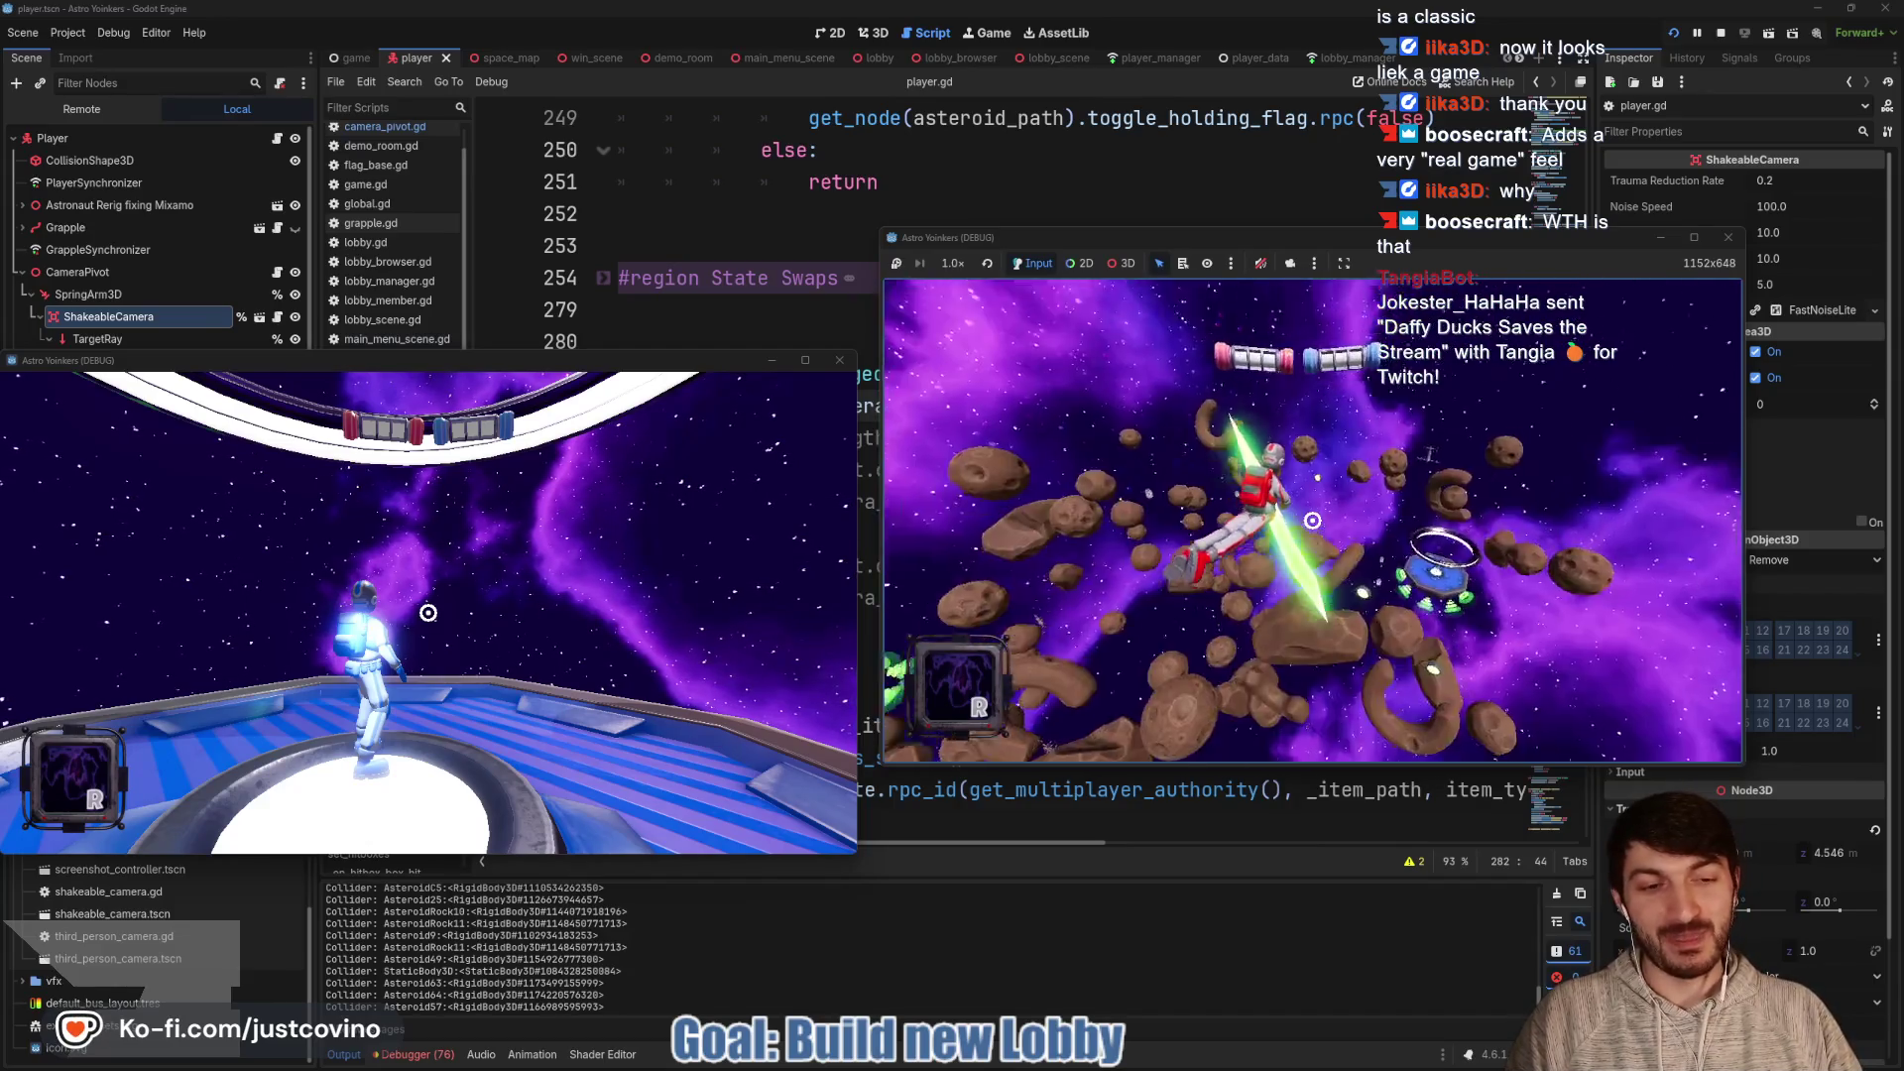
click(1312, 520)
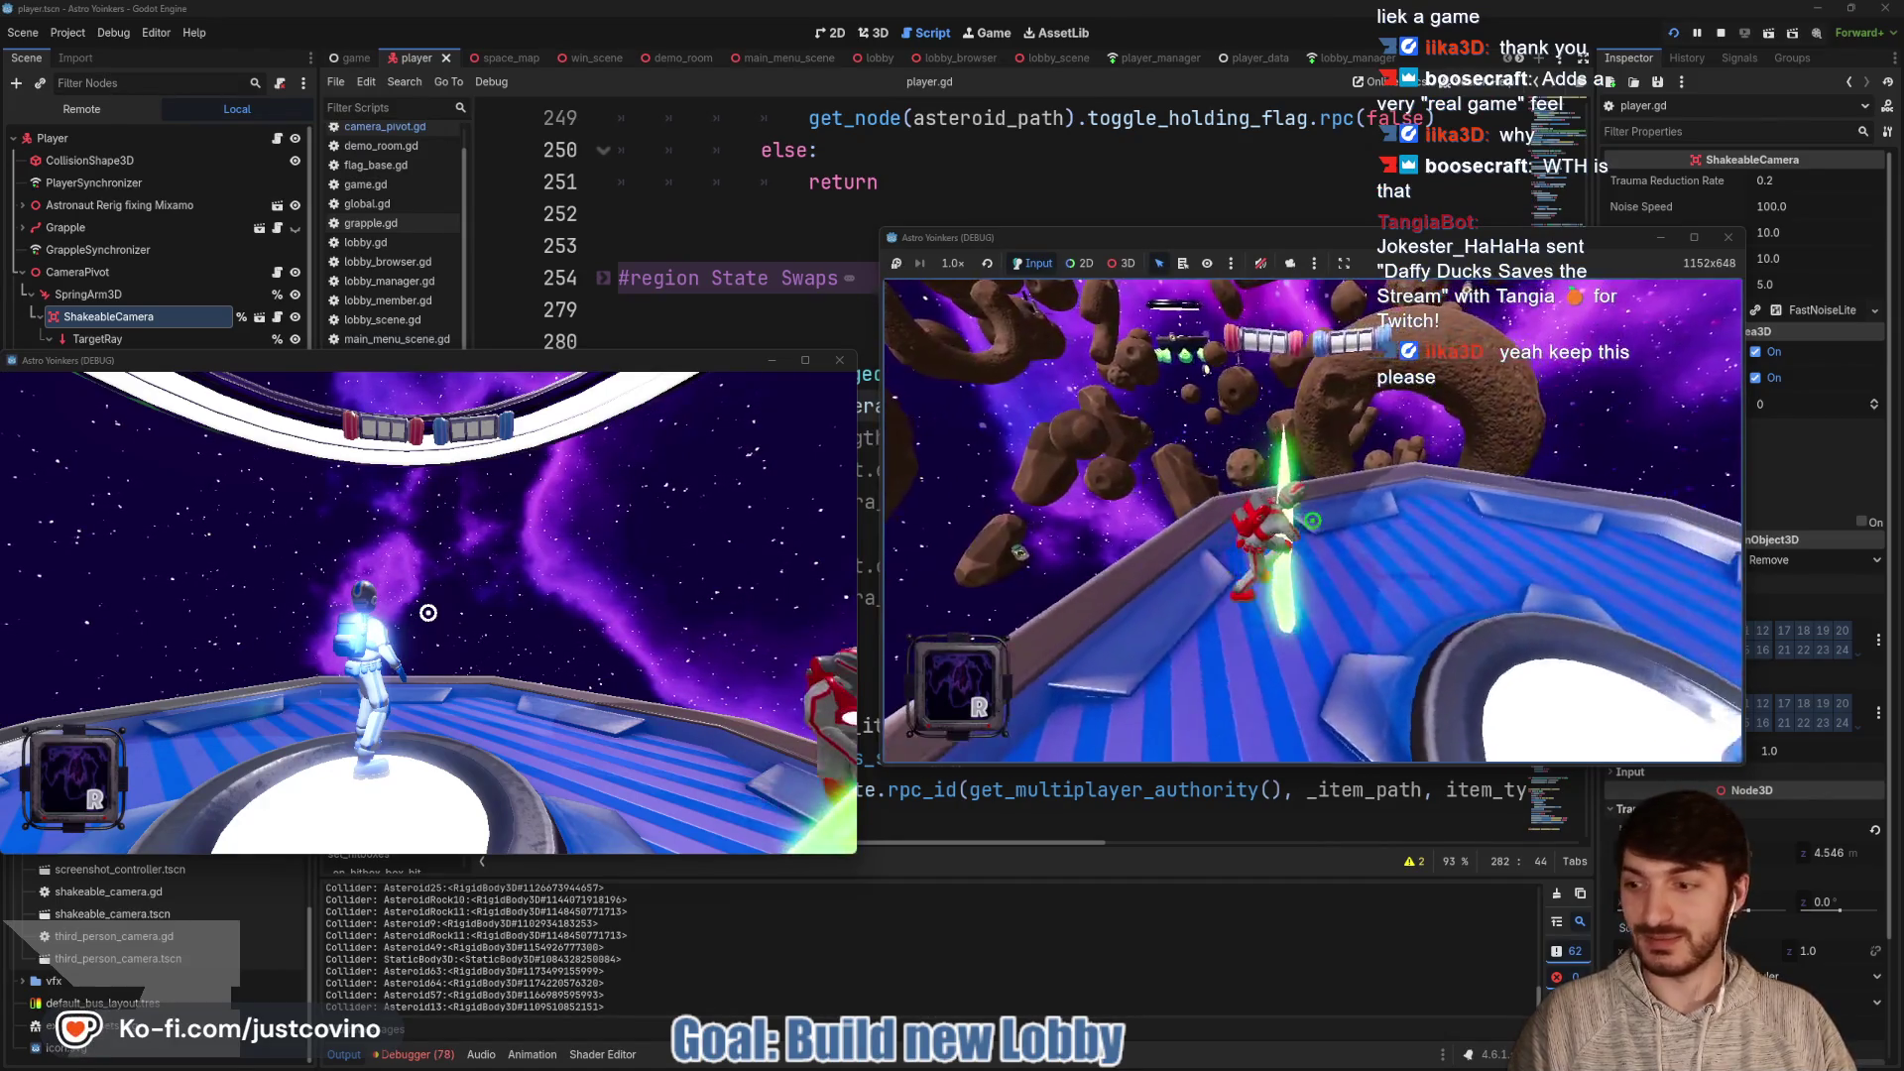
Jump off the platform, grapple up to the ring, then onto an asteroid to the left
key(space)
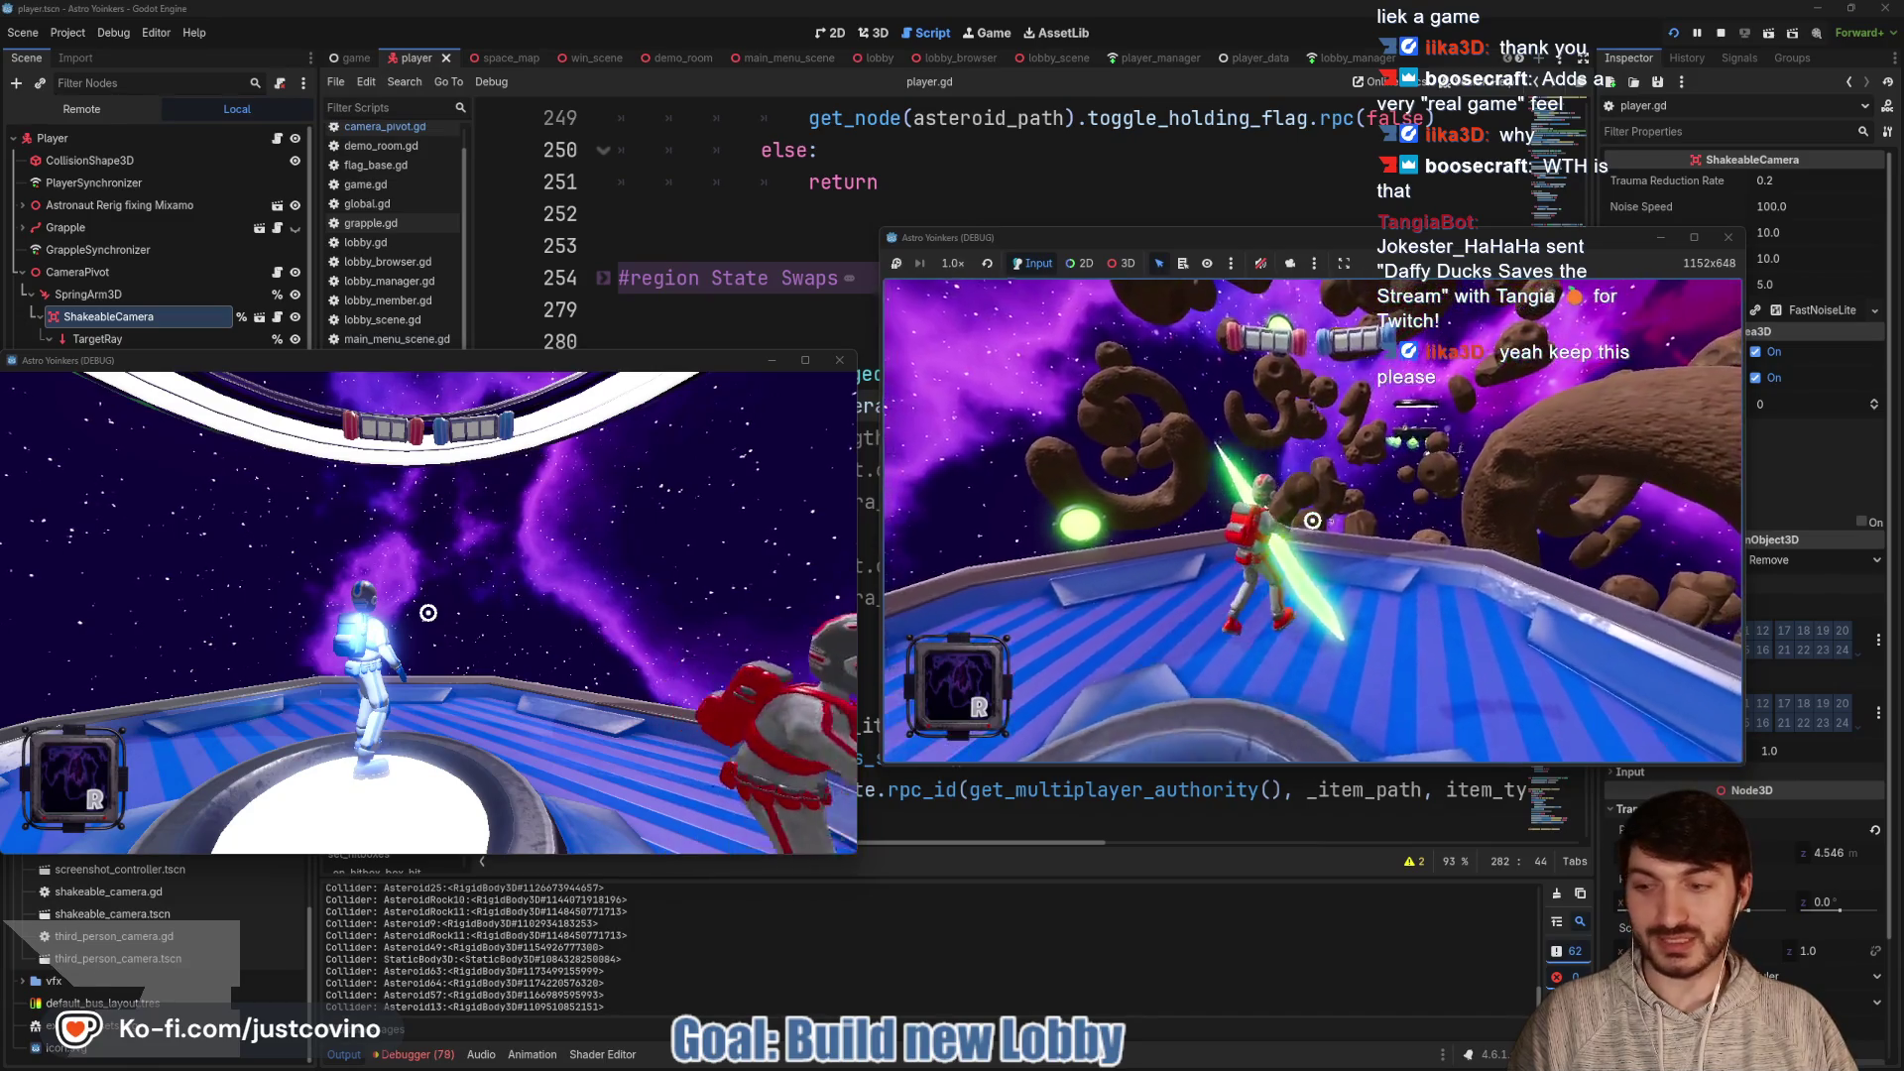
click(1312, 520)
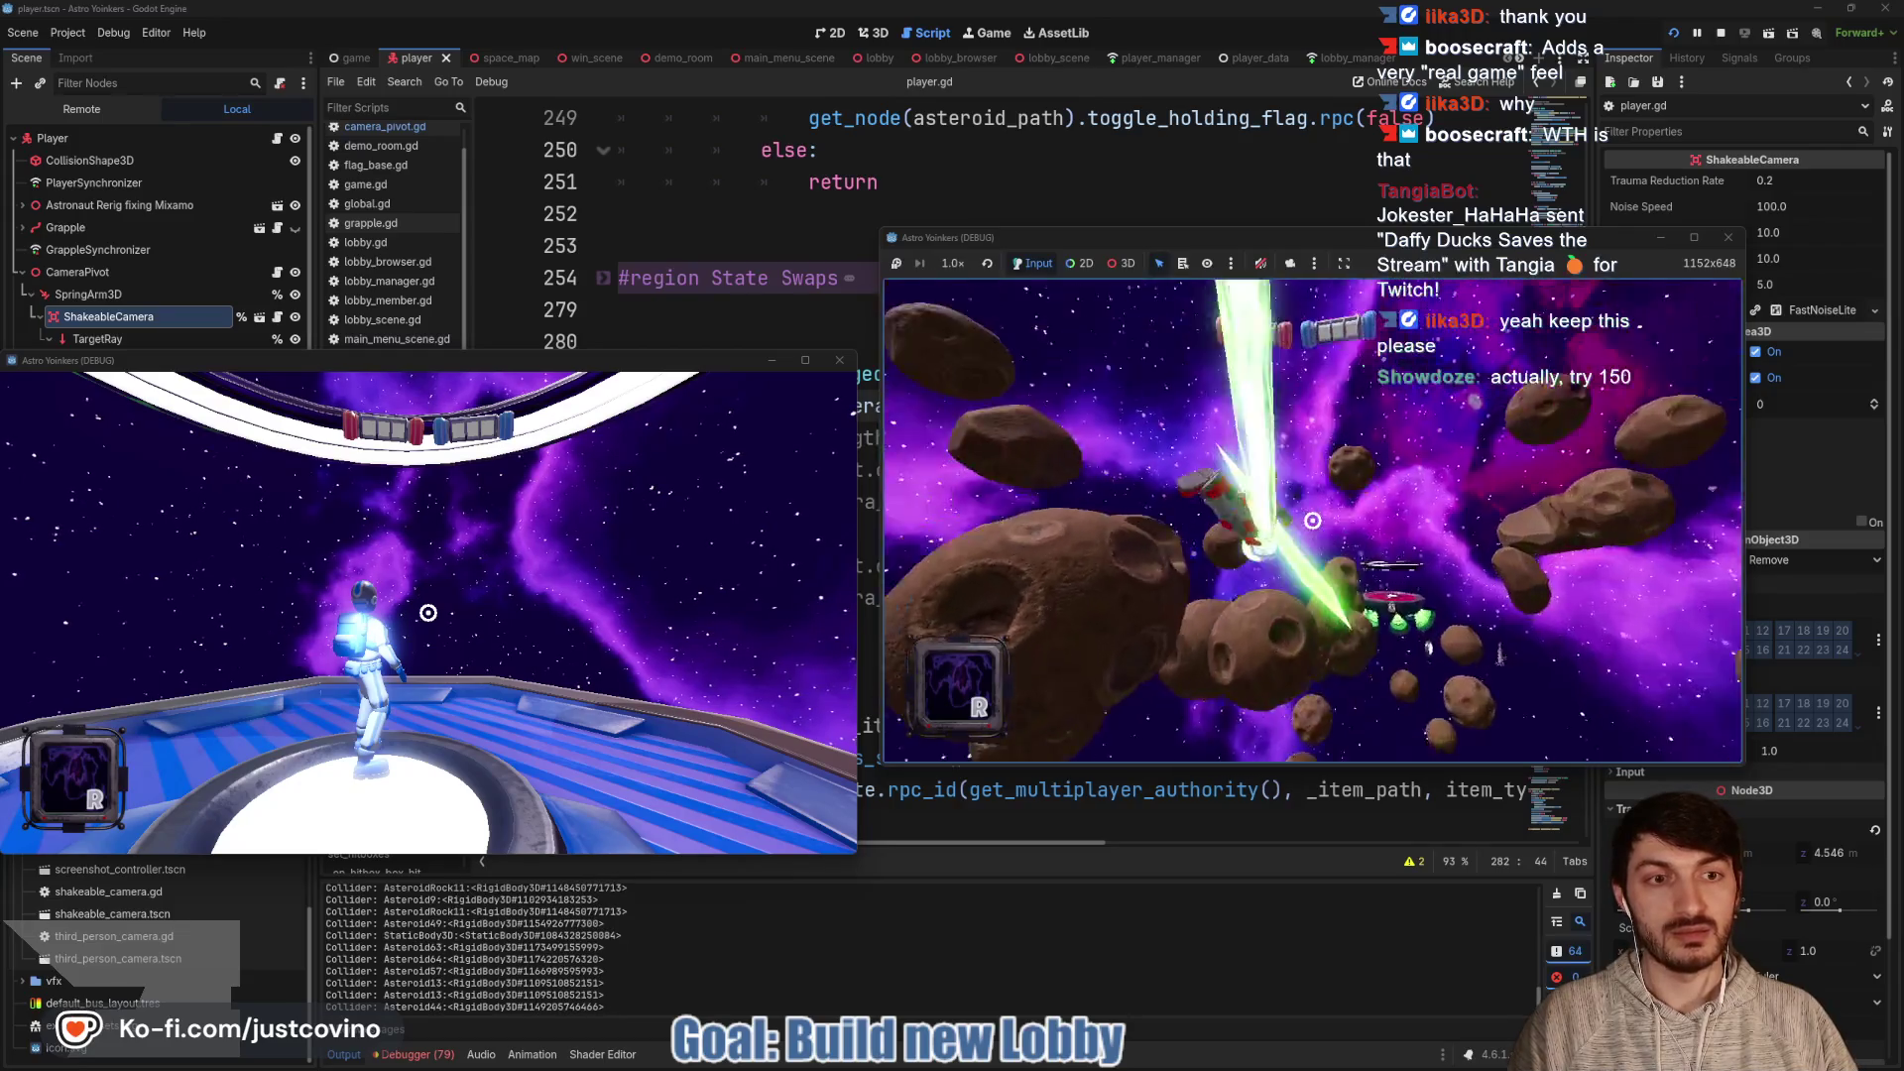
click(1312, 520)
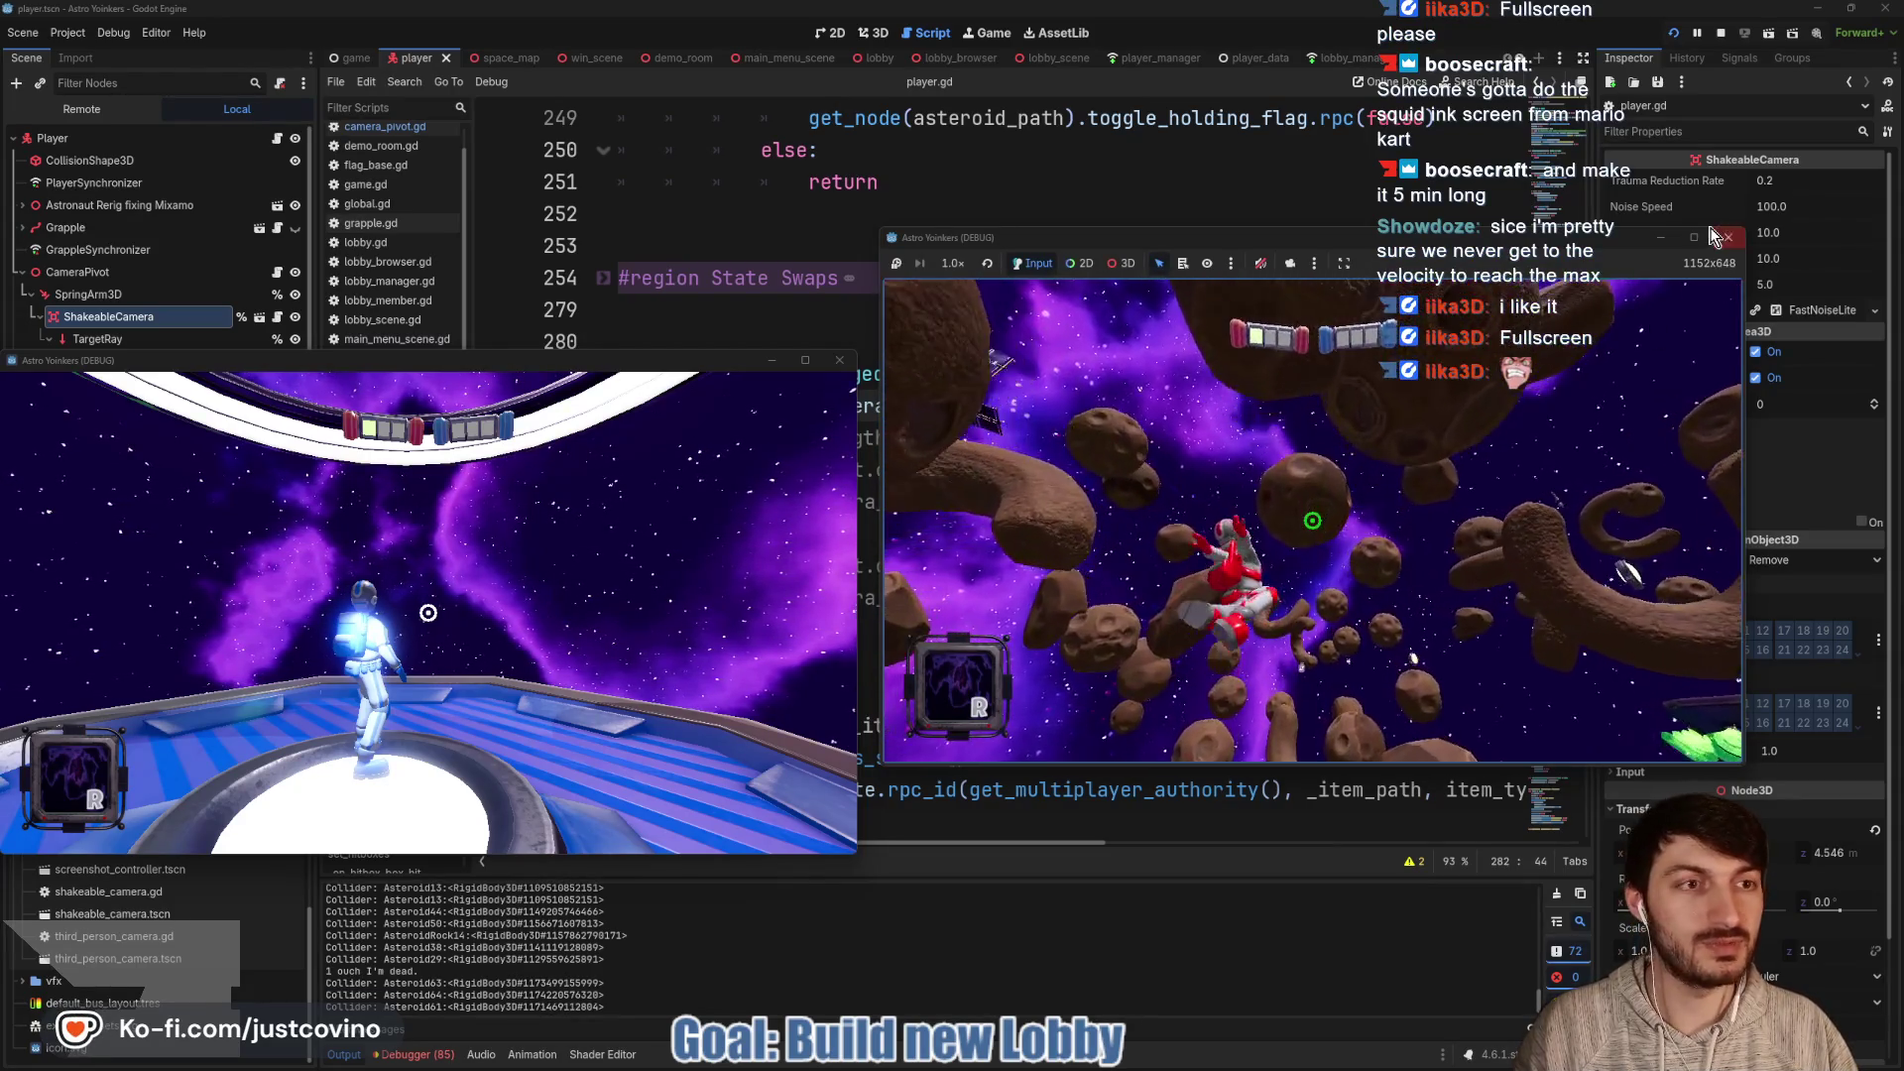
Switch the game to fullscreen and grapple repeatedly onto the big asteroid ahead
key(F11)
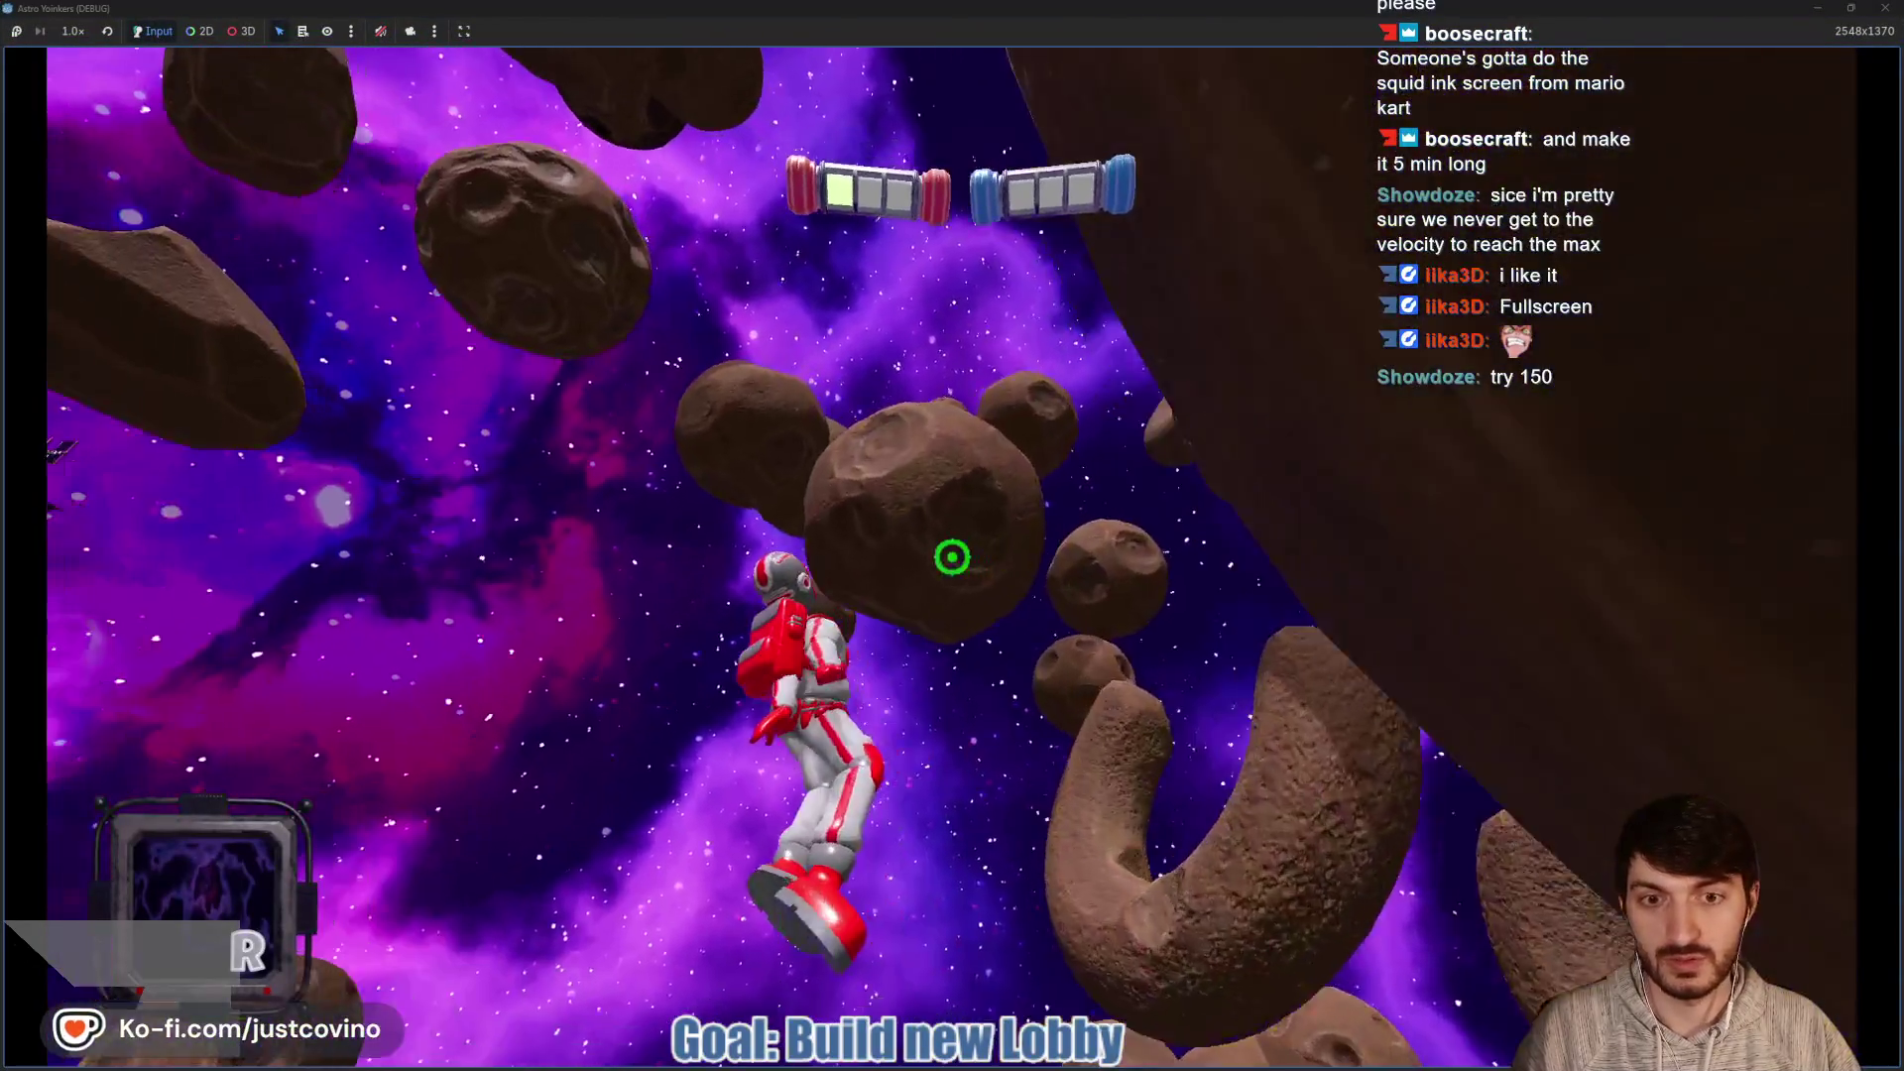
click(952, 557)
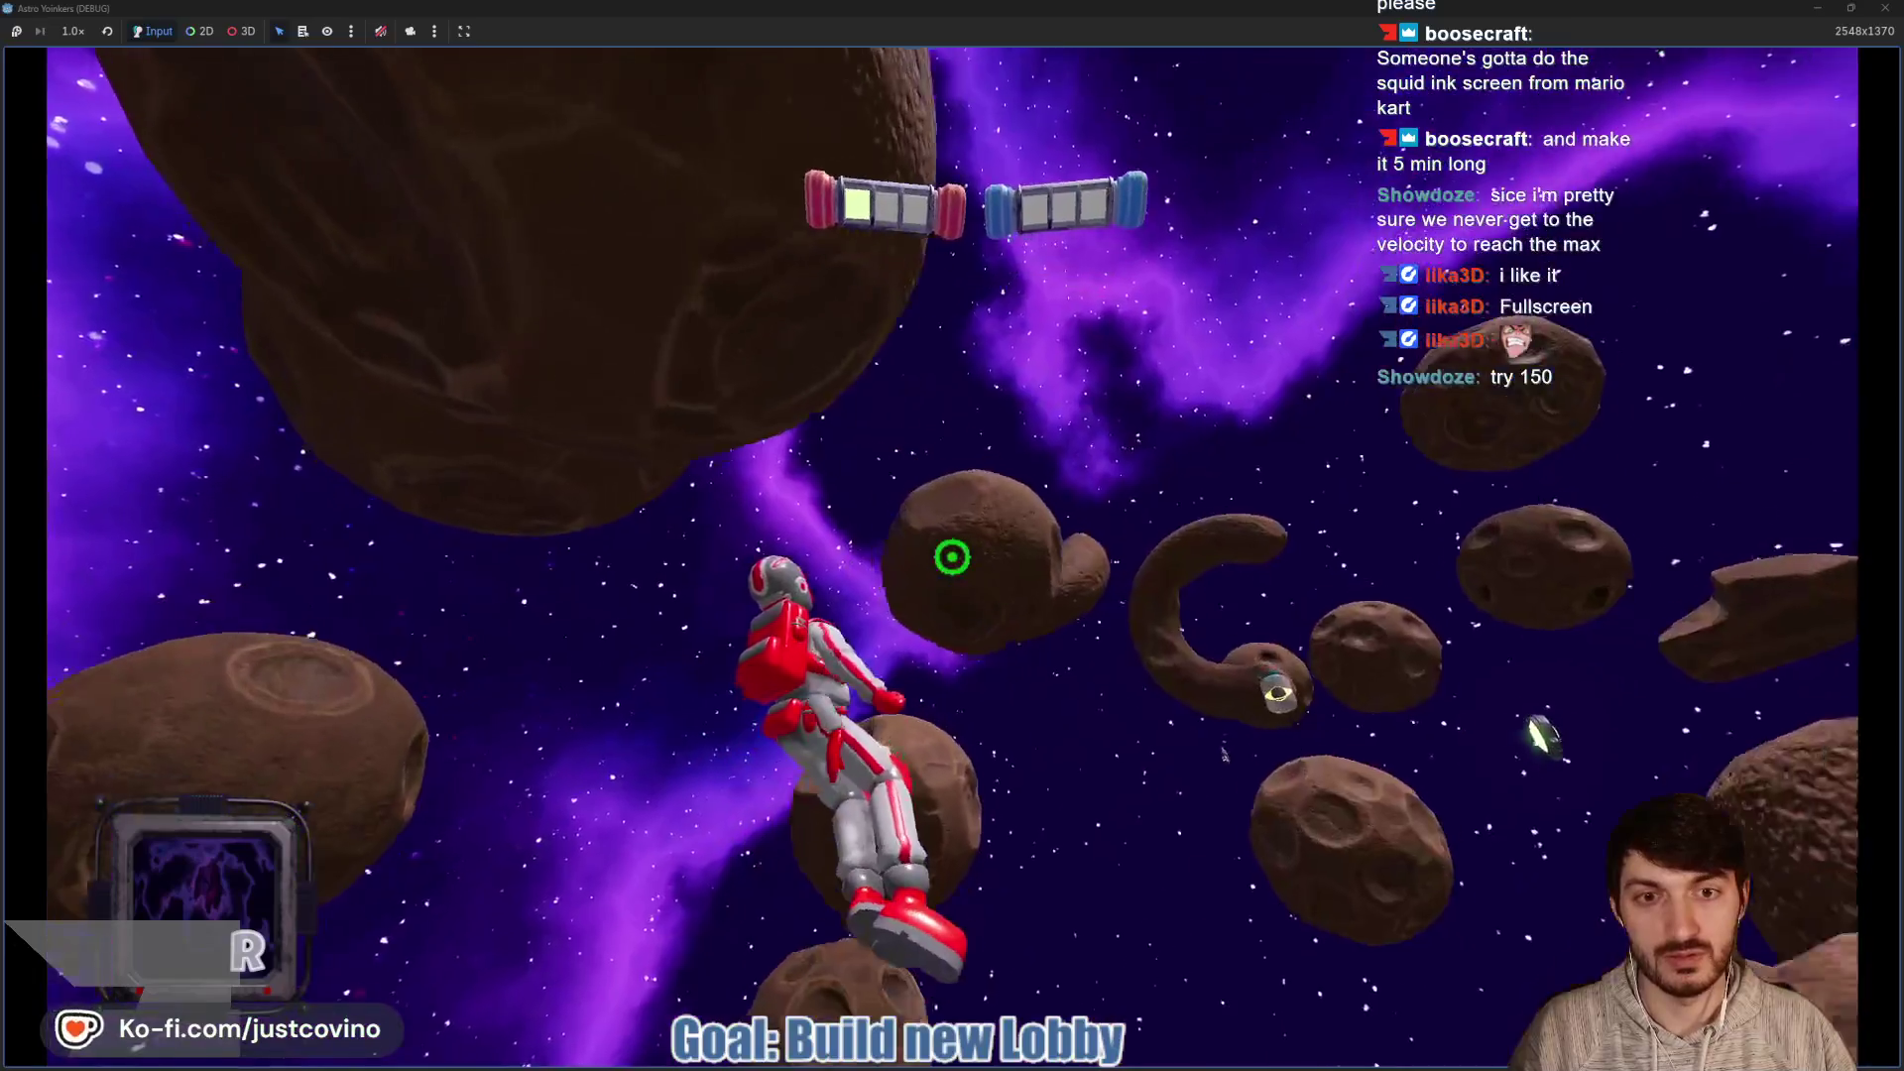
click(952, 557)
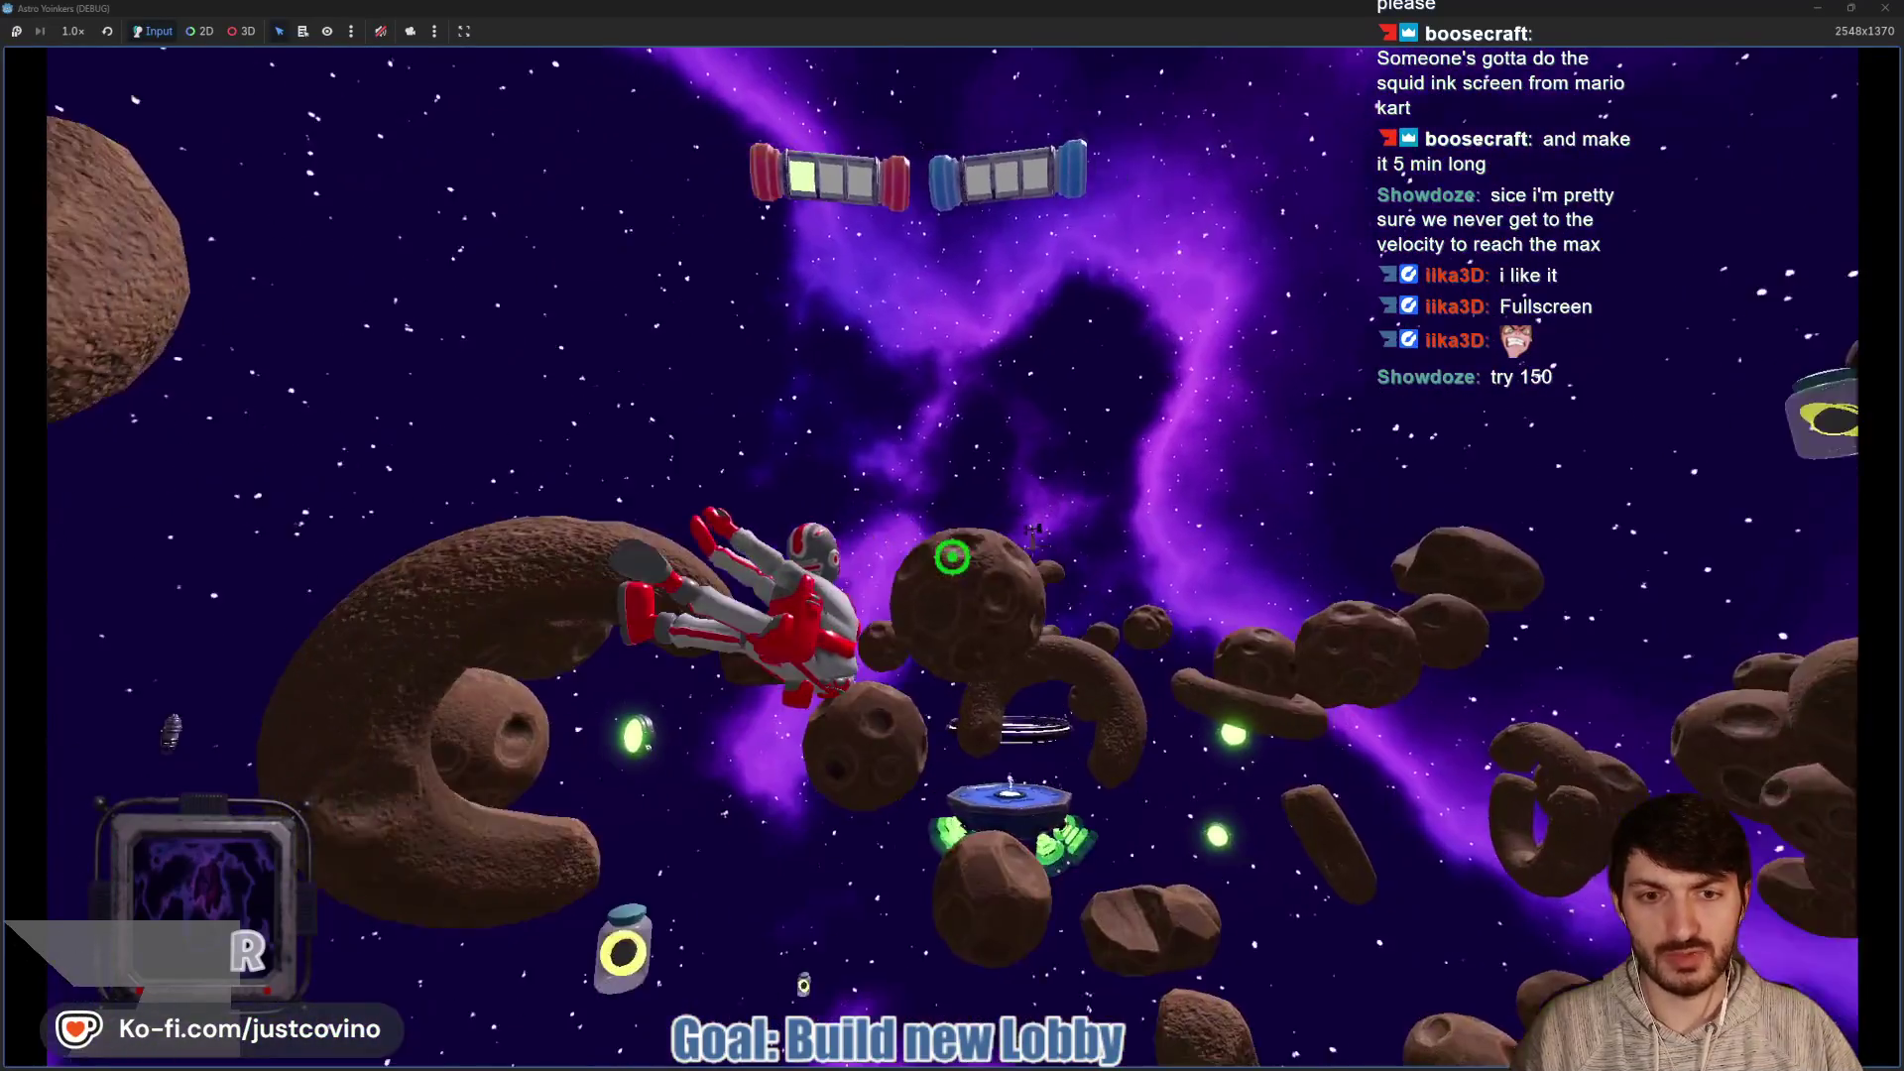
click(952, 557)
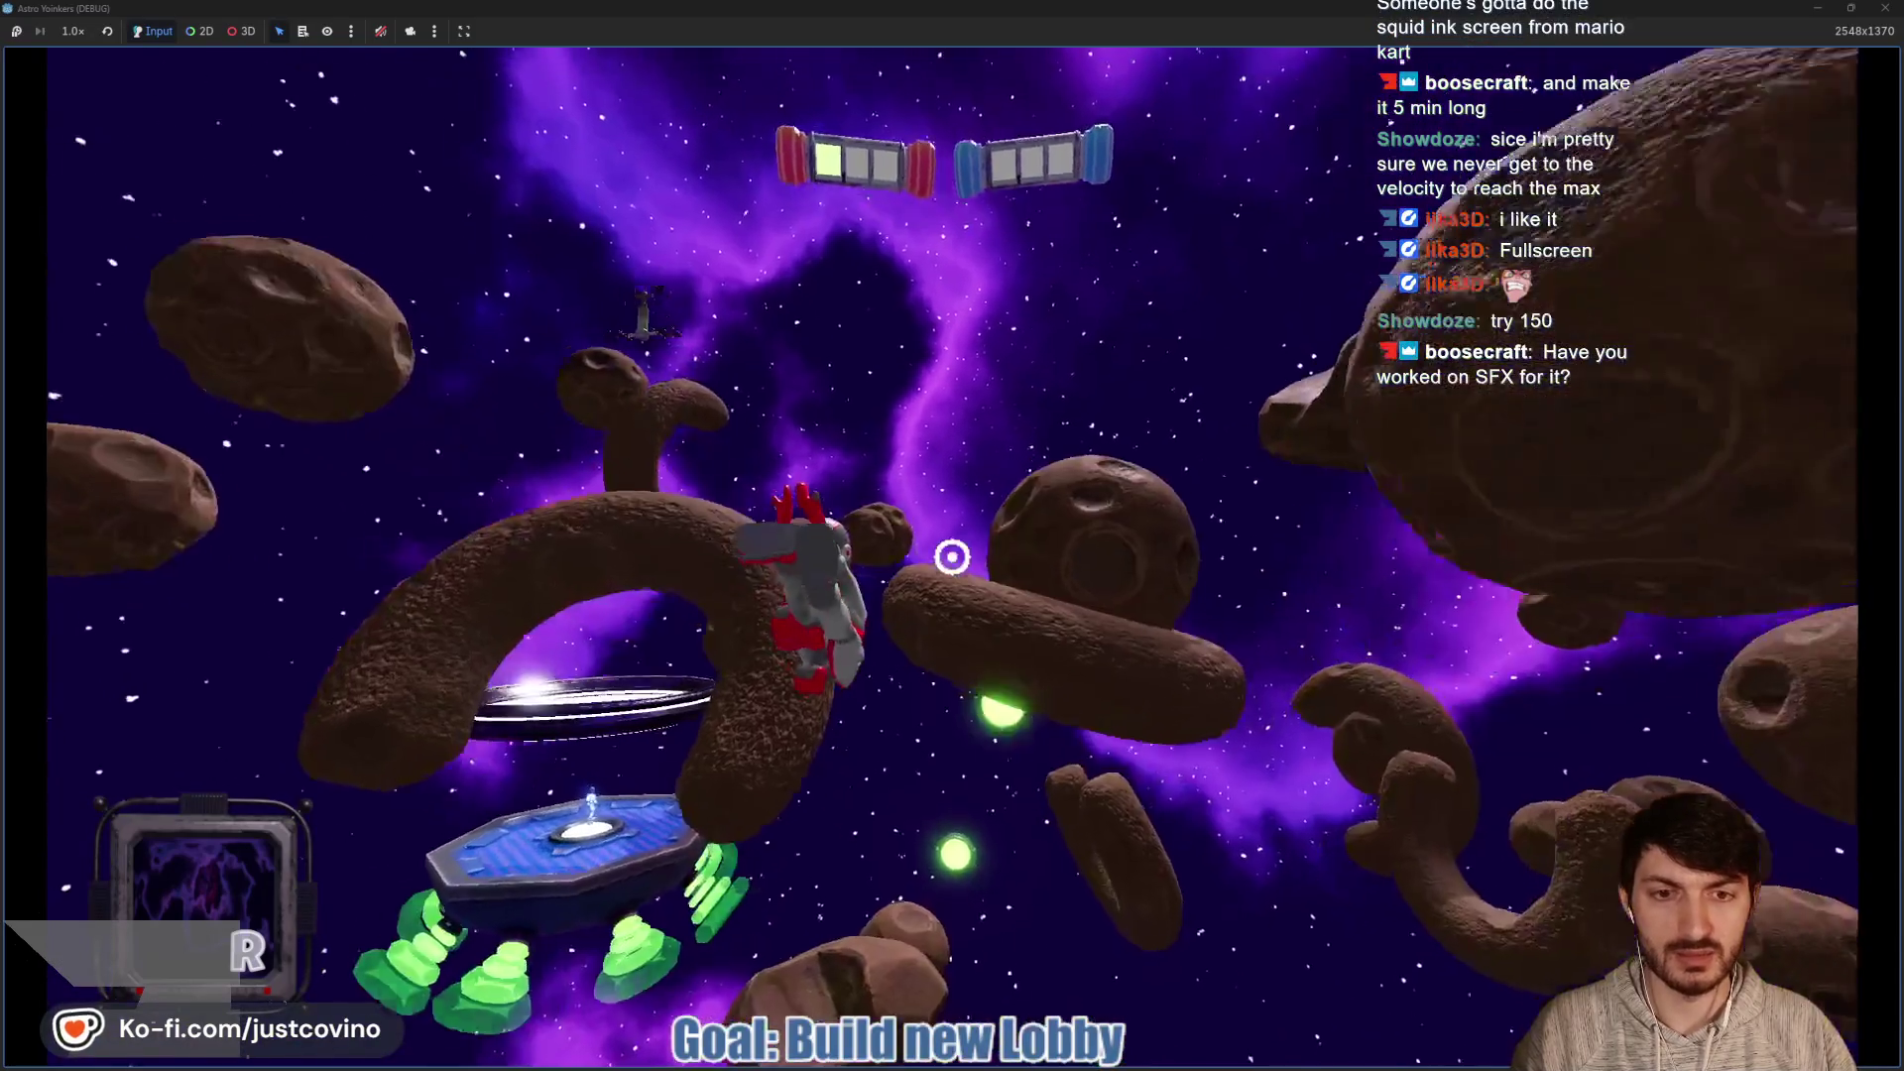
click(952, 557)
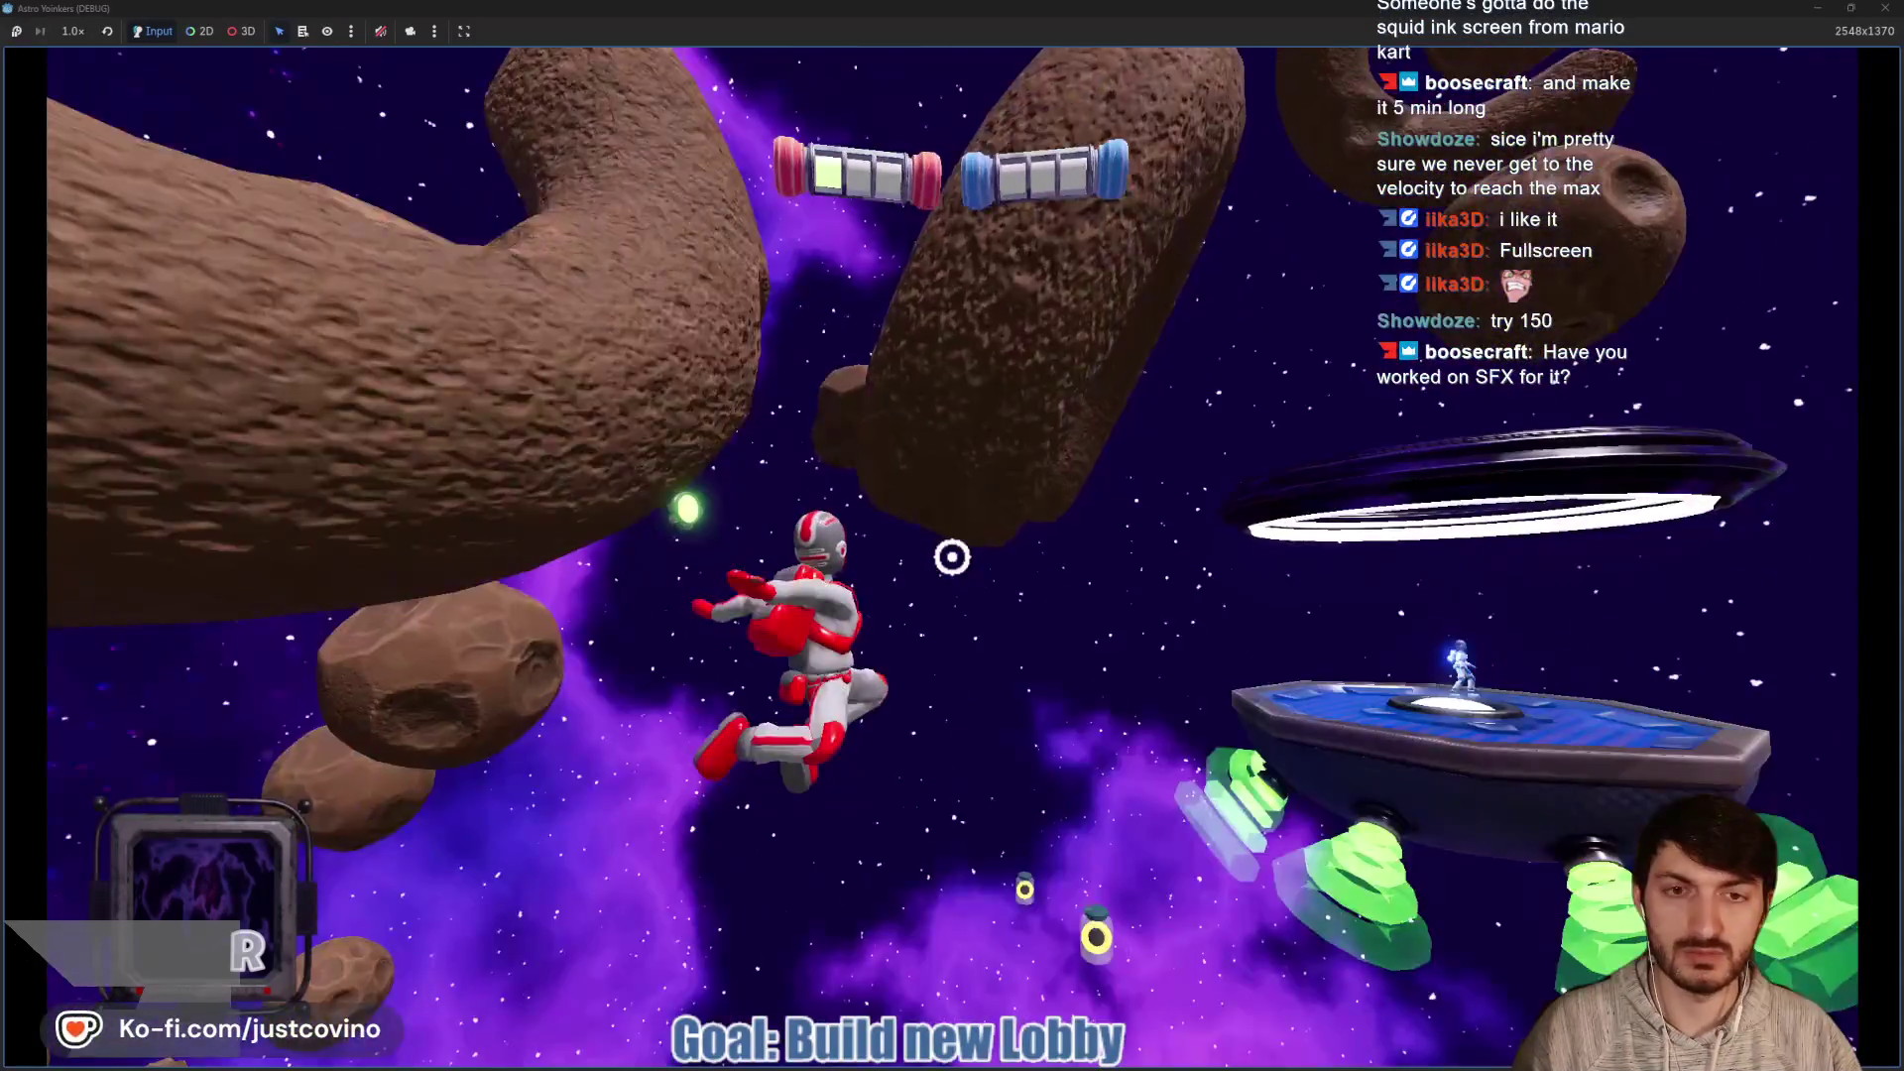
click(952, 557)
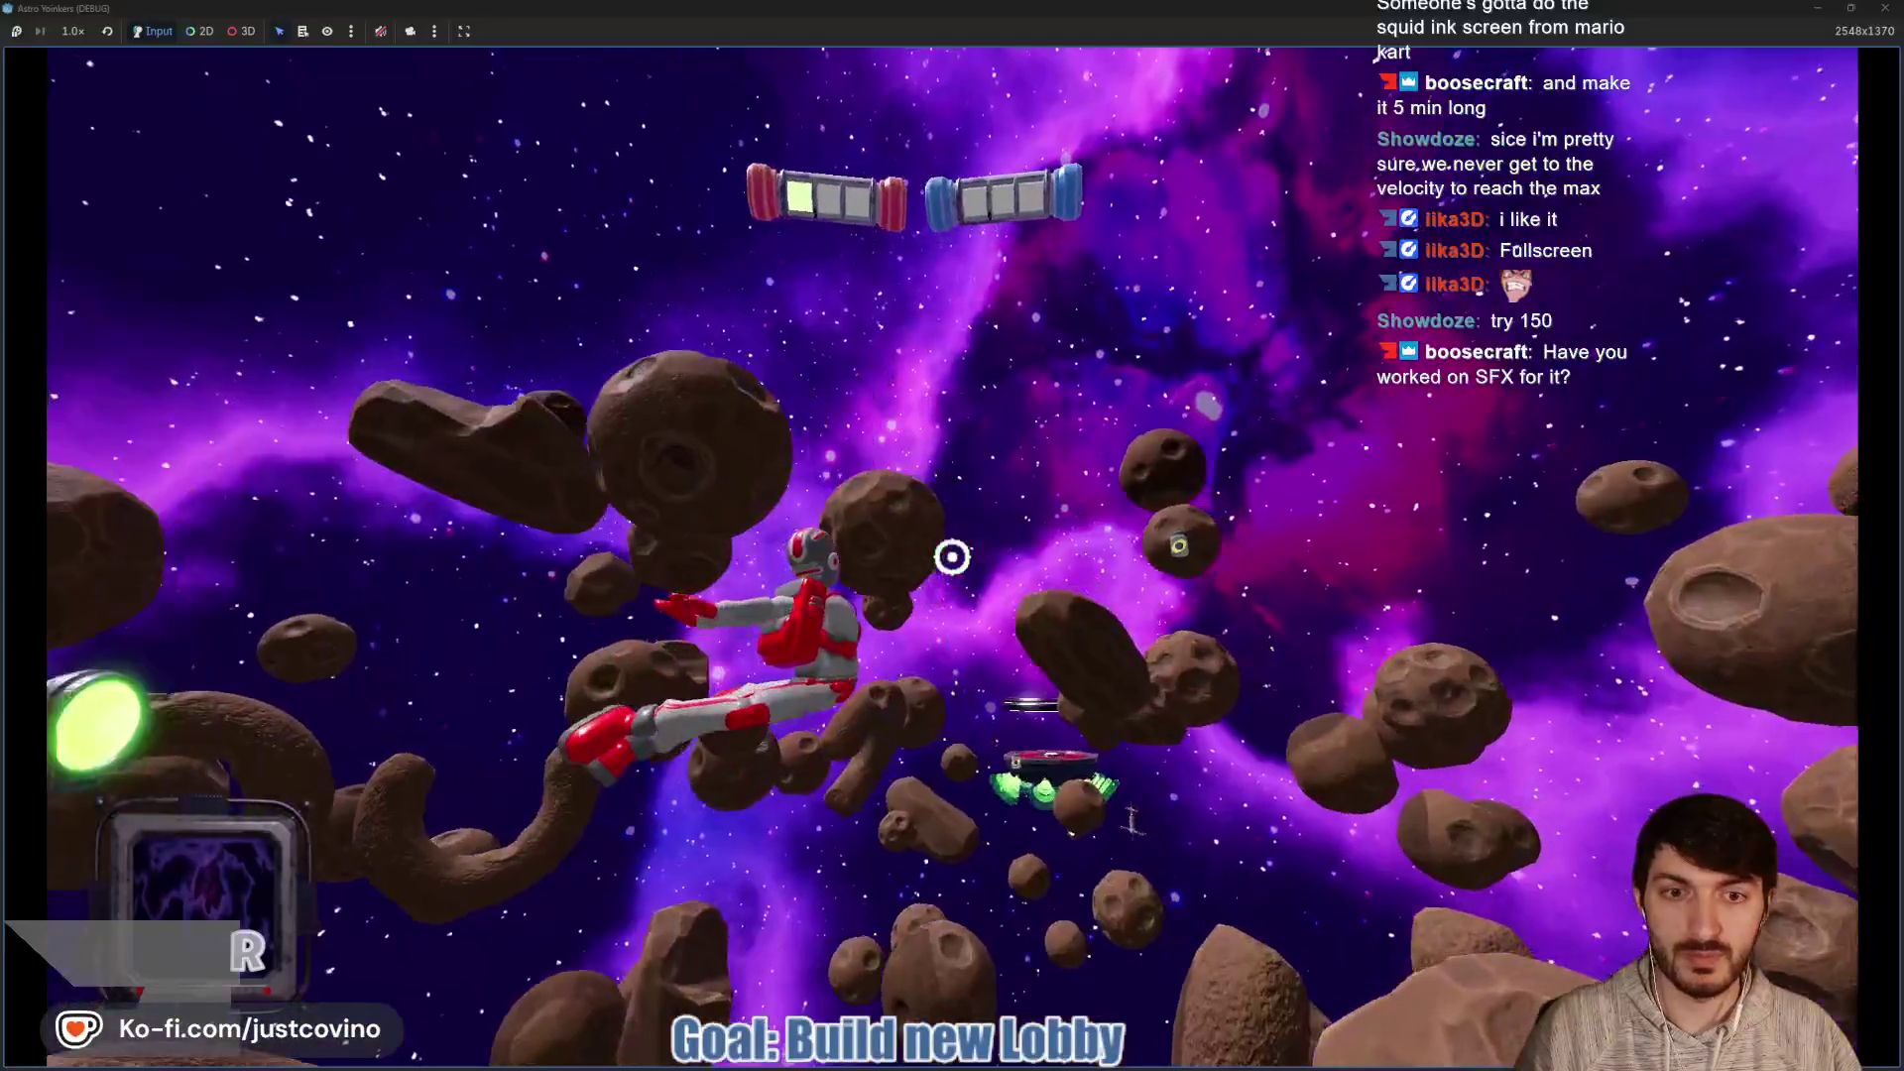
click(952, 557)
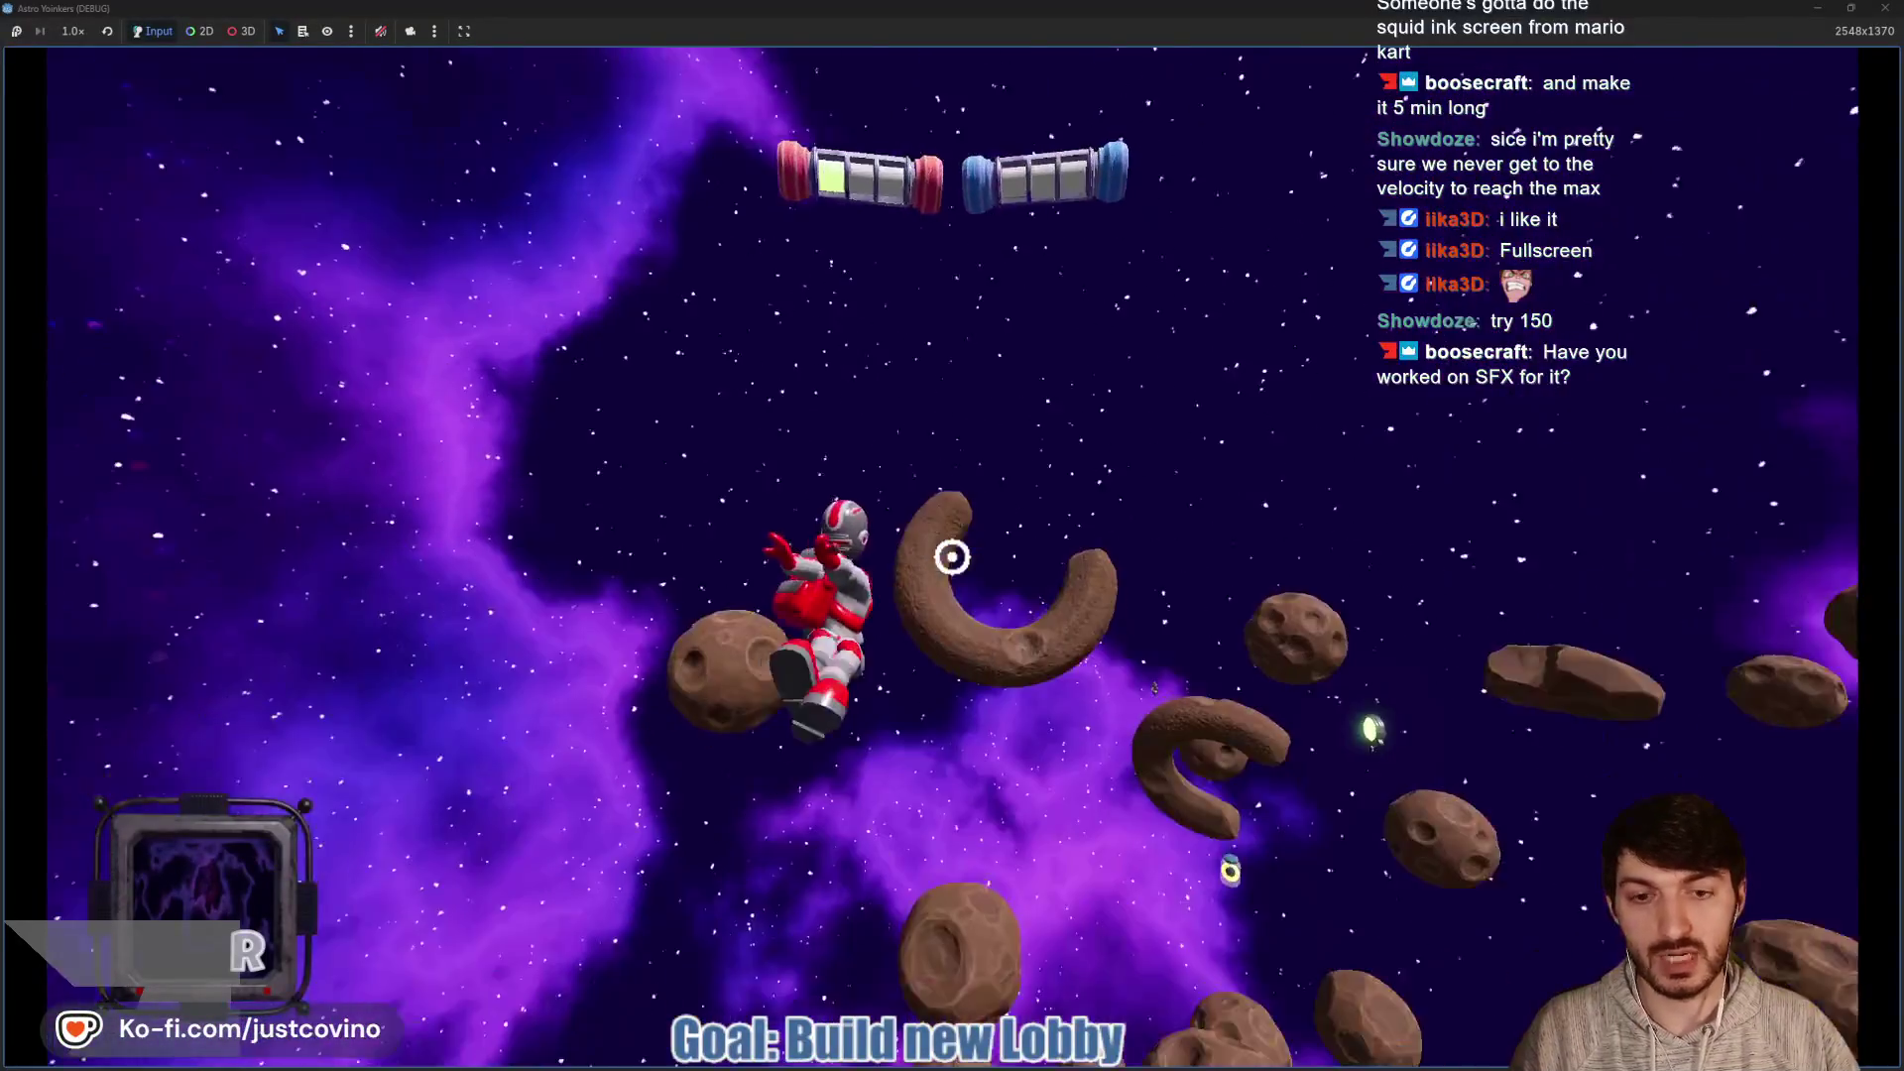
Keep grappling through the dense asteroid field, unmute the game audio, and recapture the mouse
click(952, 558)
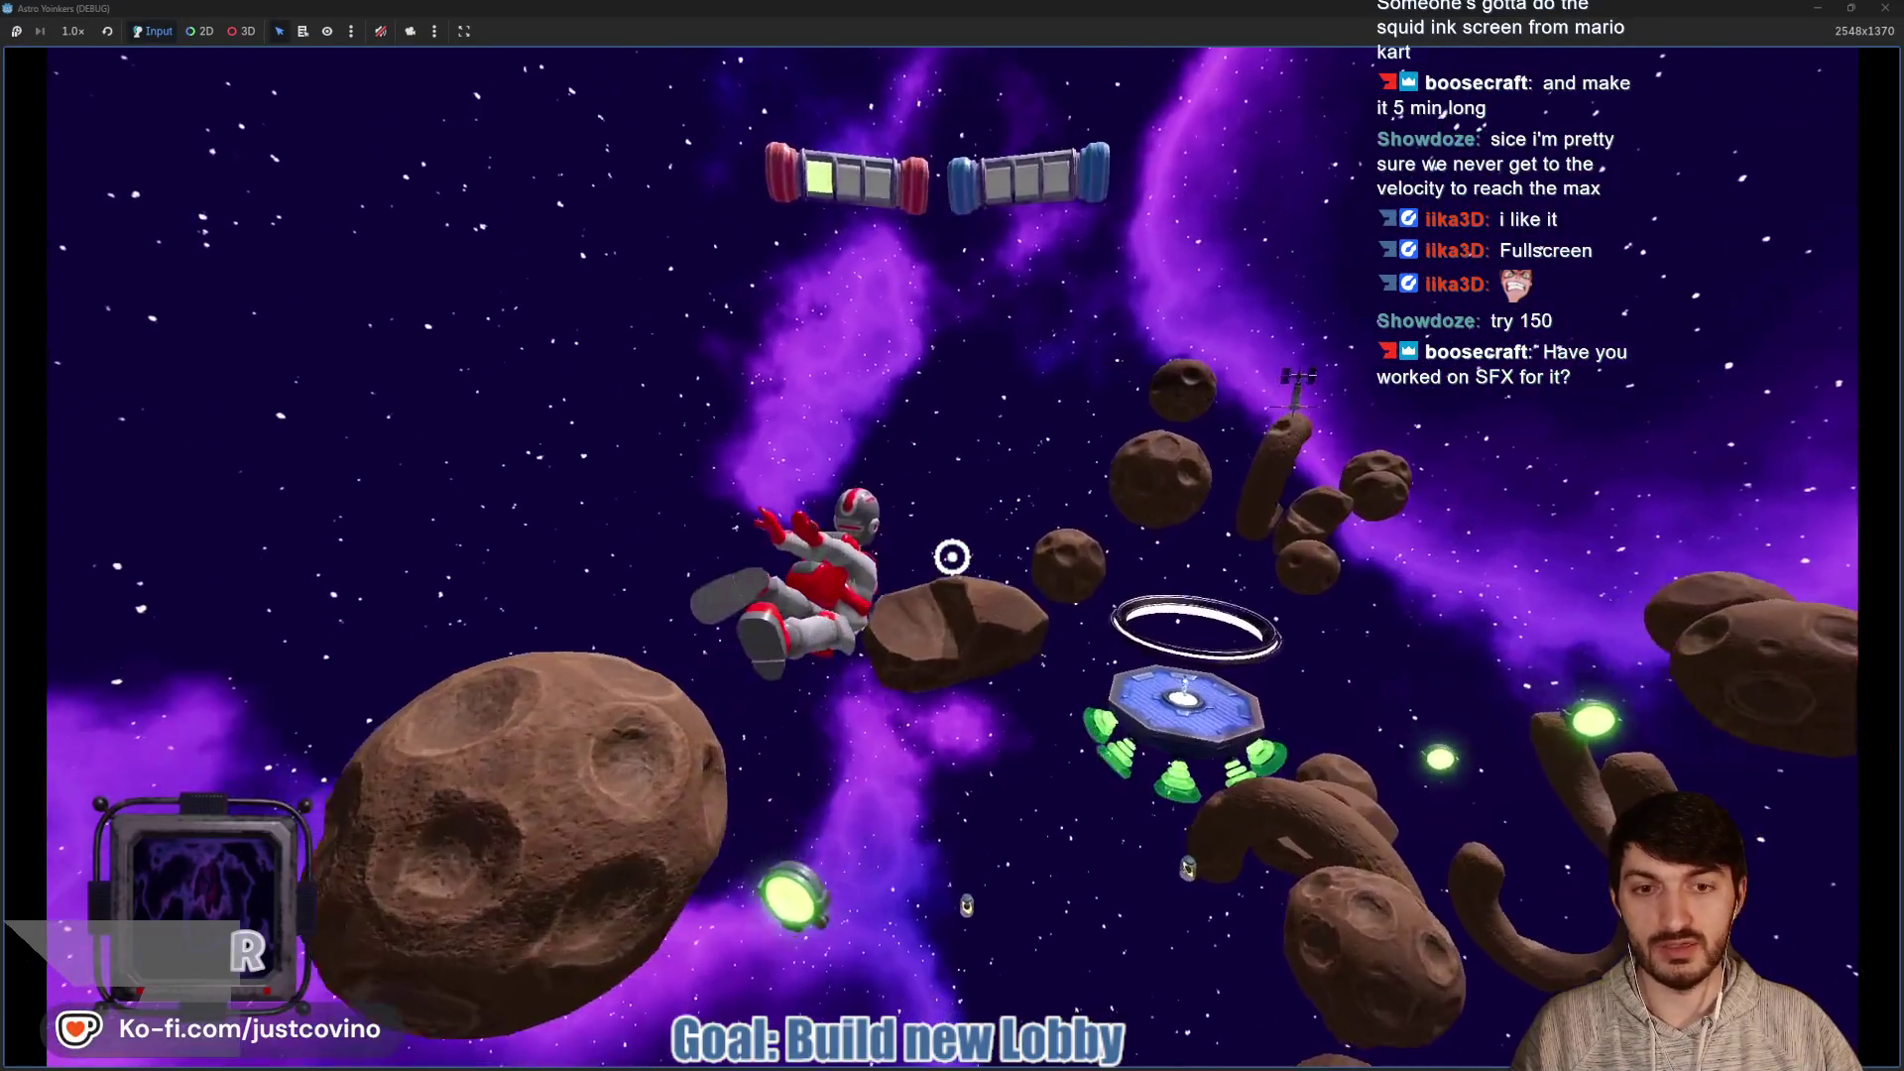
click(952, 557)
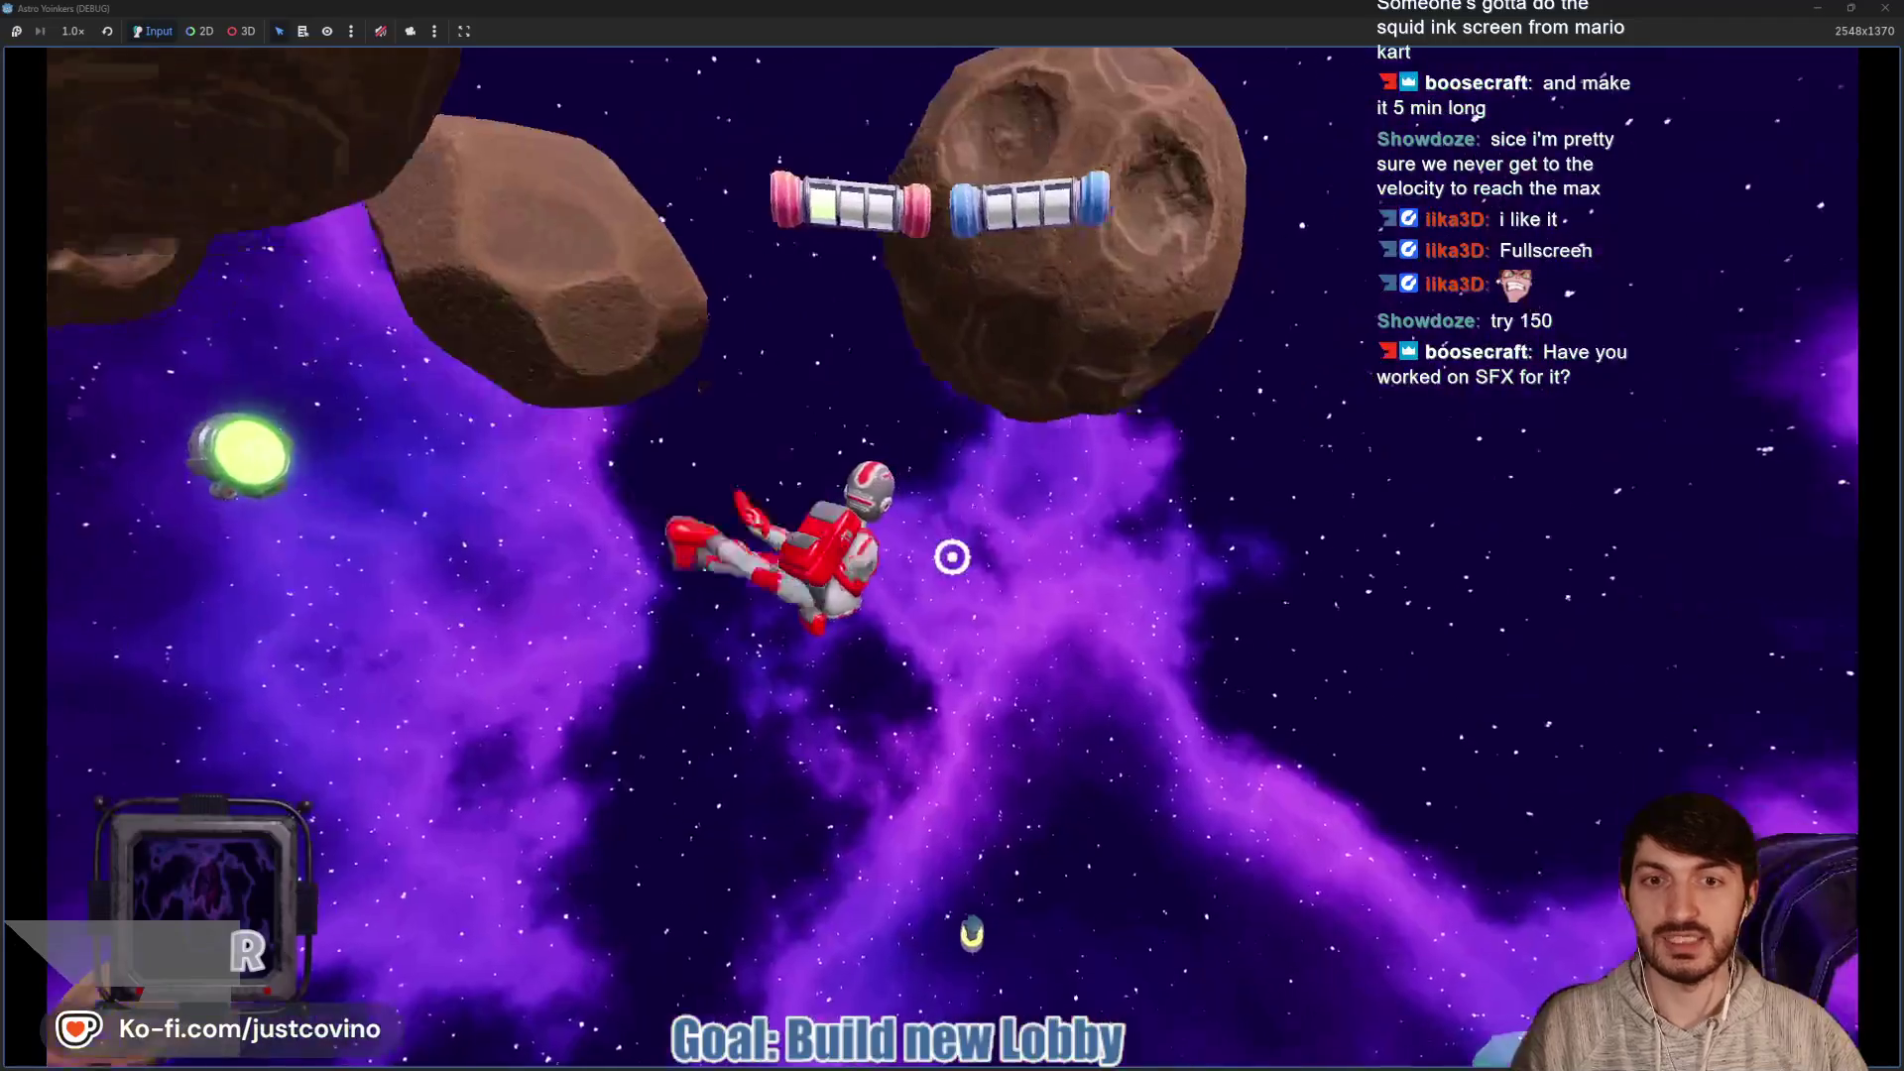
click(953, 558)
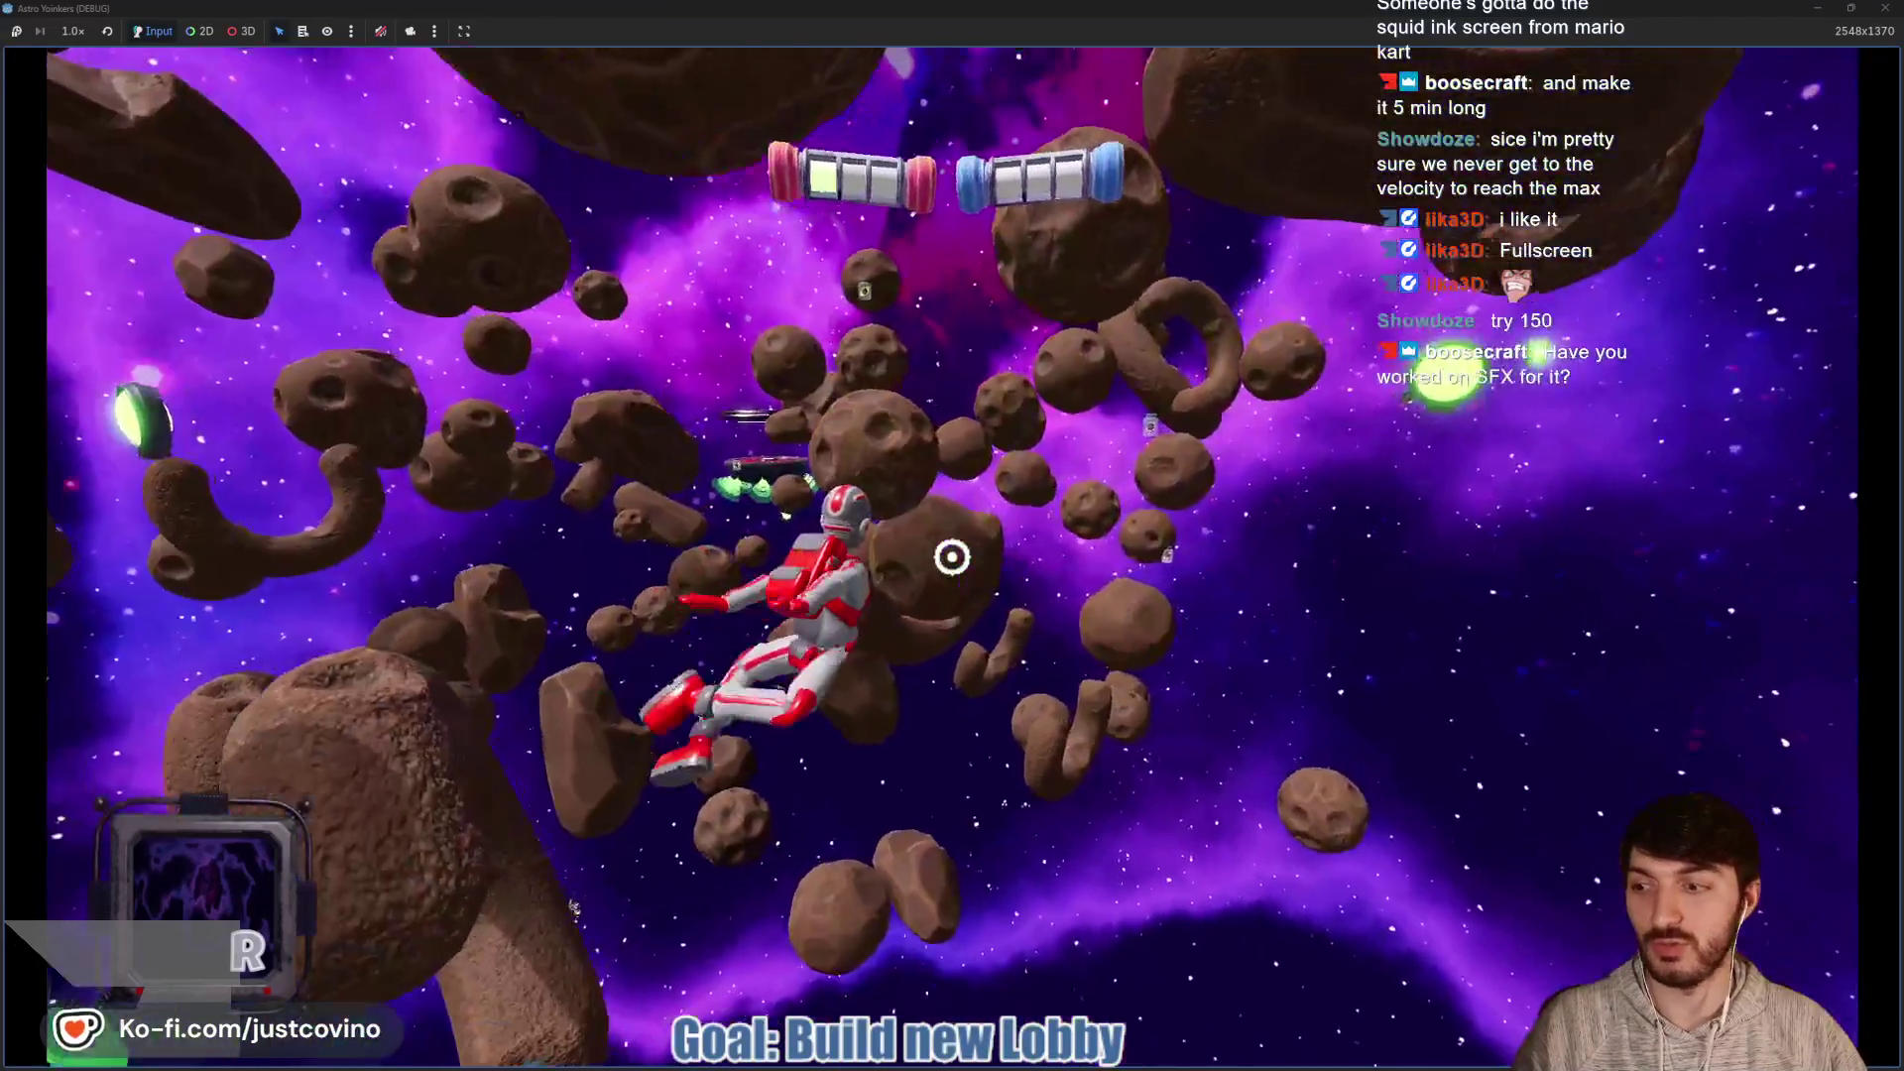
click(953, 558)
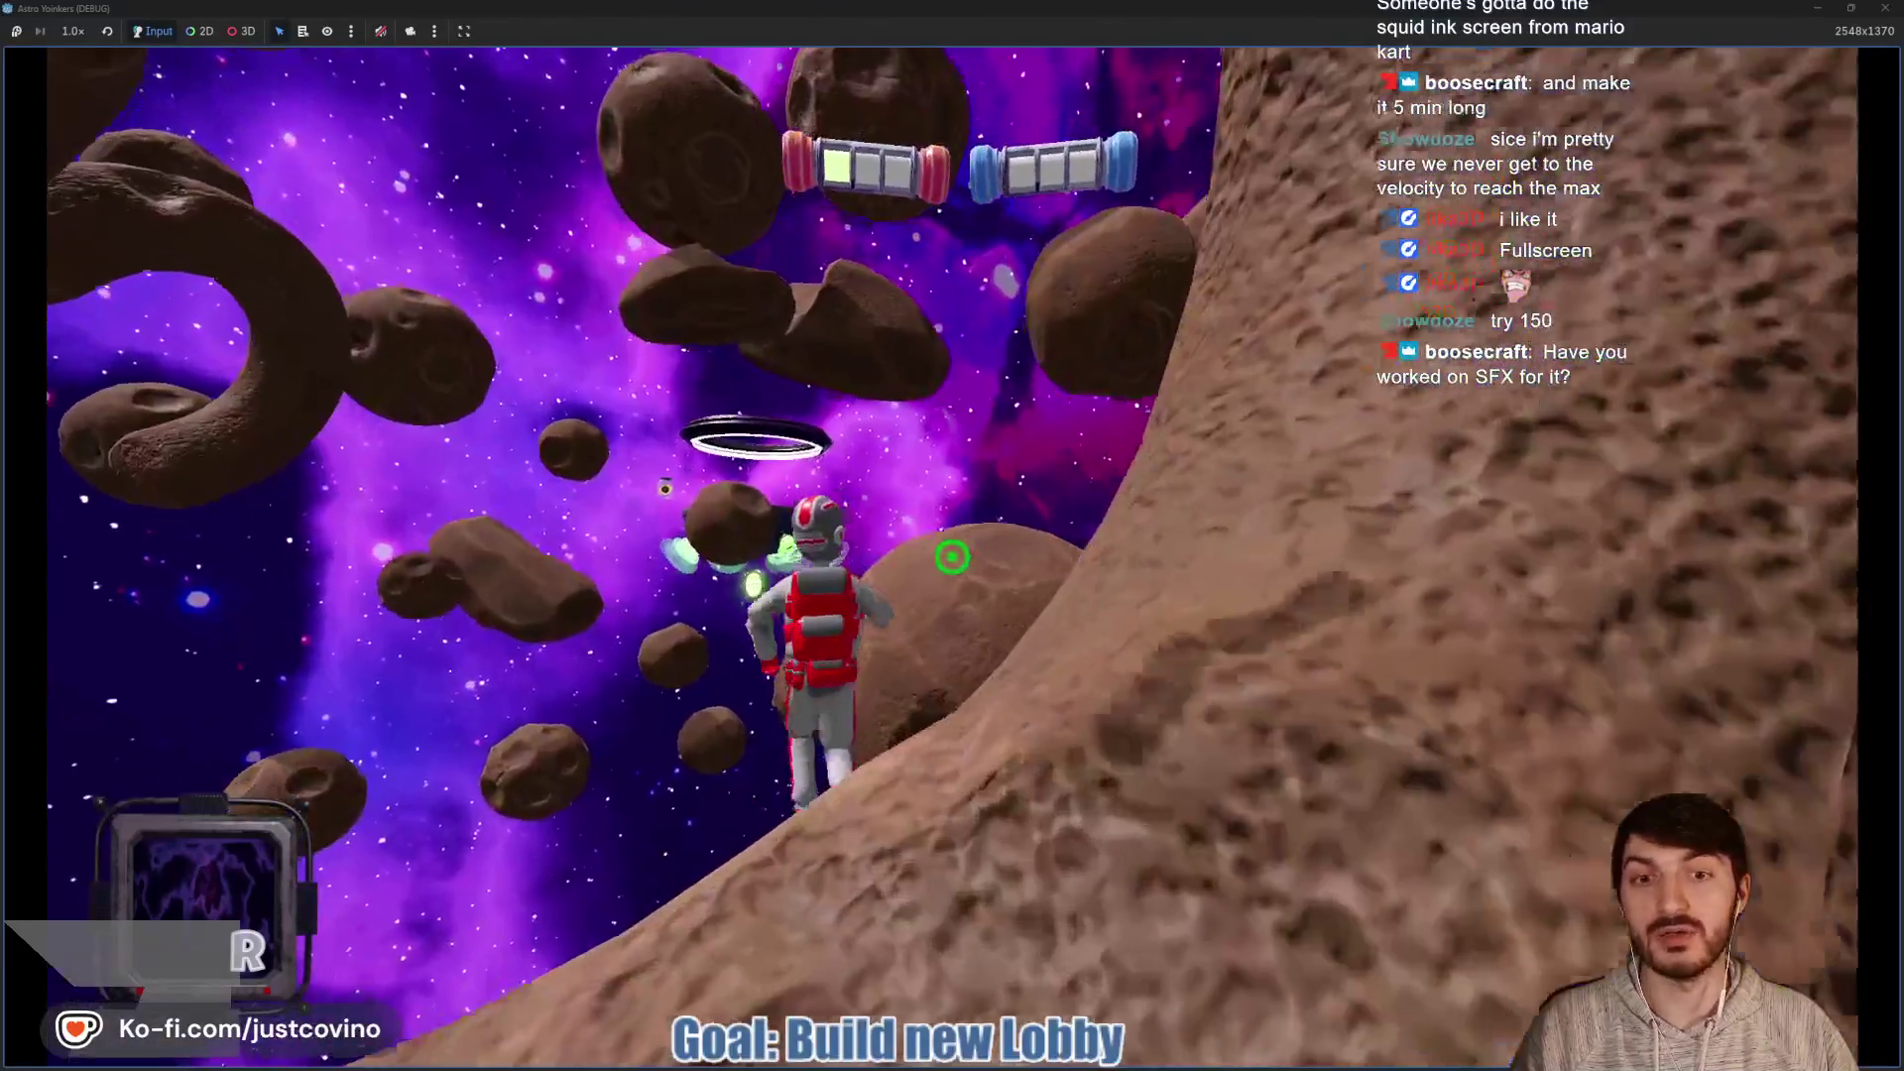
click(952, 557)
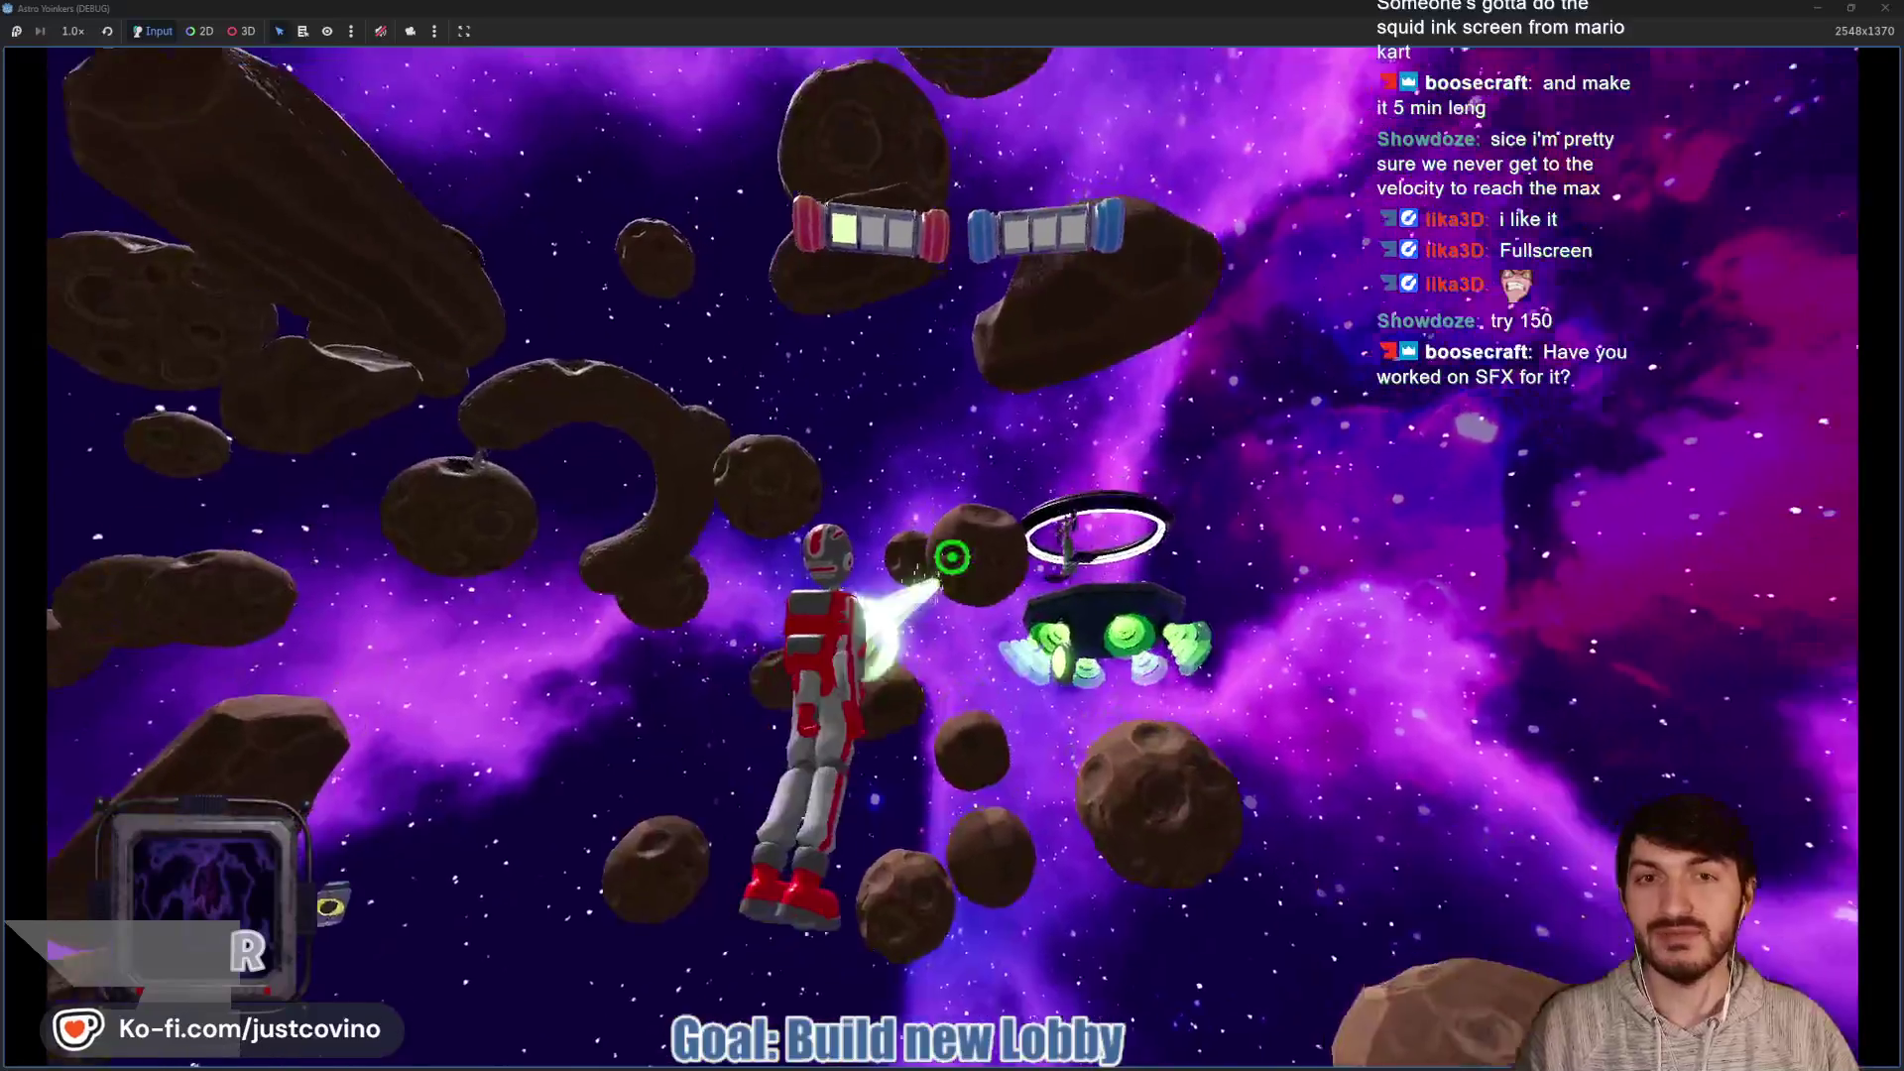
click(952, 557)
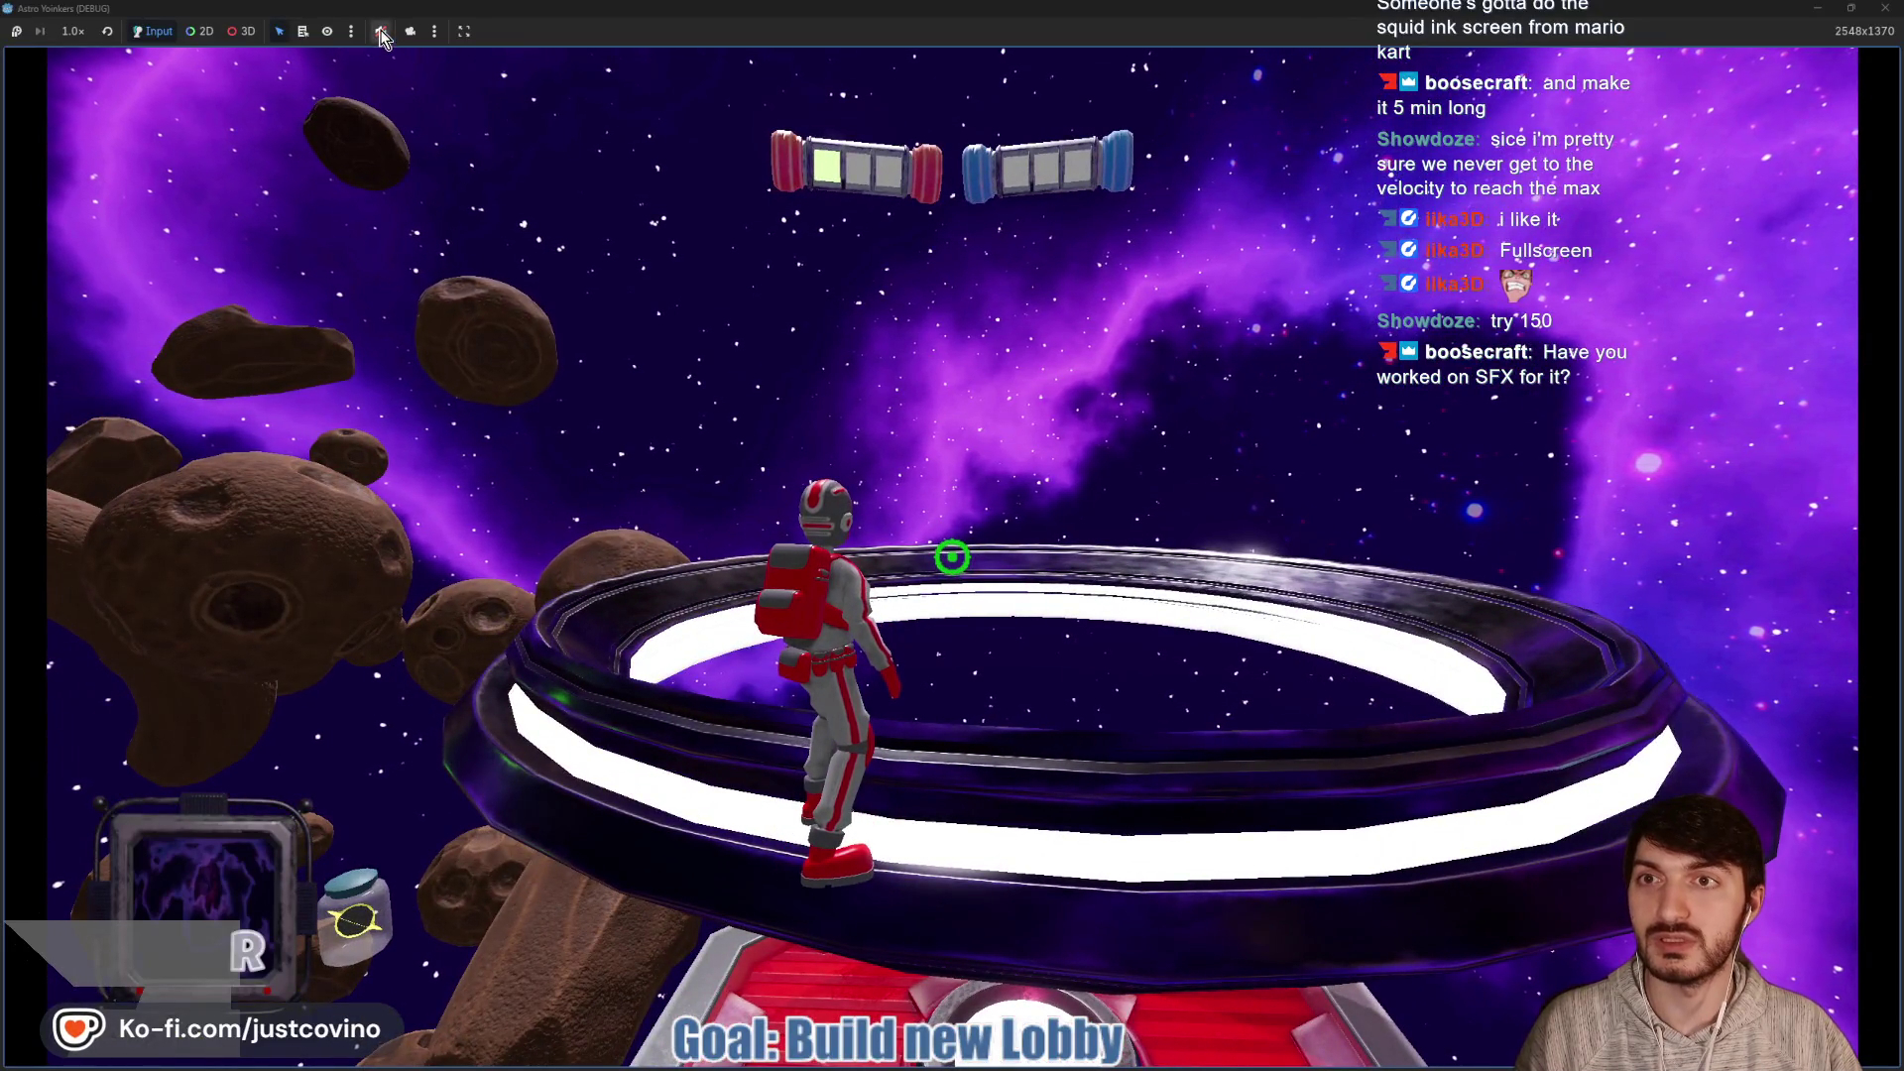
click(381, 32)
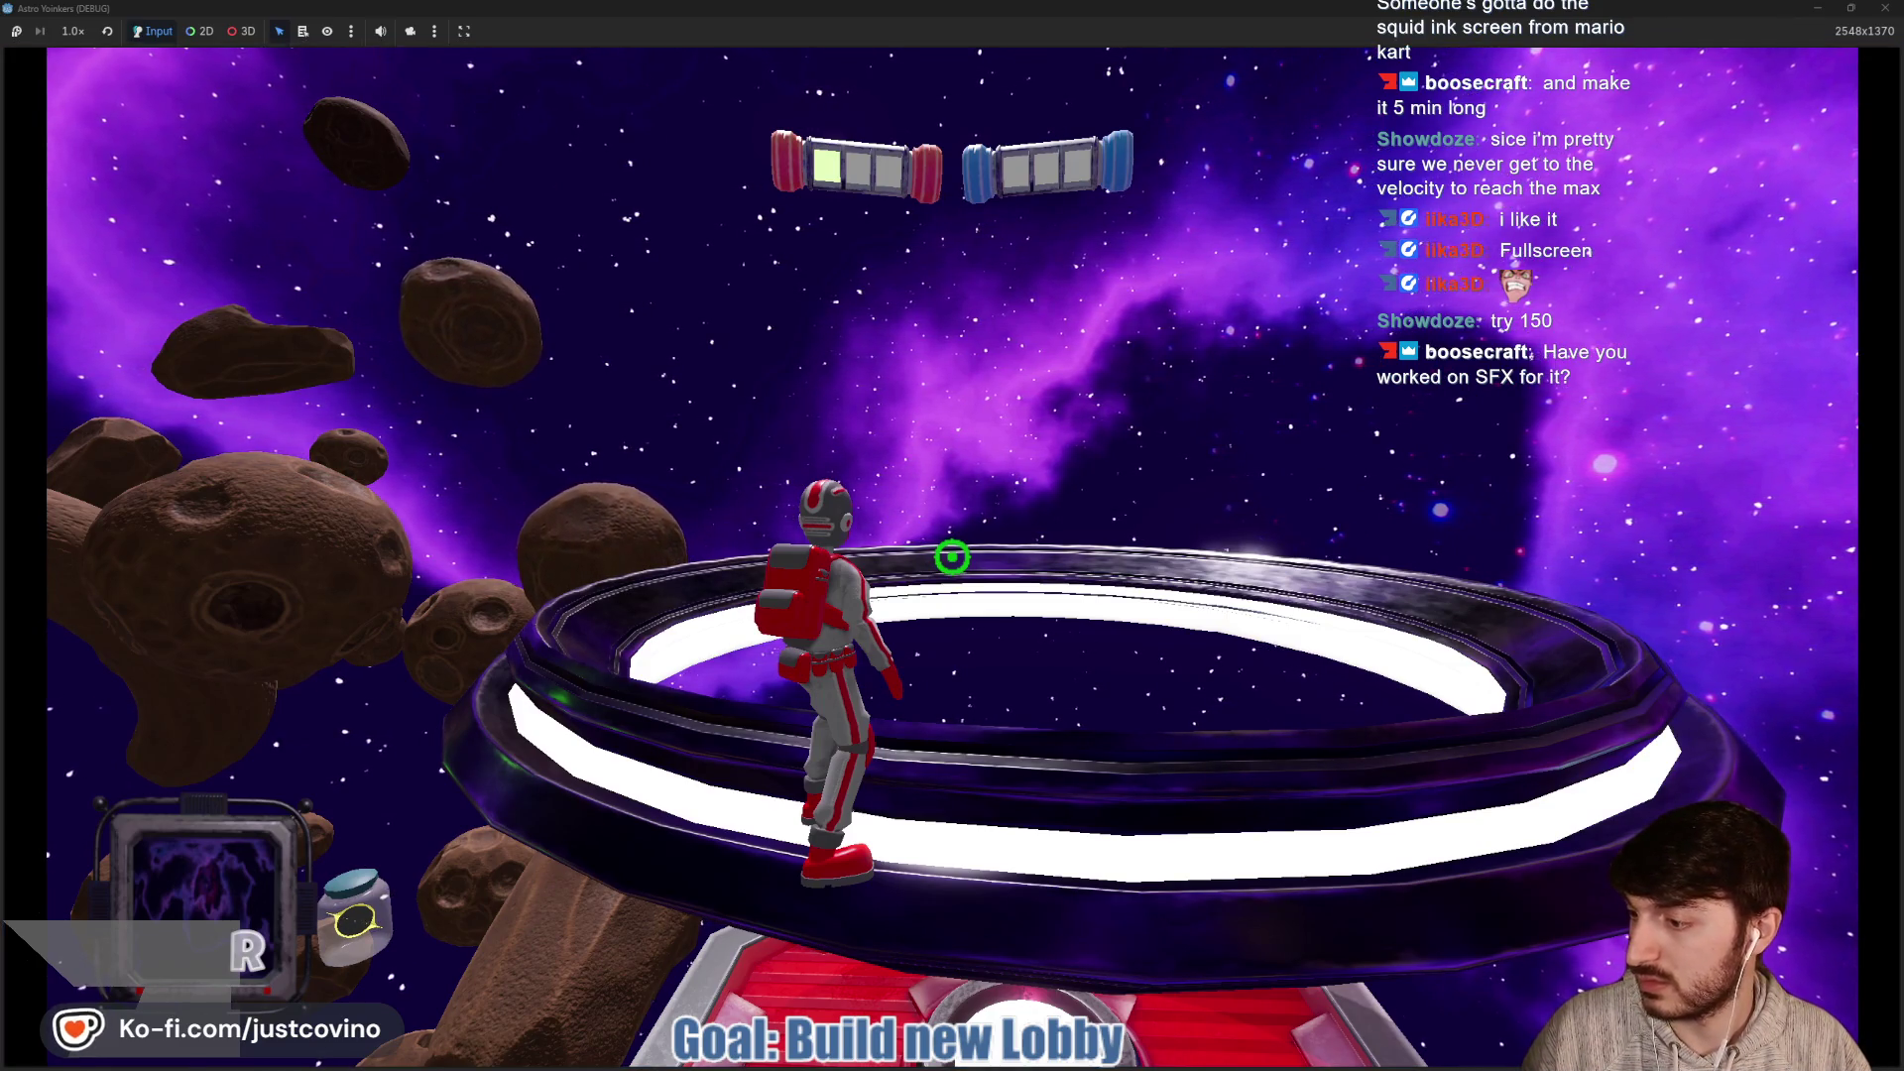
click(913, 527)
Fire five grapple beams to climb off the ring into the dense asteroid cluster
click(952, 556)
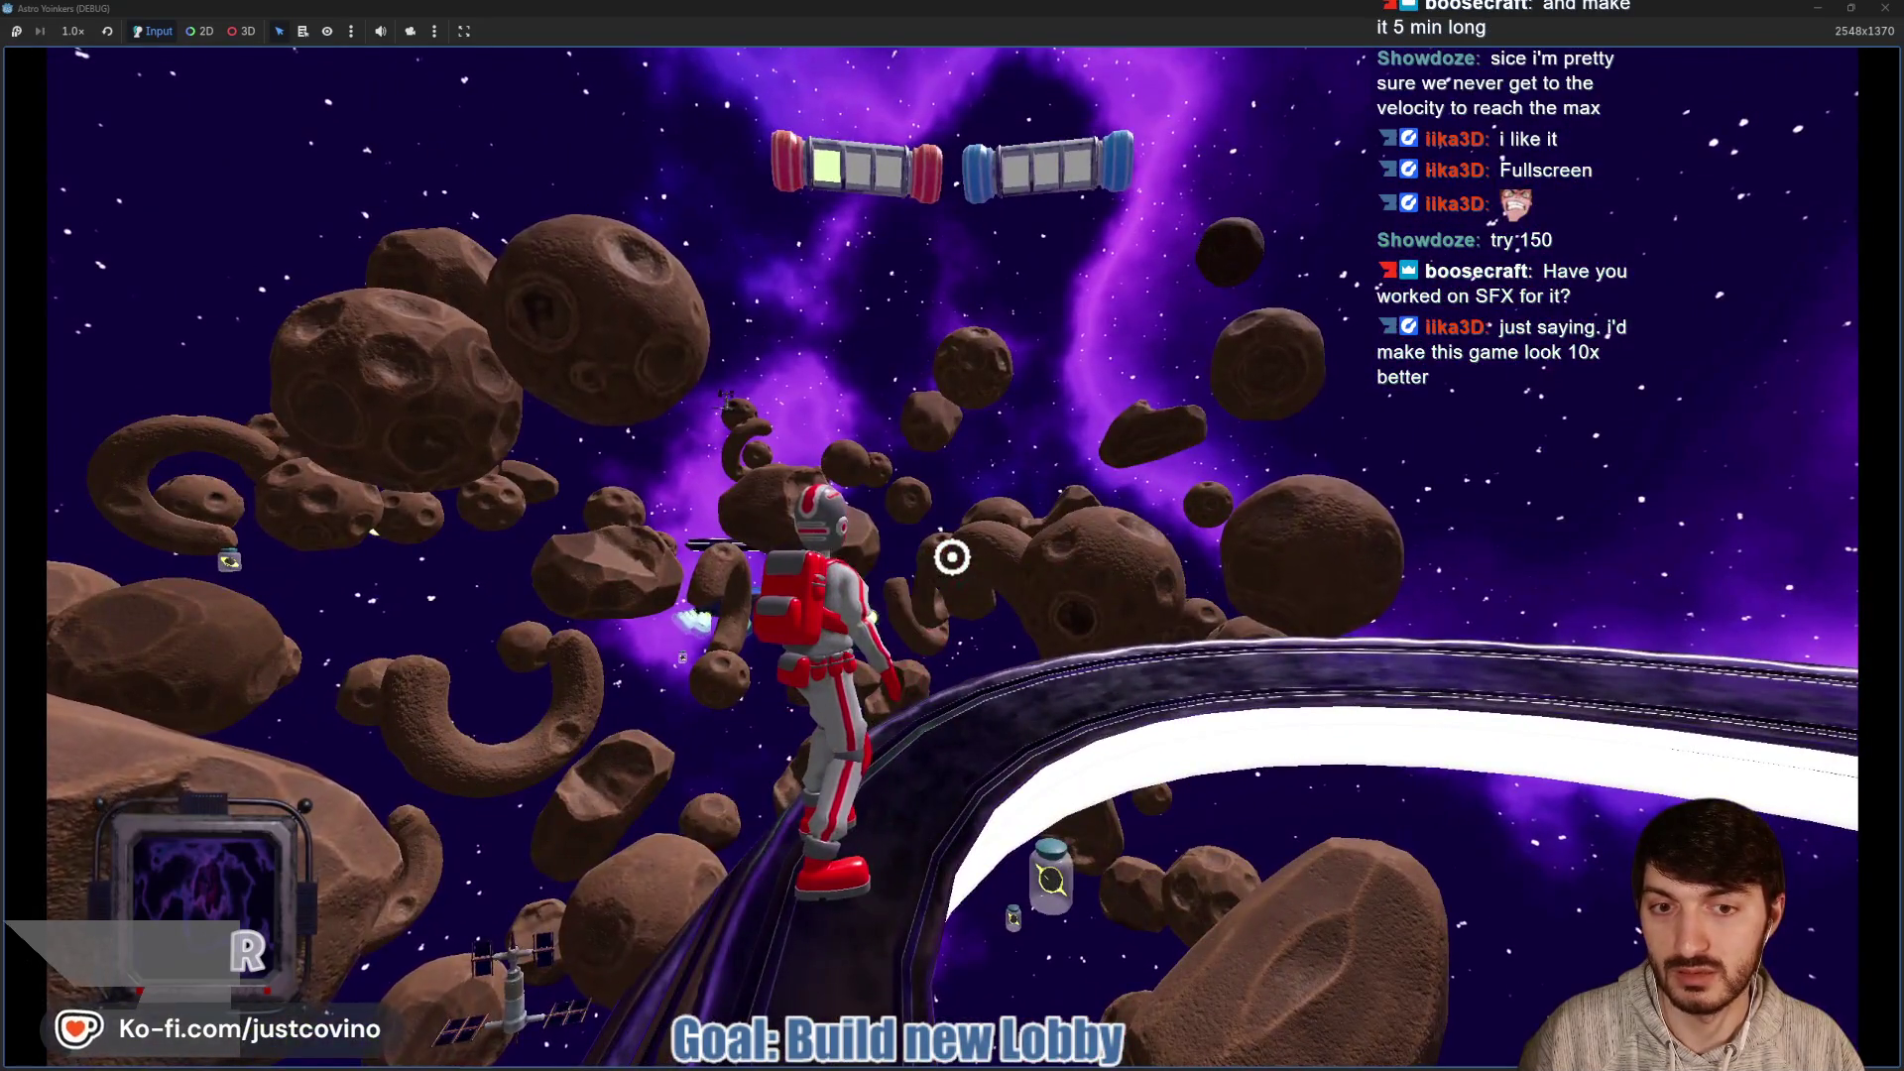
click(952, 557)
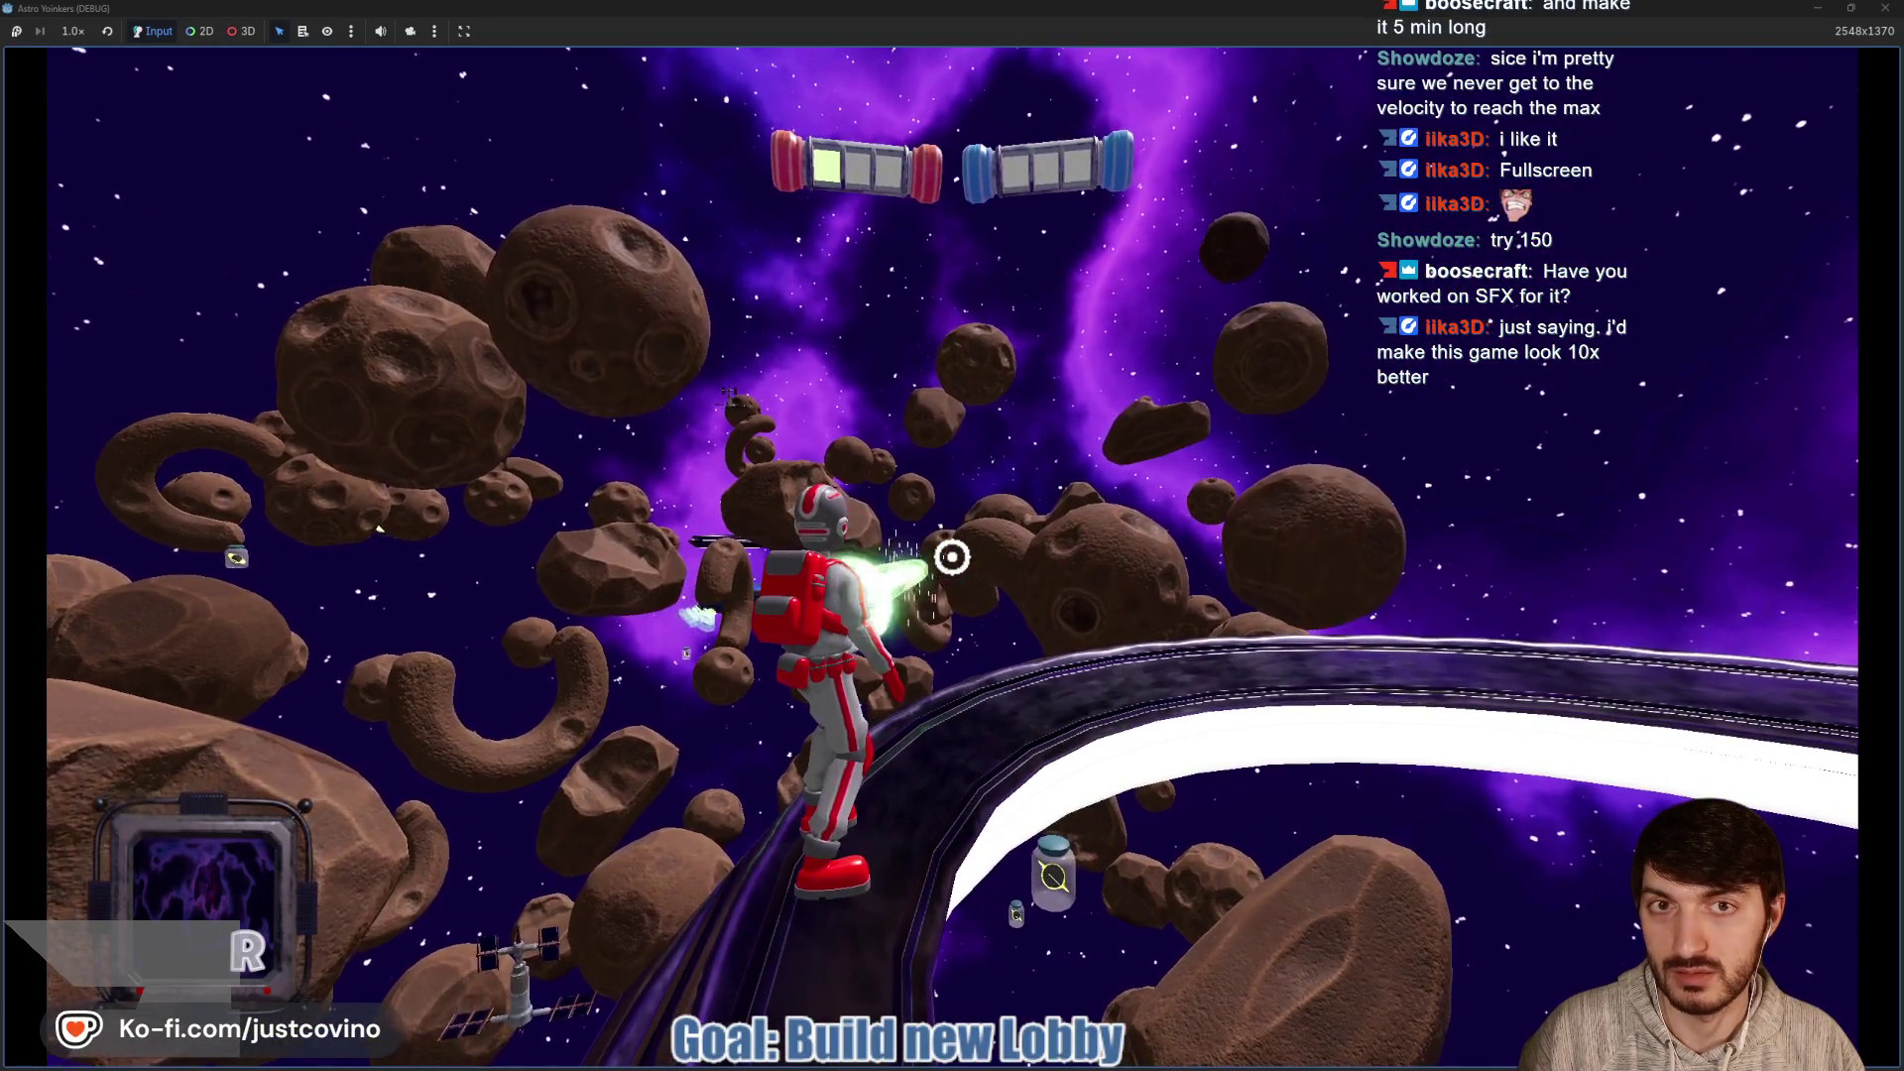
click(952, 557)
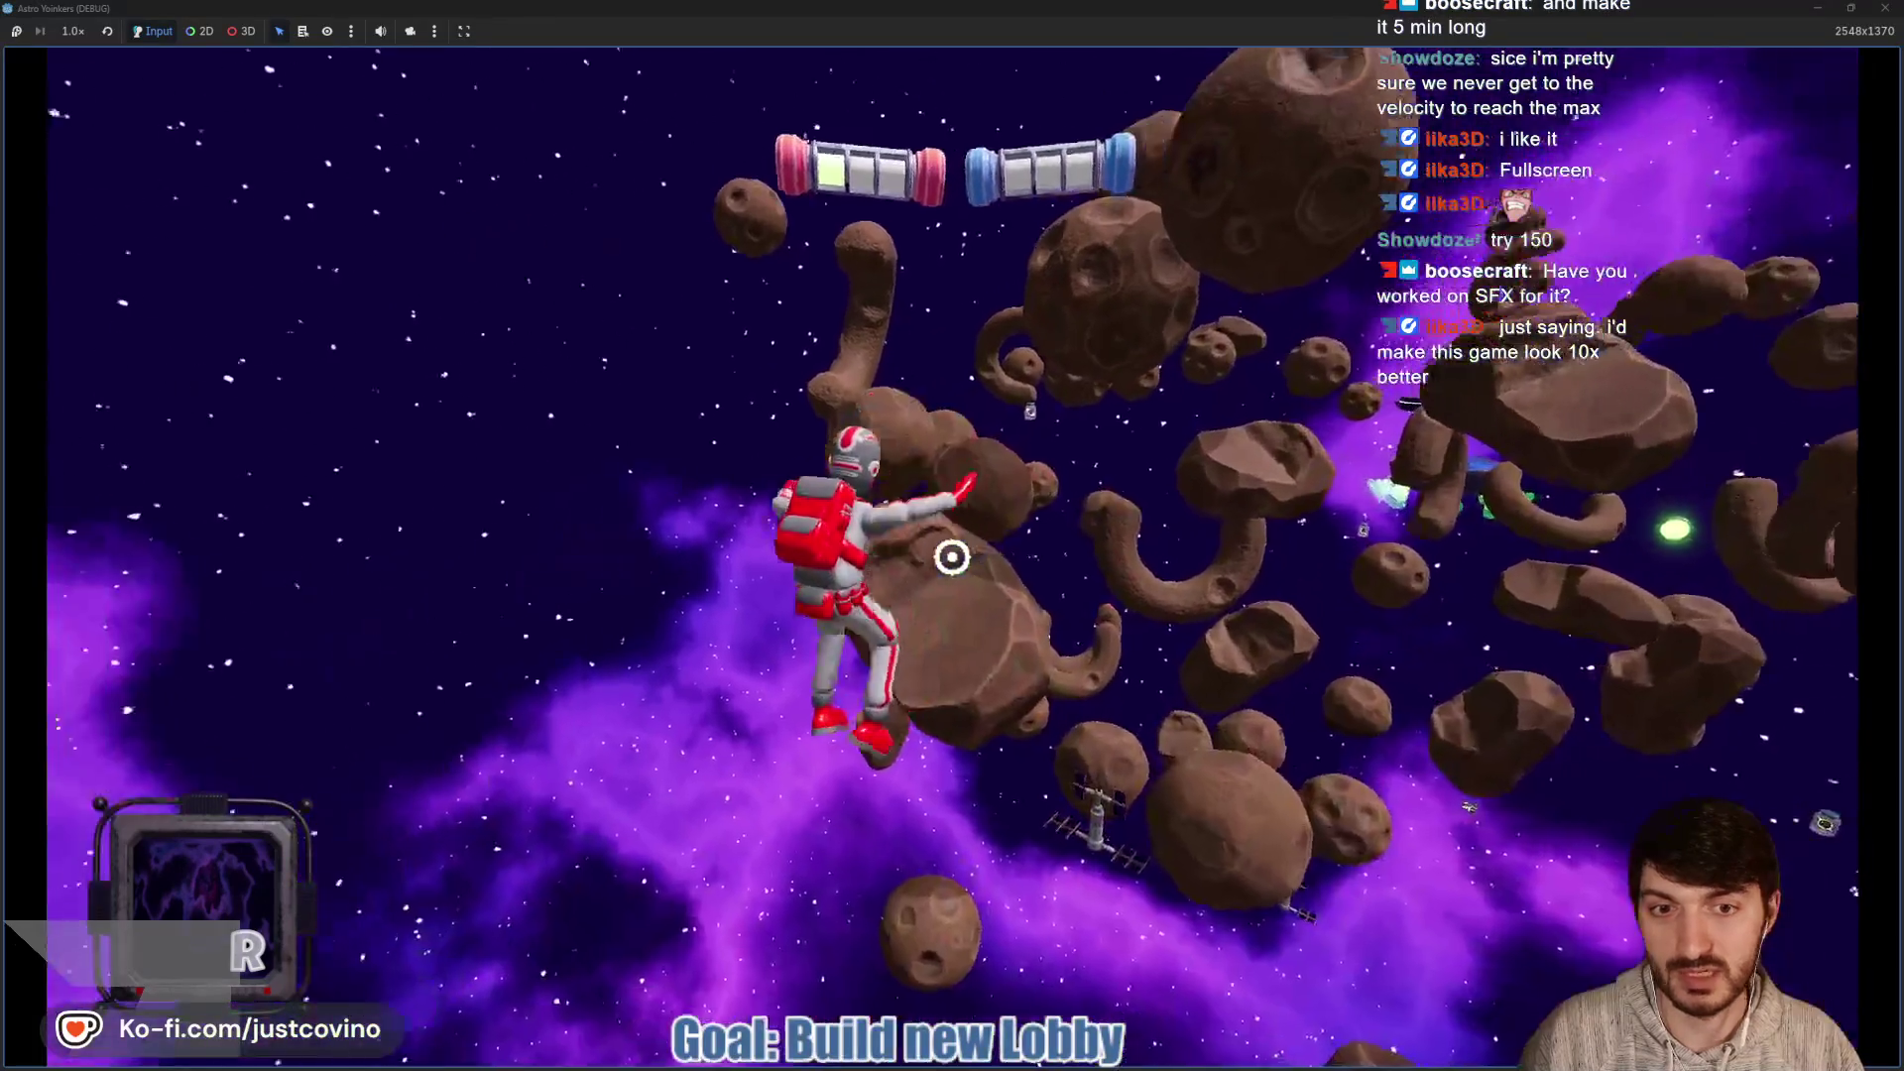
click(952, 557)
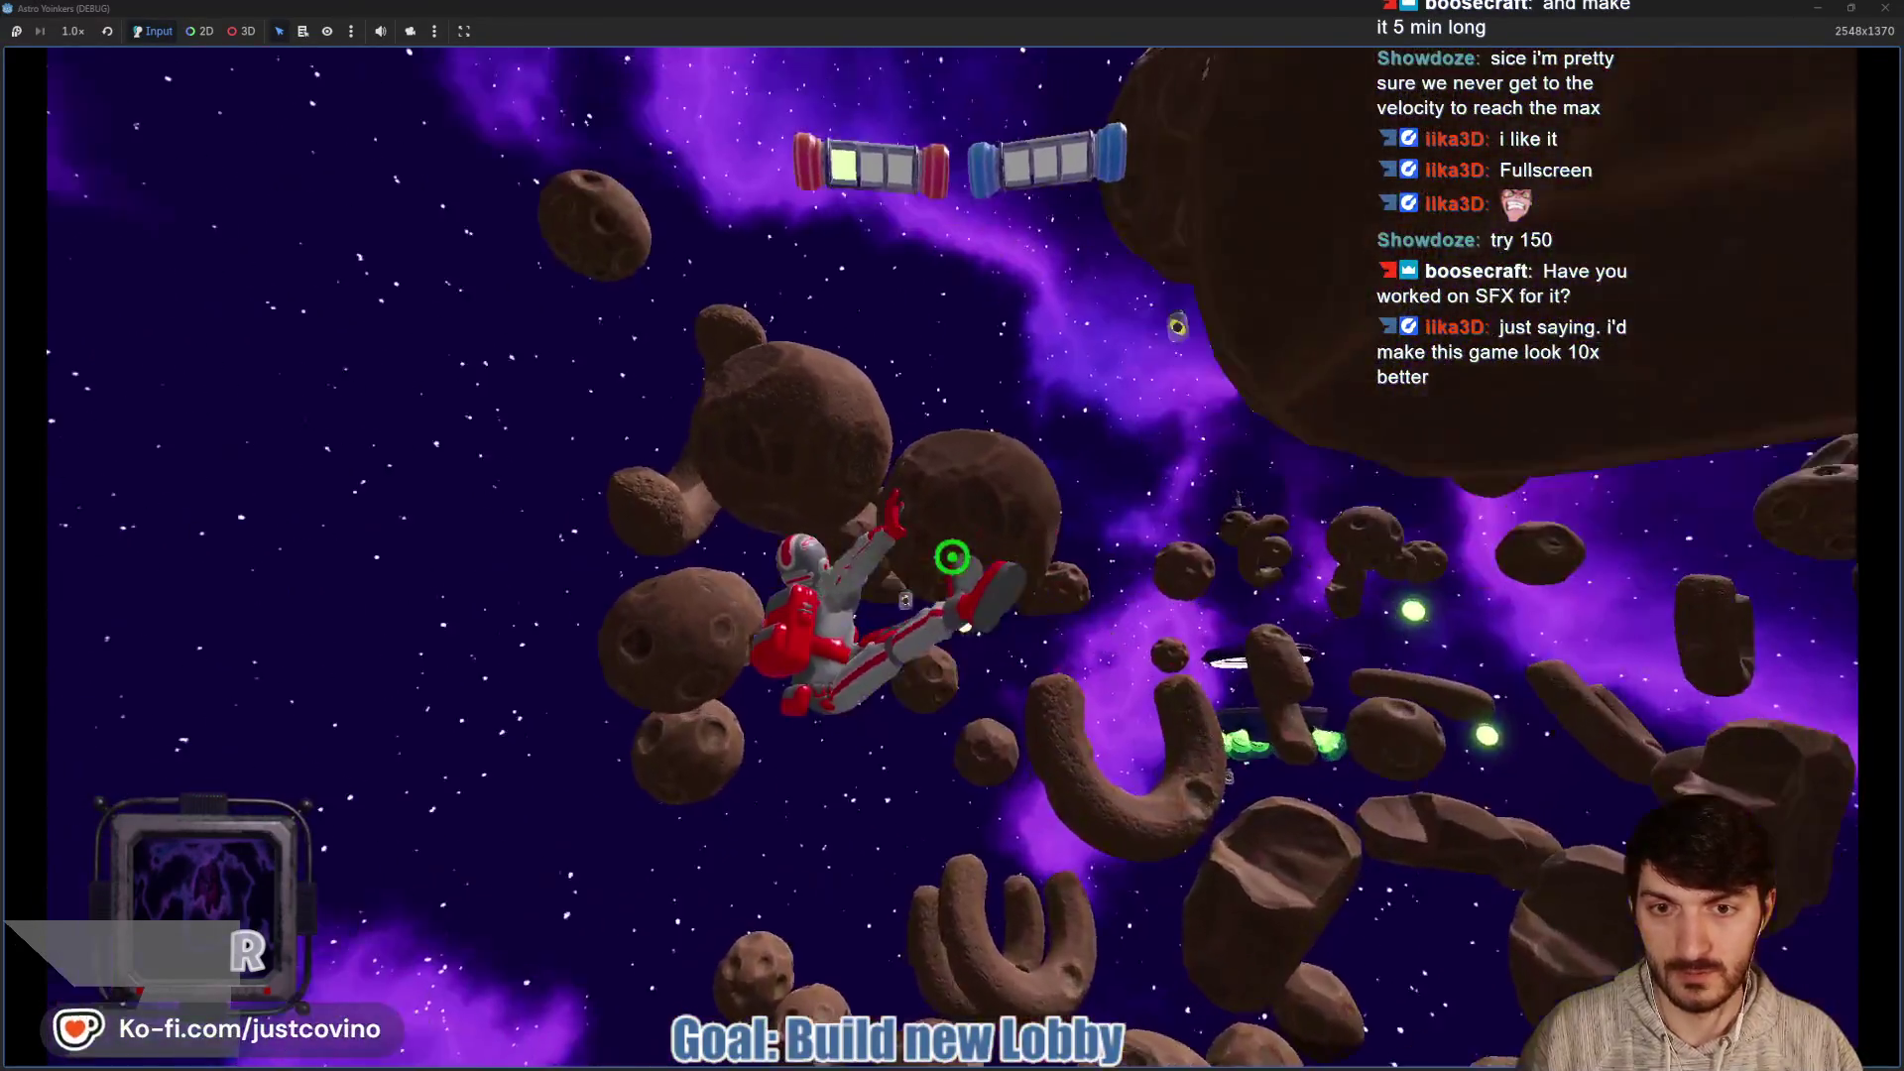
click(952, 556)
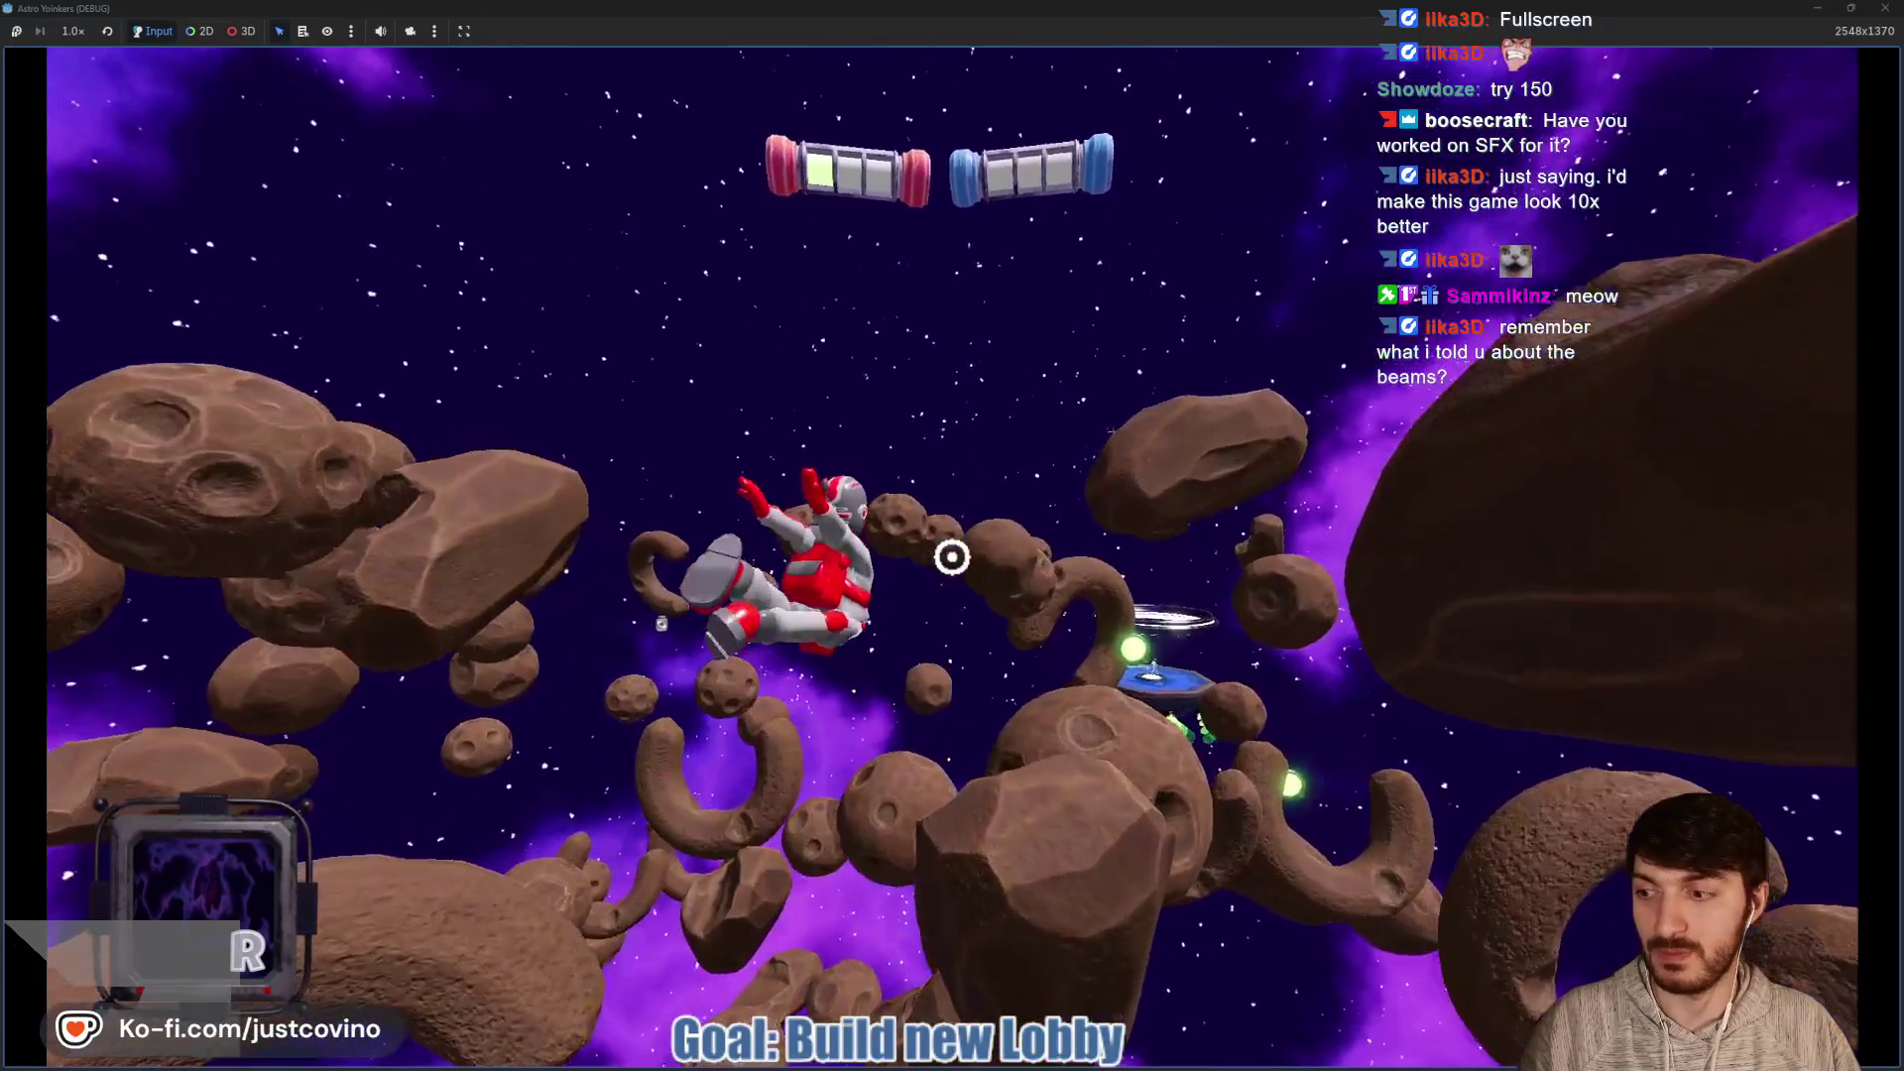
Chain grapples across the large asteroids and the ring, swinging back down onto the red platform
click(952, 557)
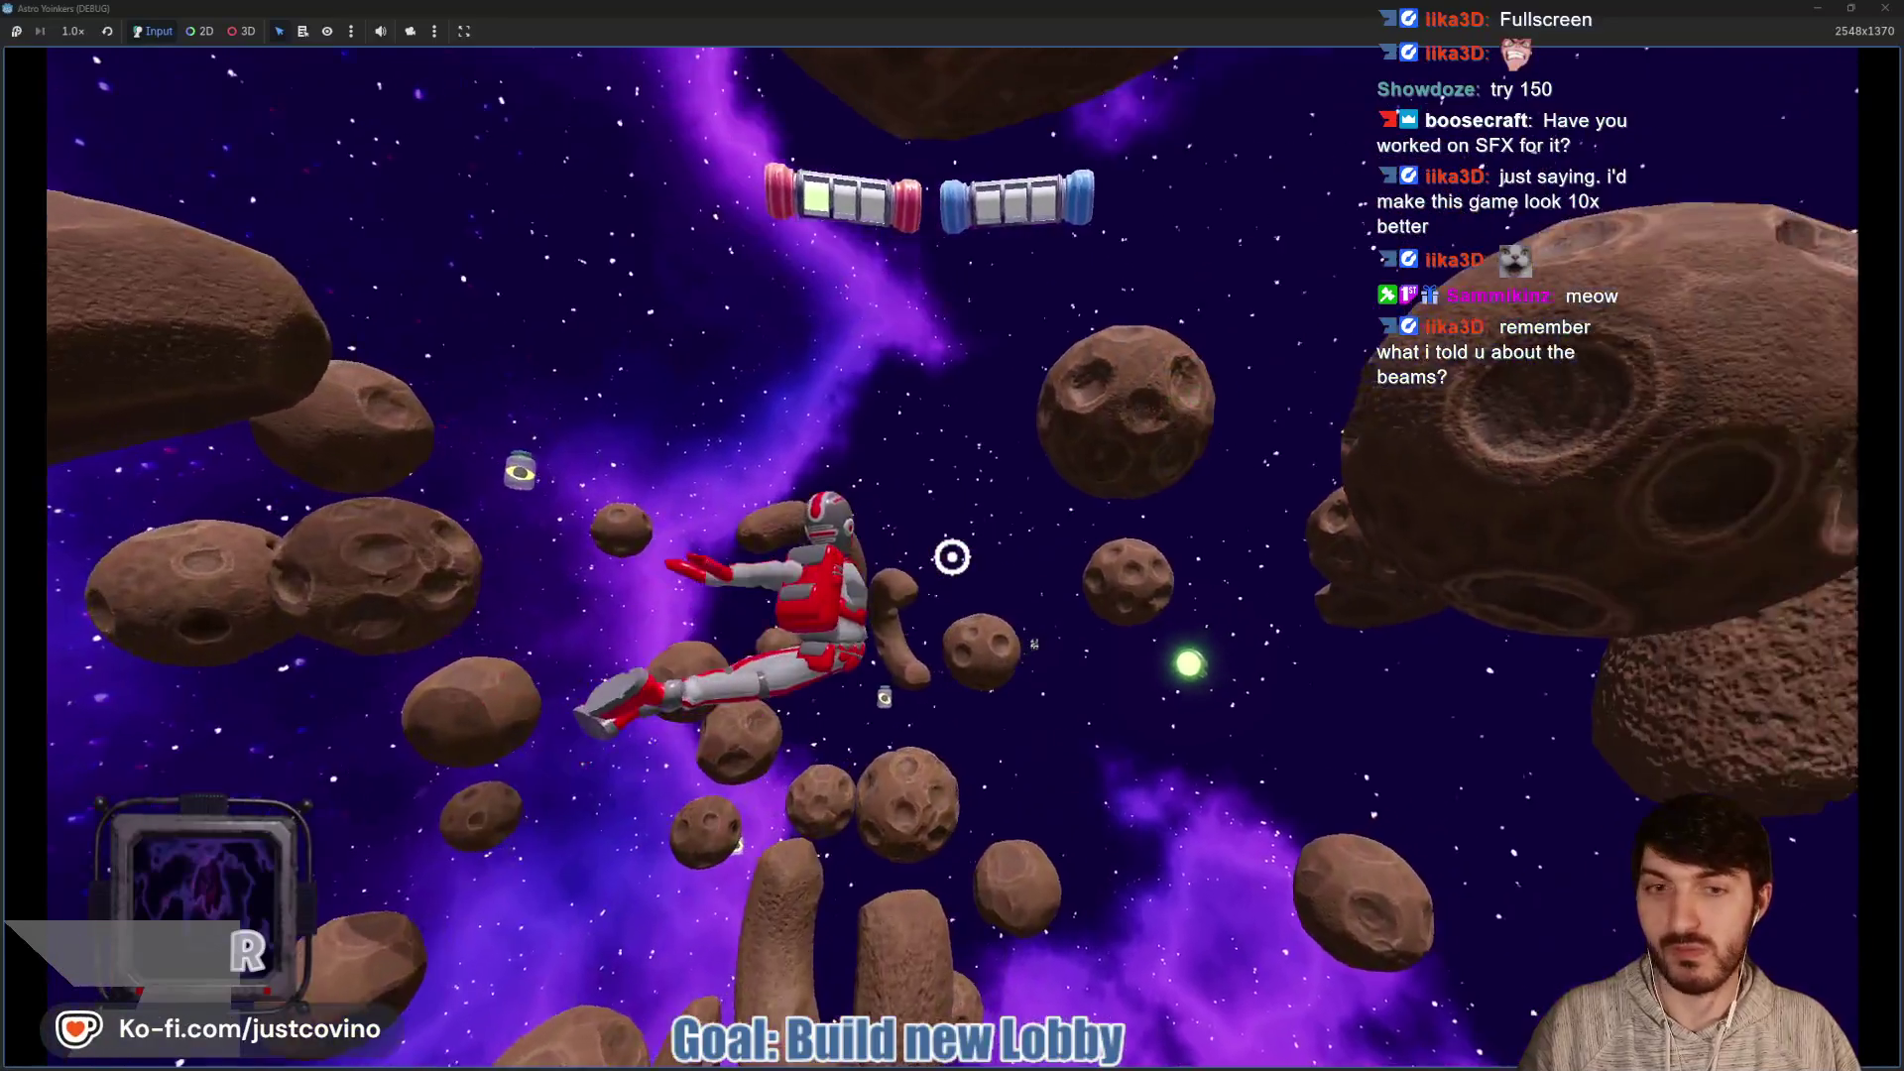
click(953, 558)
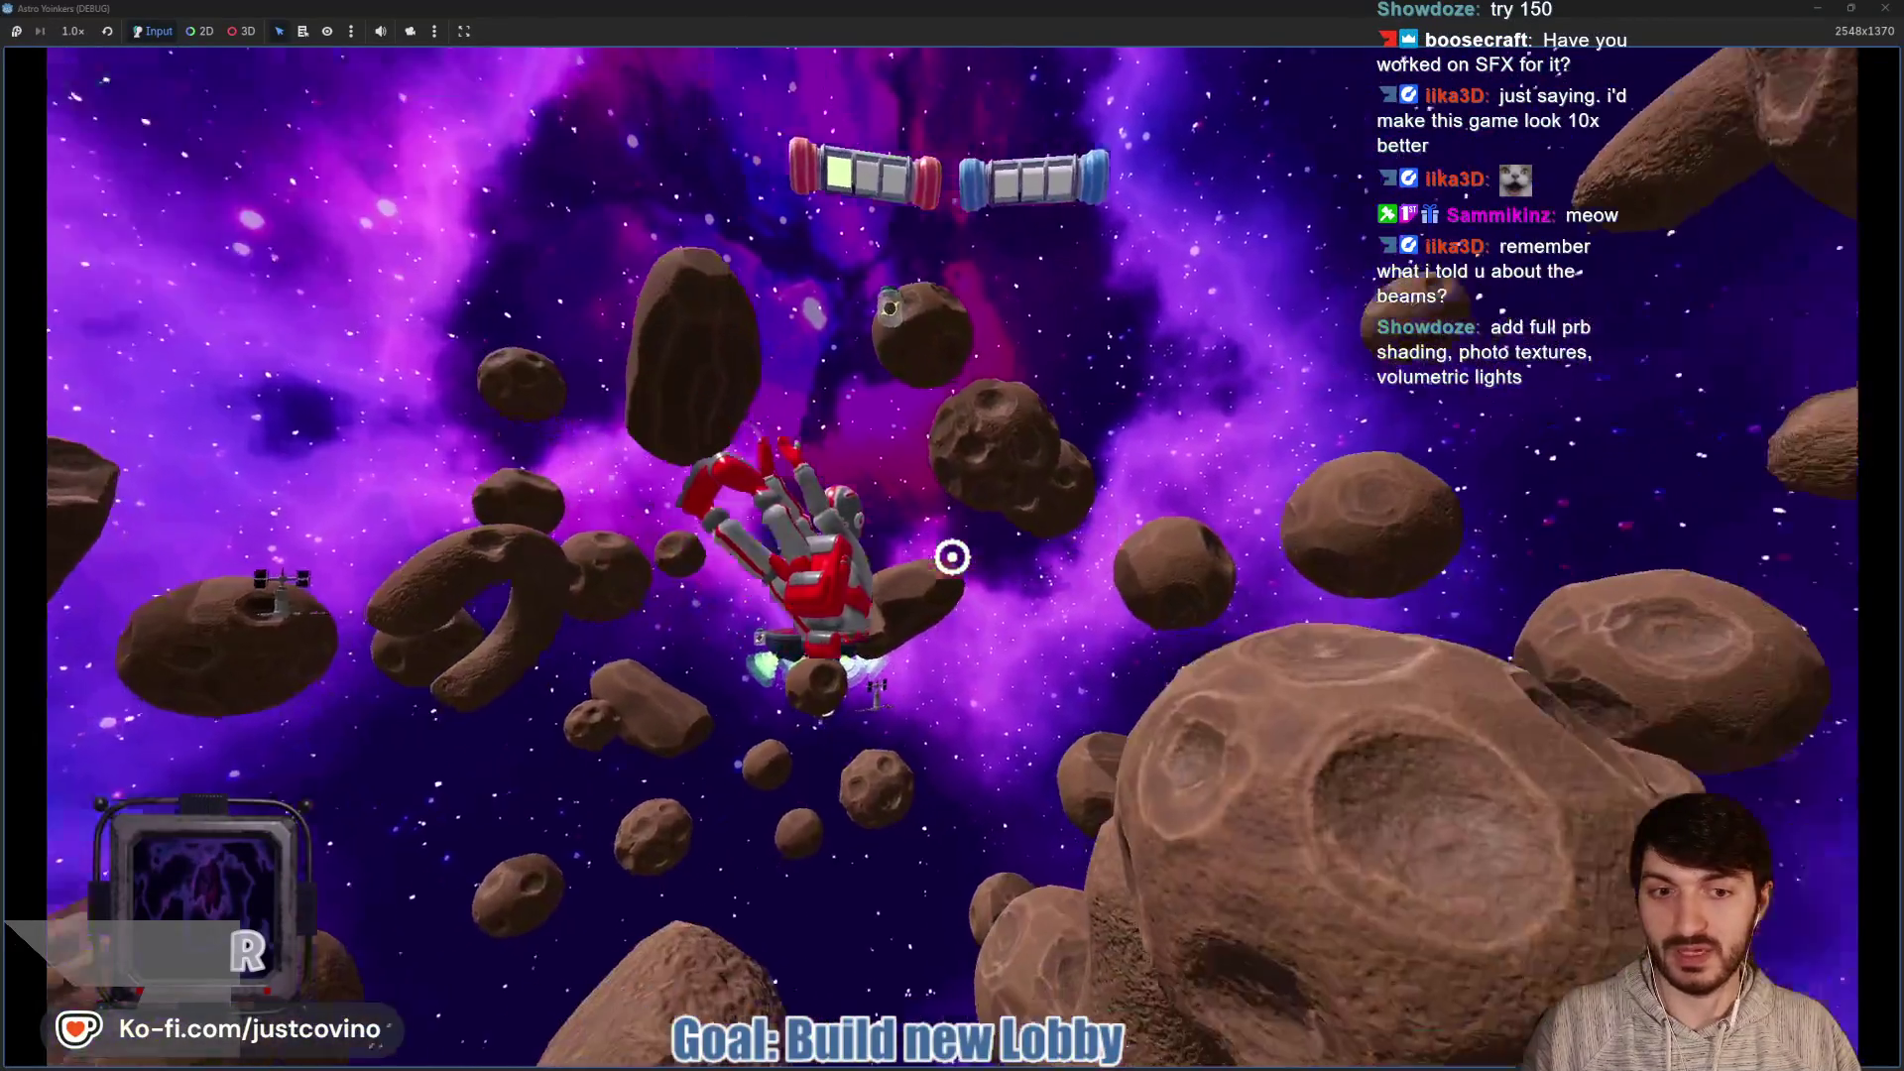
click(952, 557)
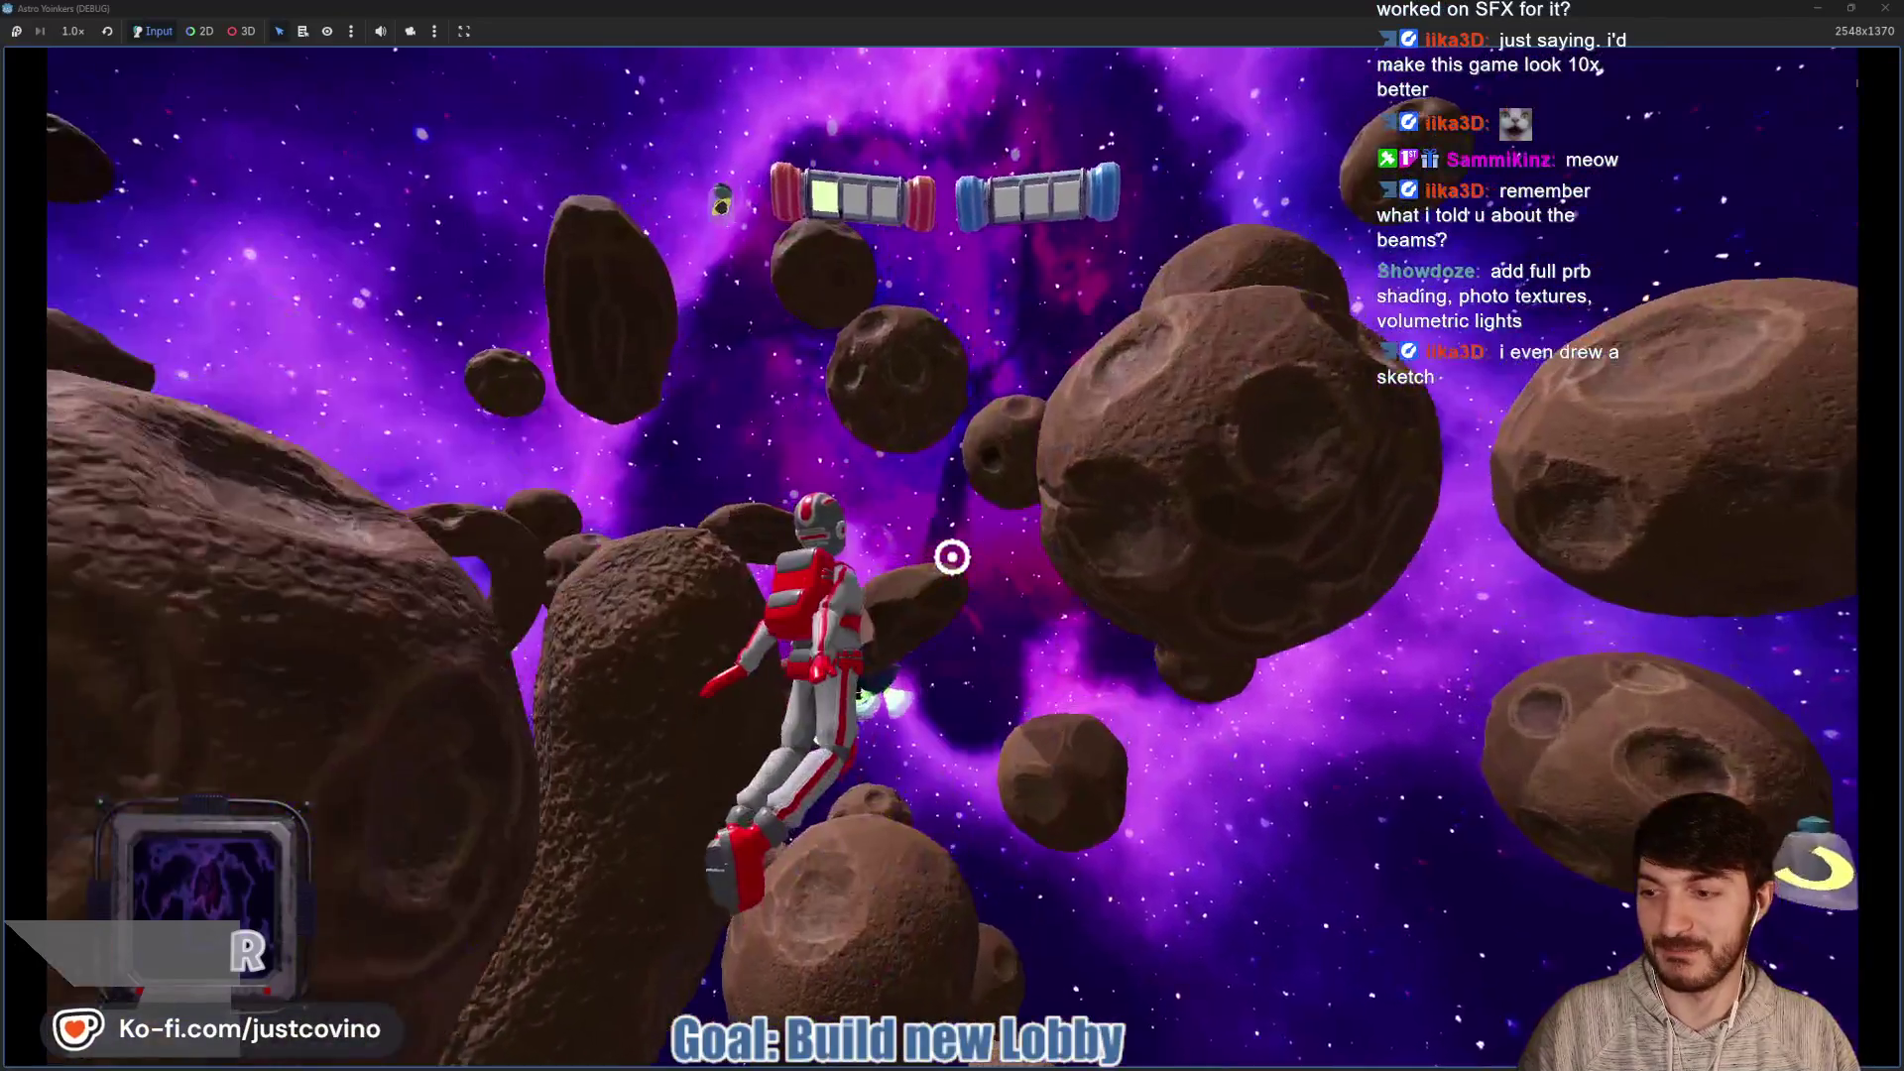
click(952, 557)
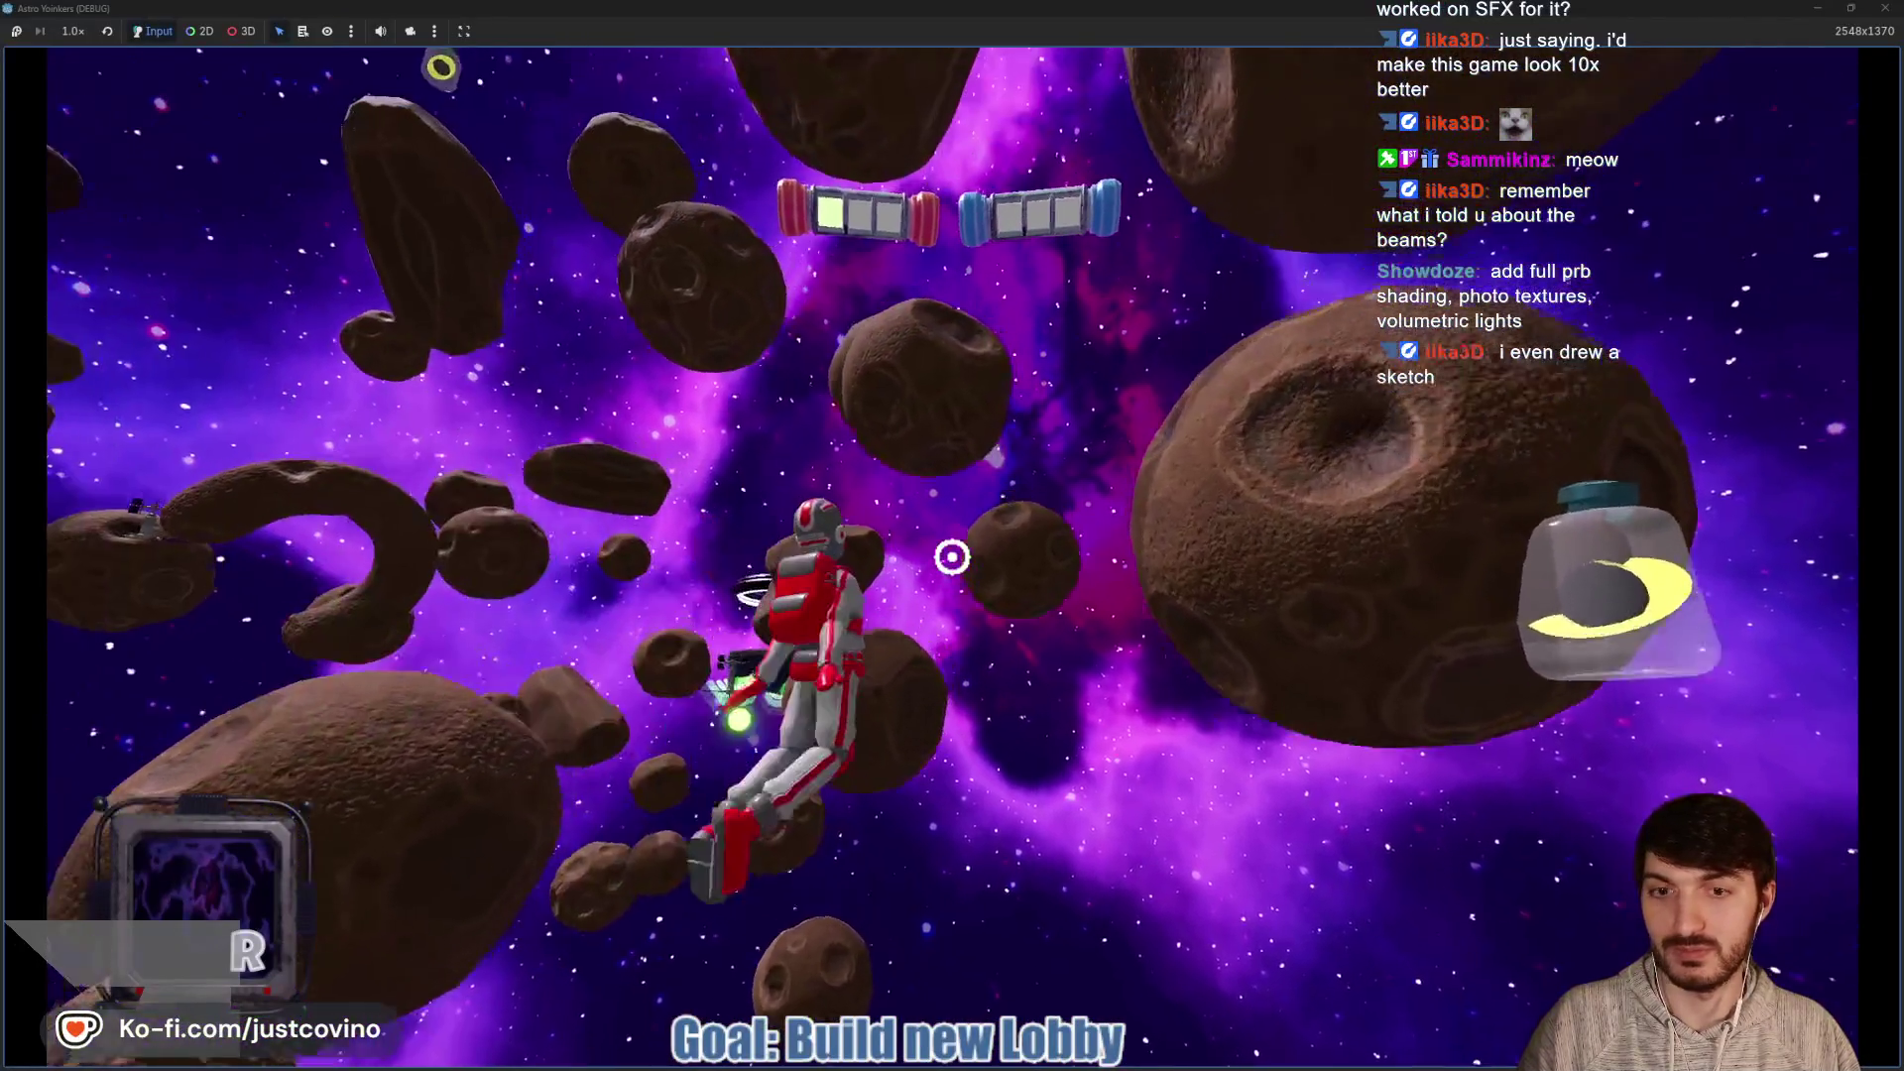
click(953, 558)
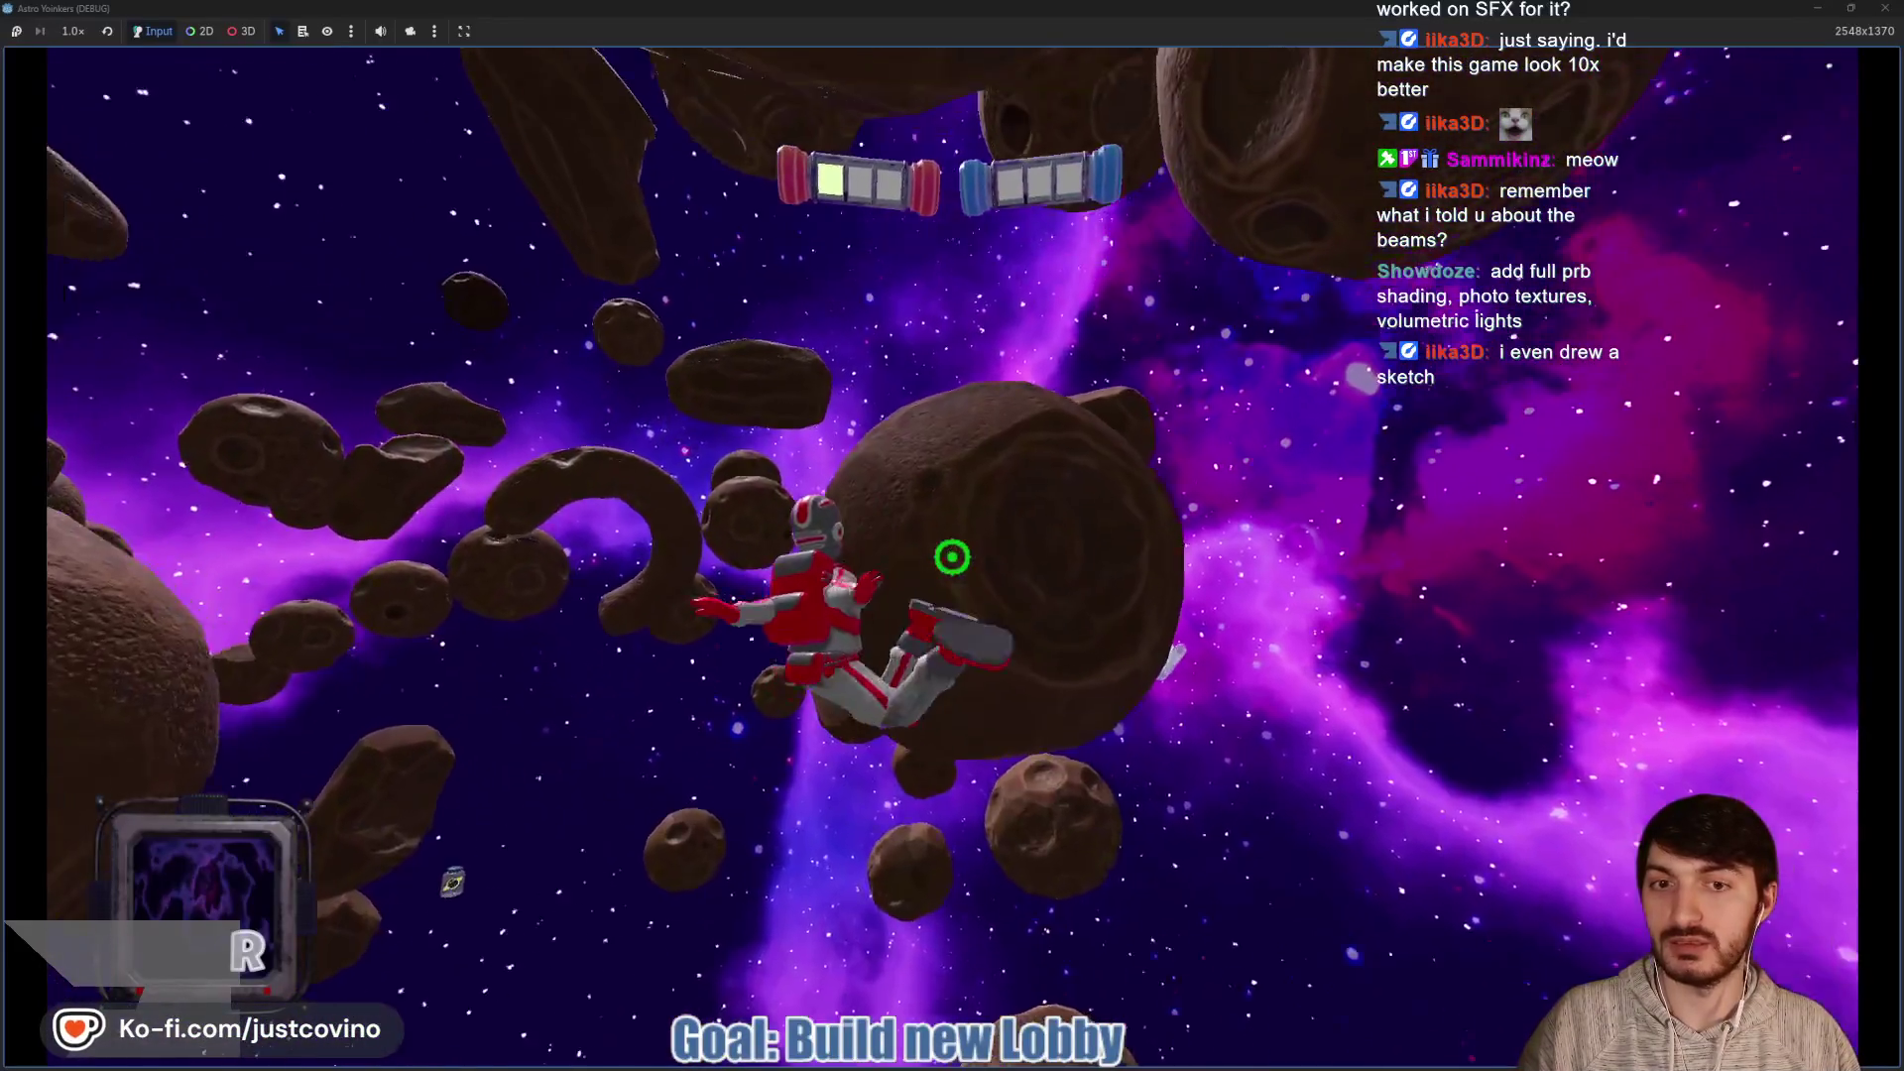
click(953, 557)
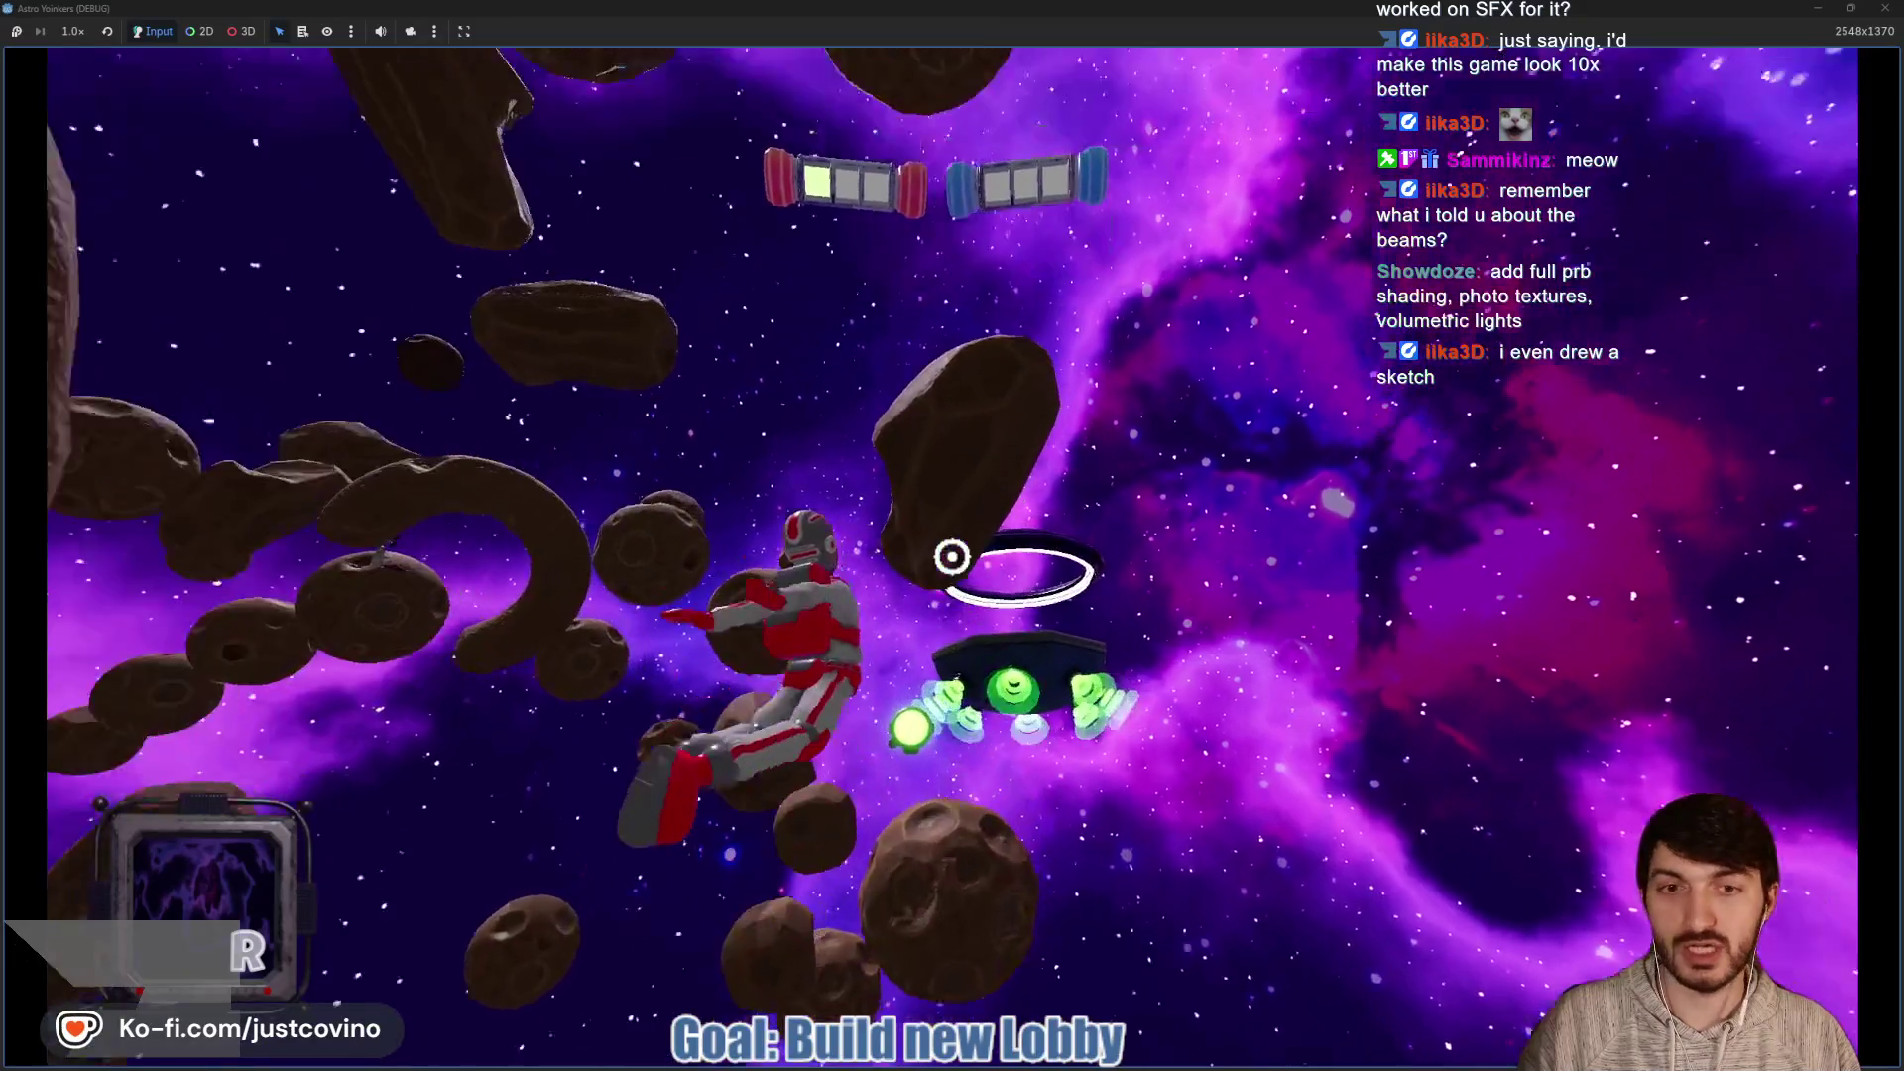
click(952, 558)
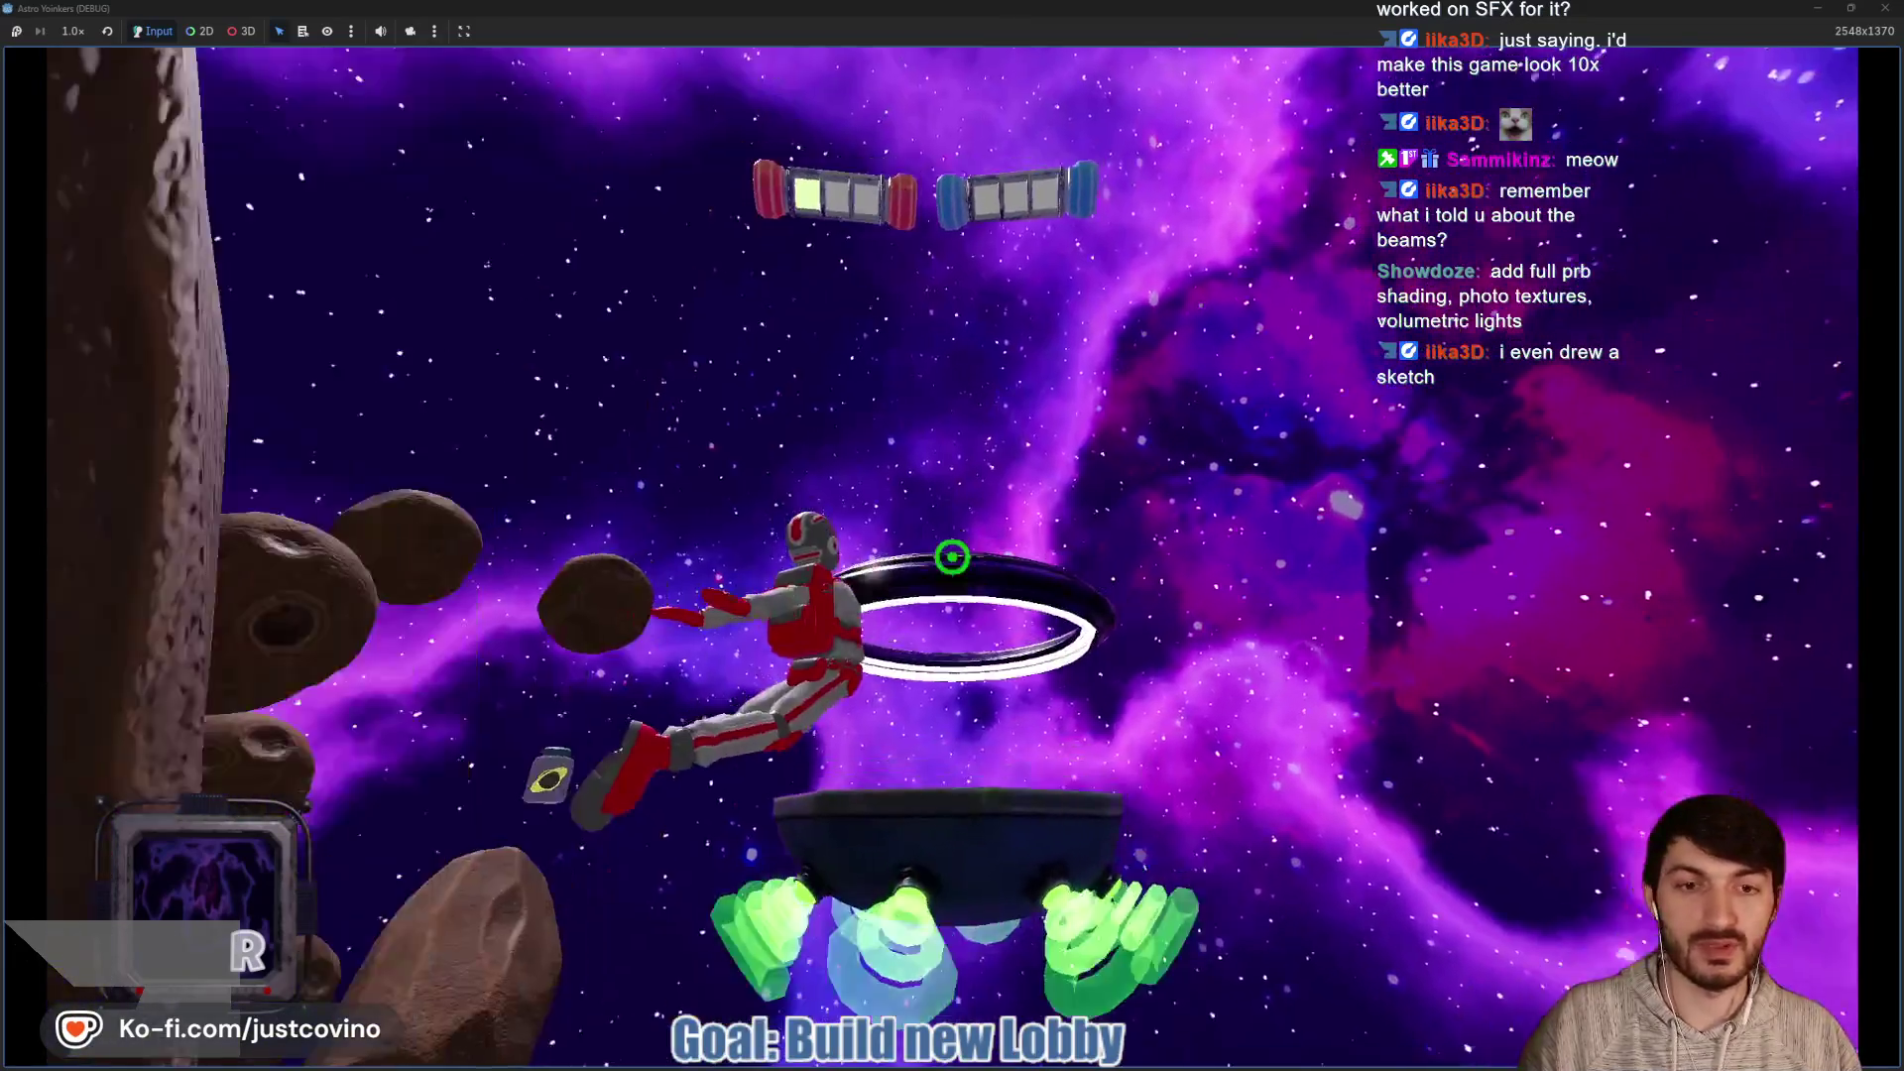
click(952, 557)
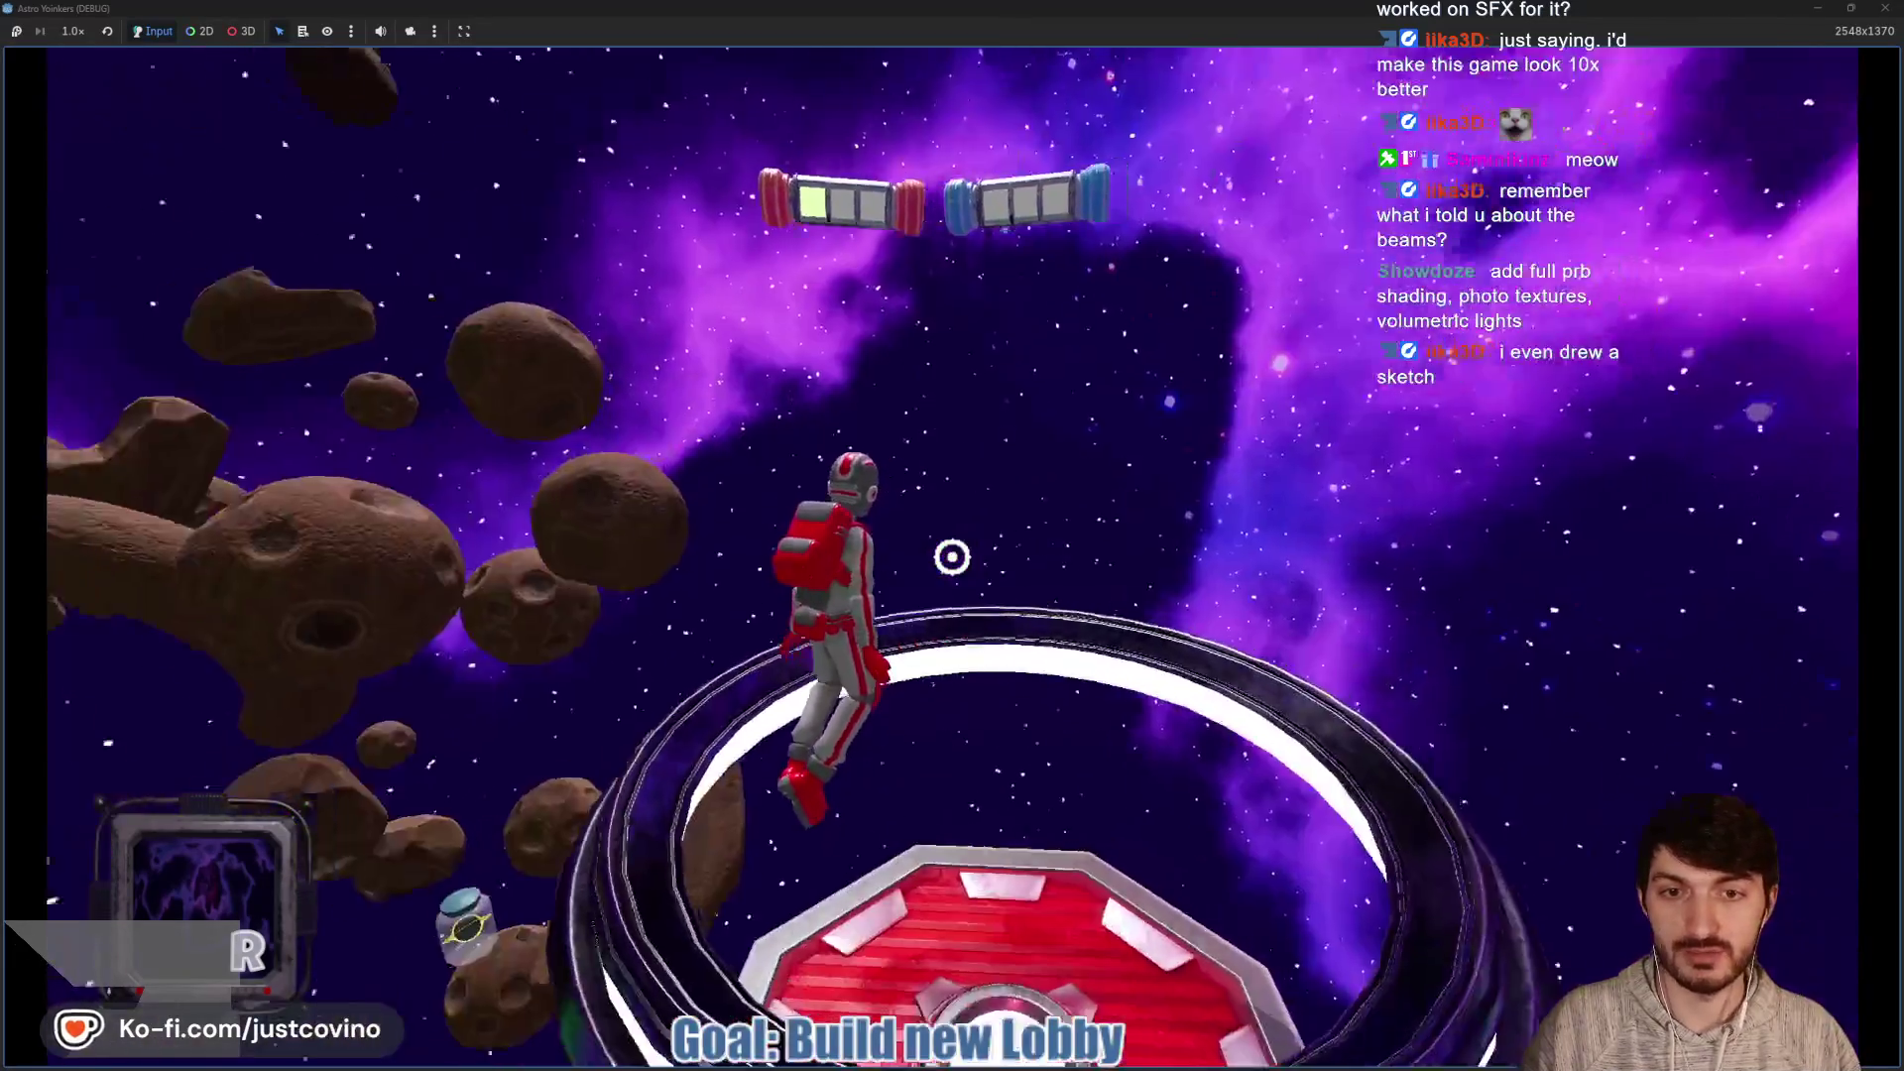
click(953, 557)
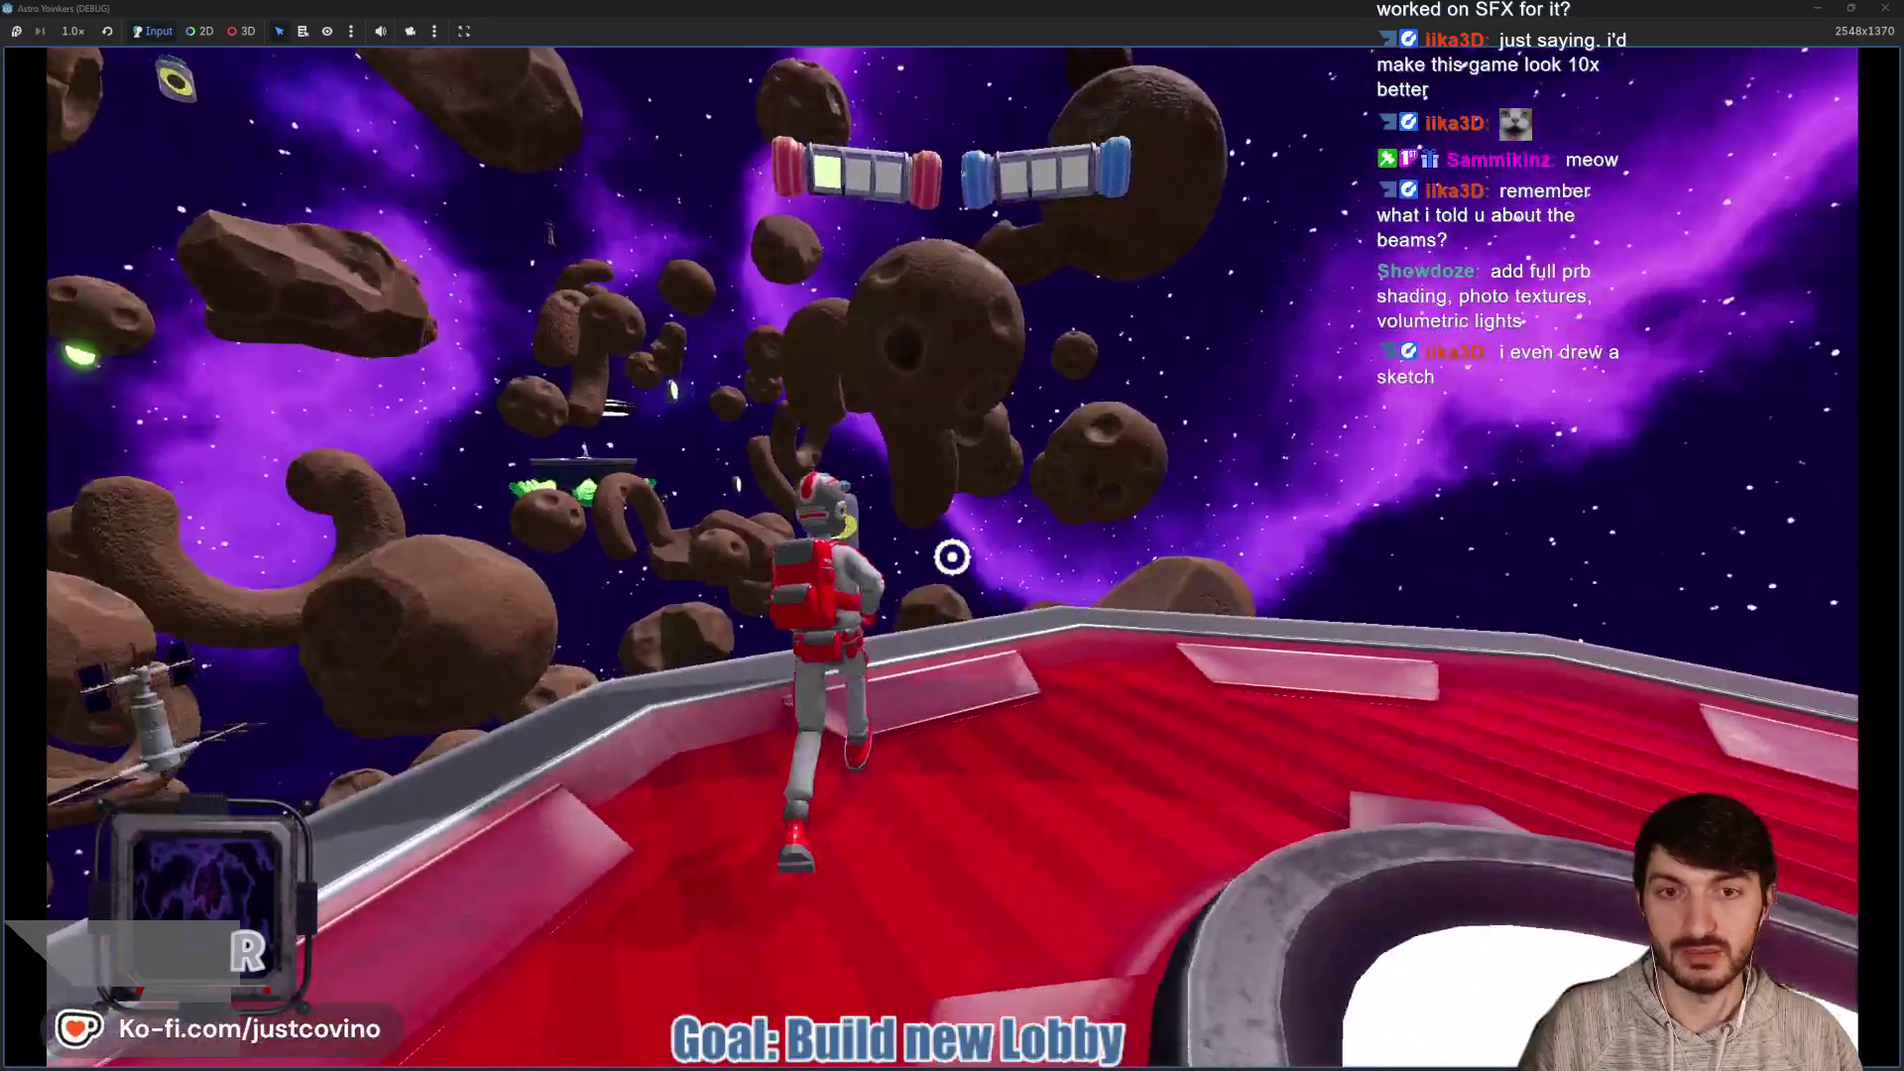
click(952, 558)
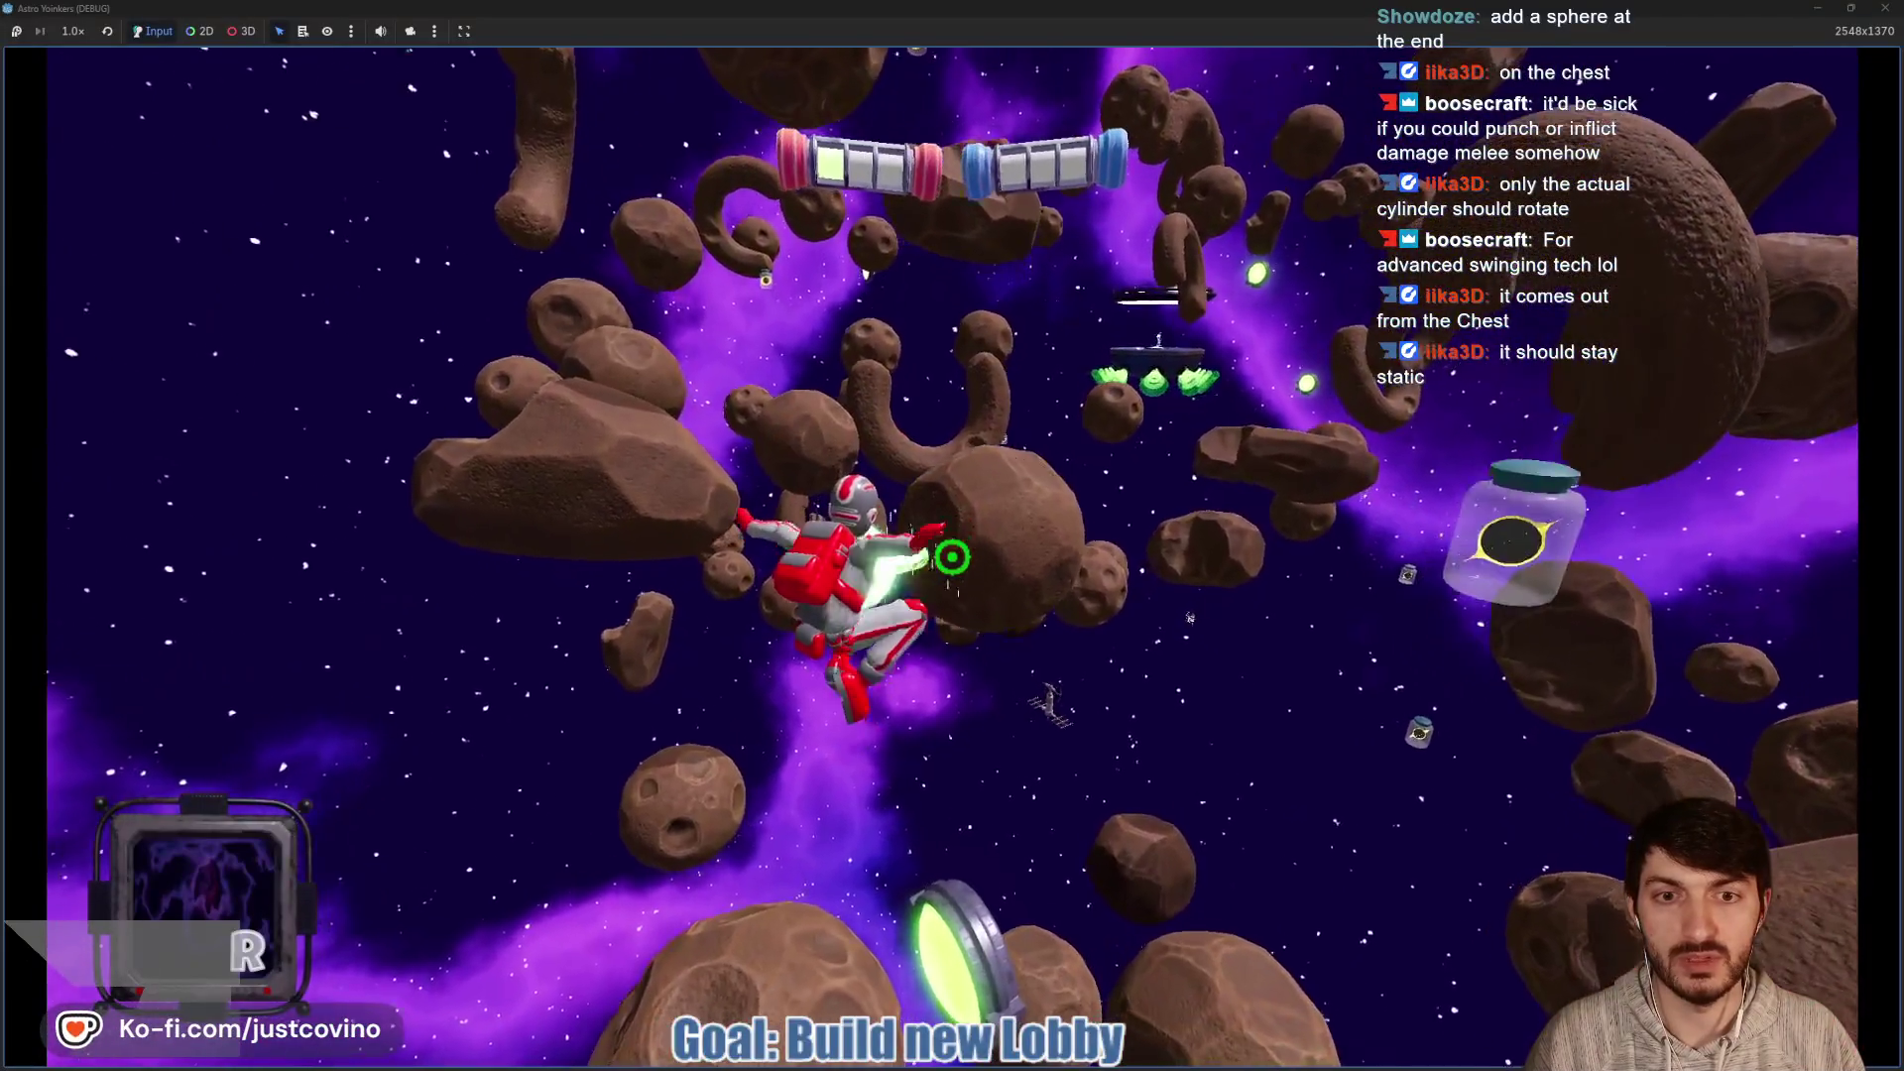
Grapple up through the asteroids and swing down to land on the blue platform
click(952, 557)
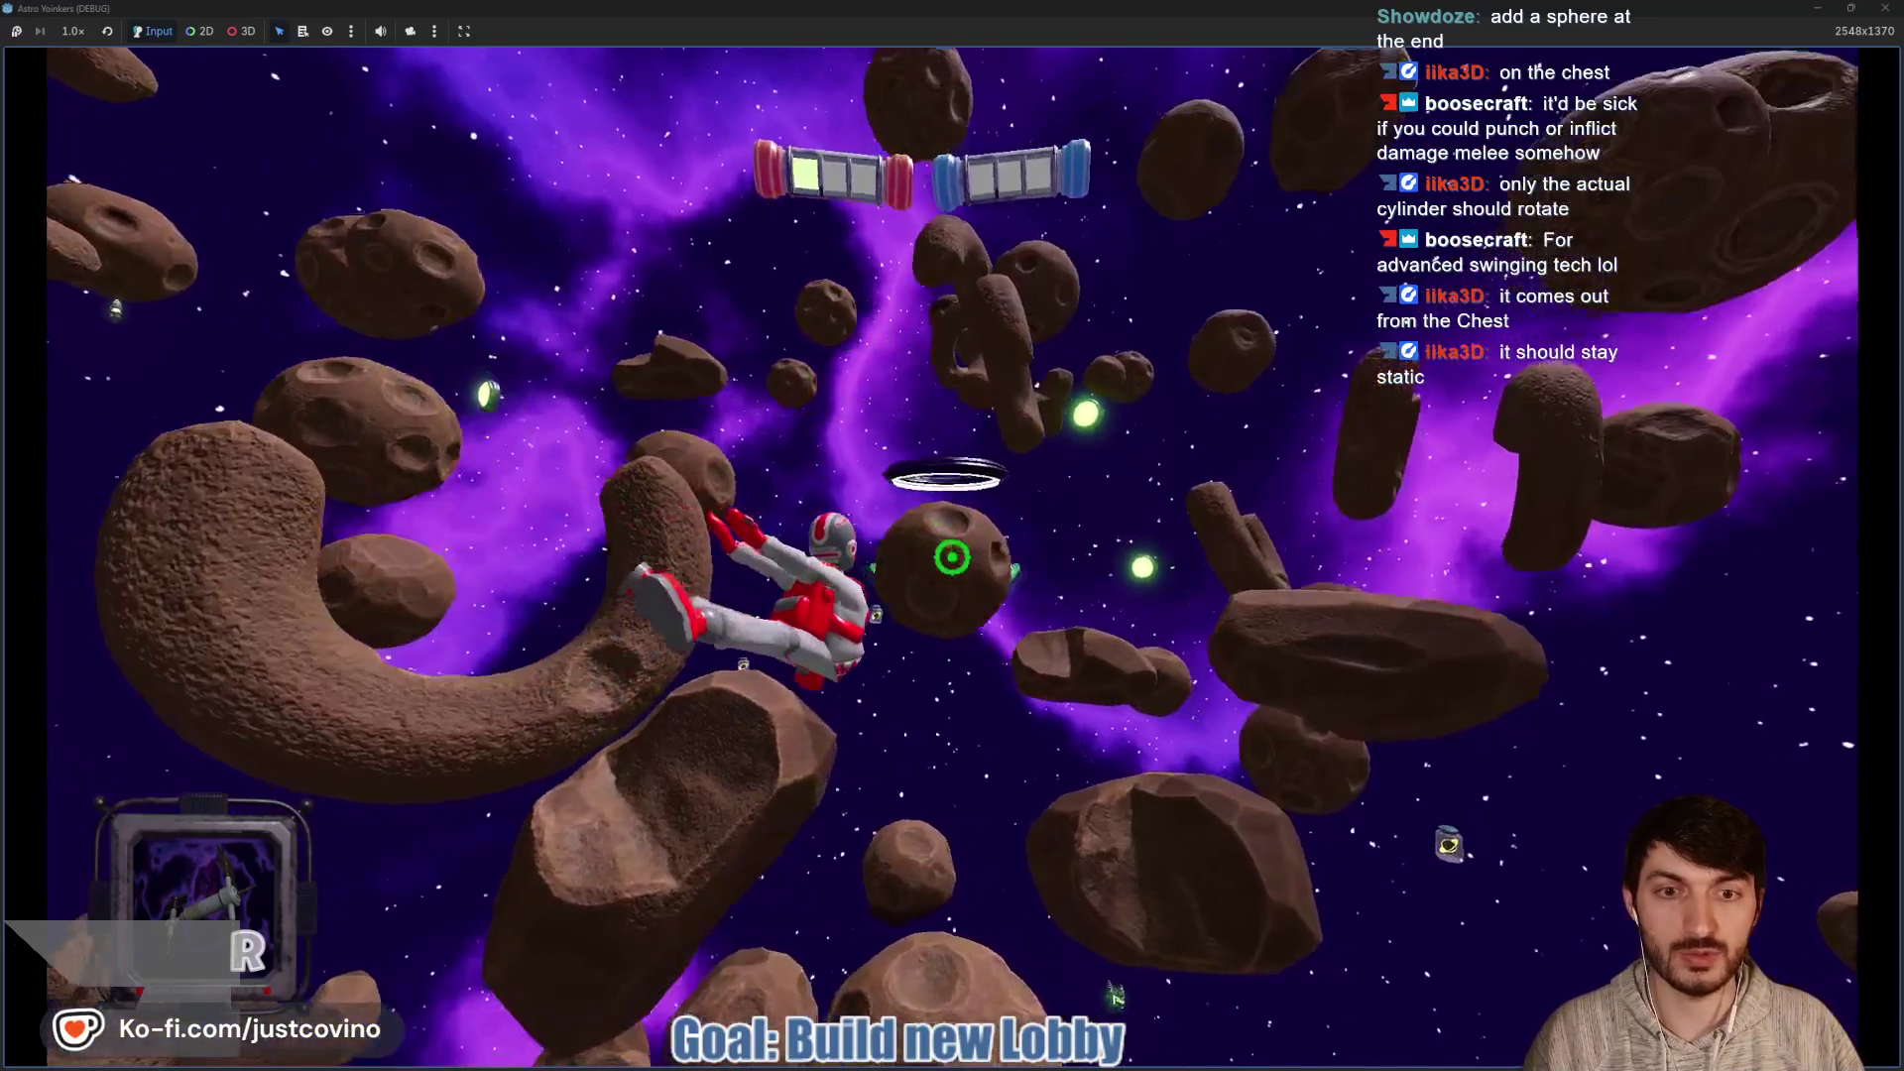
click(952, 557)
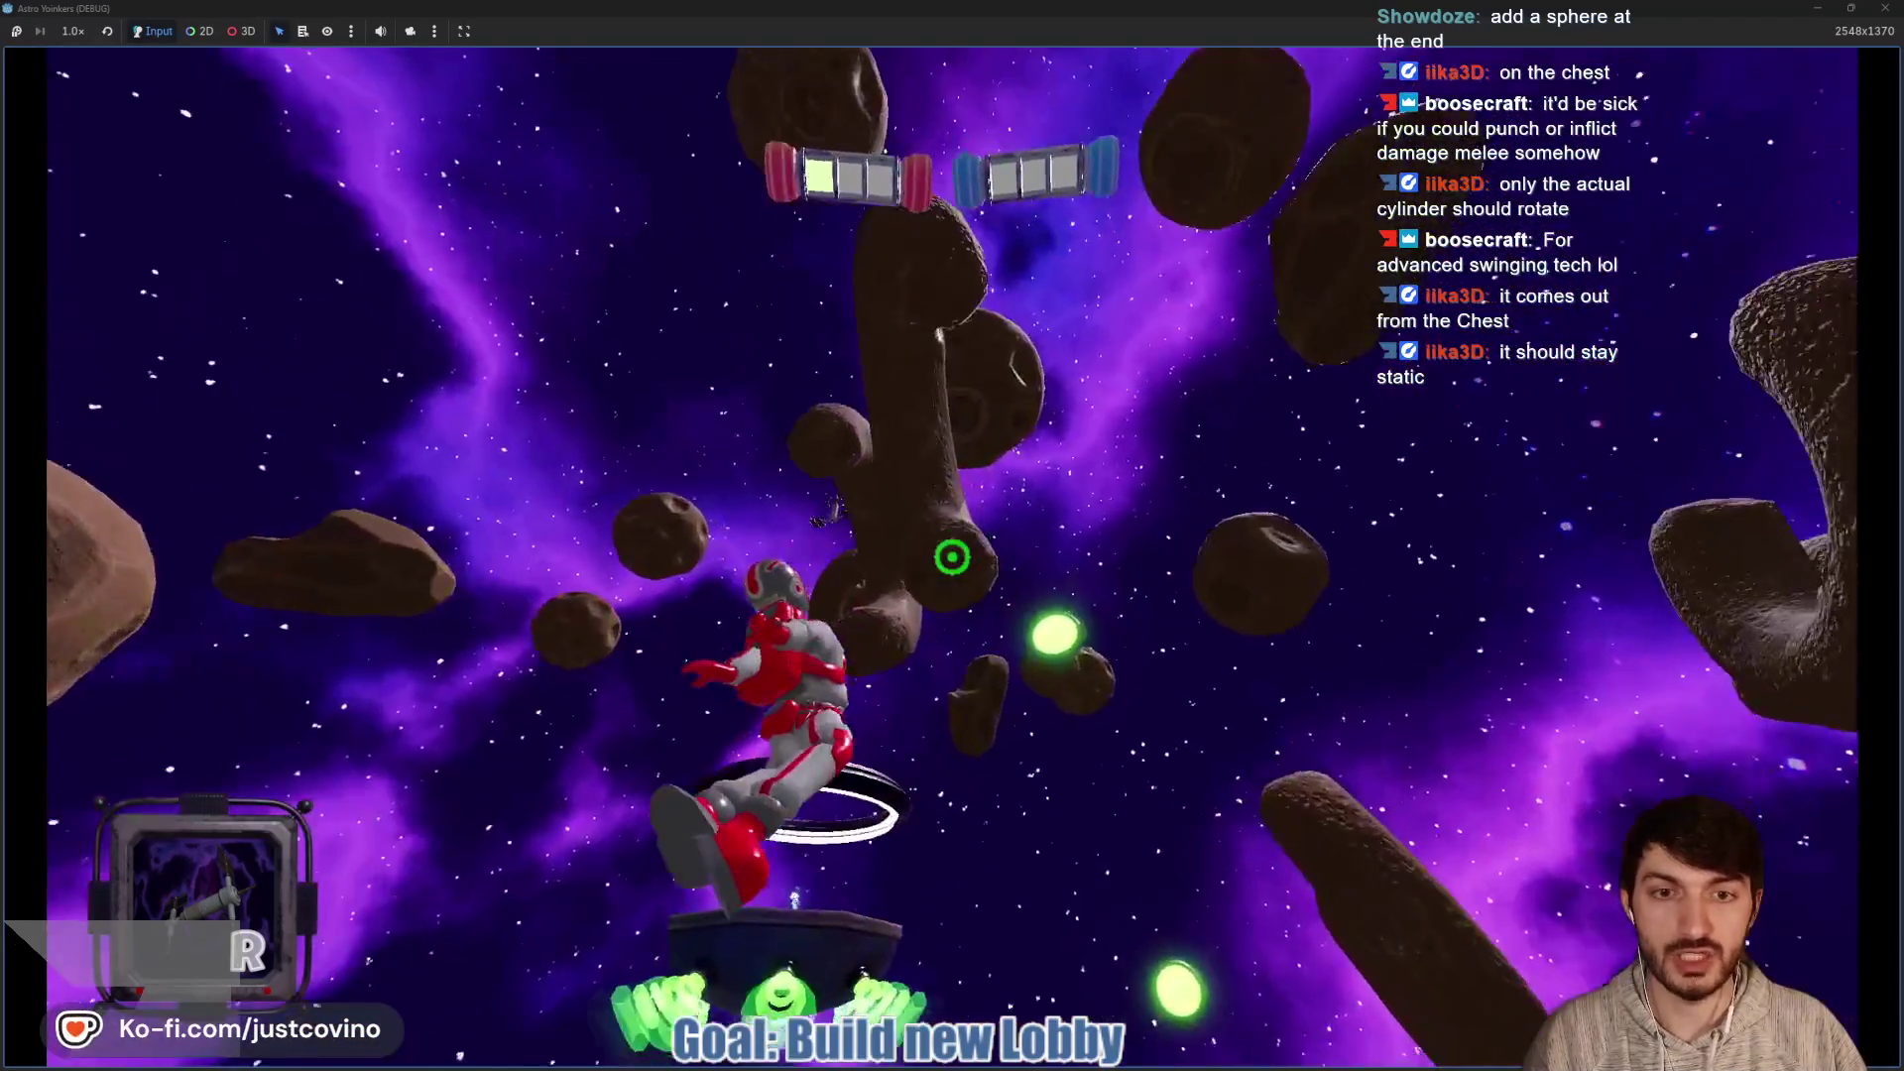
click(952, 557)
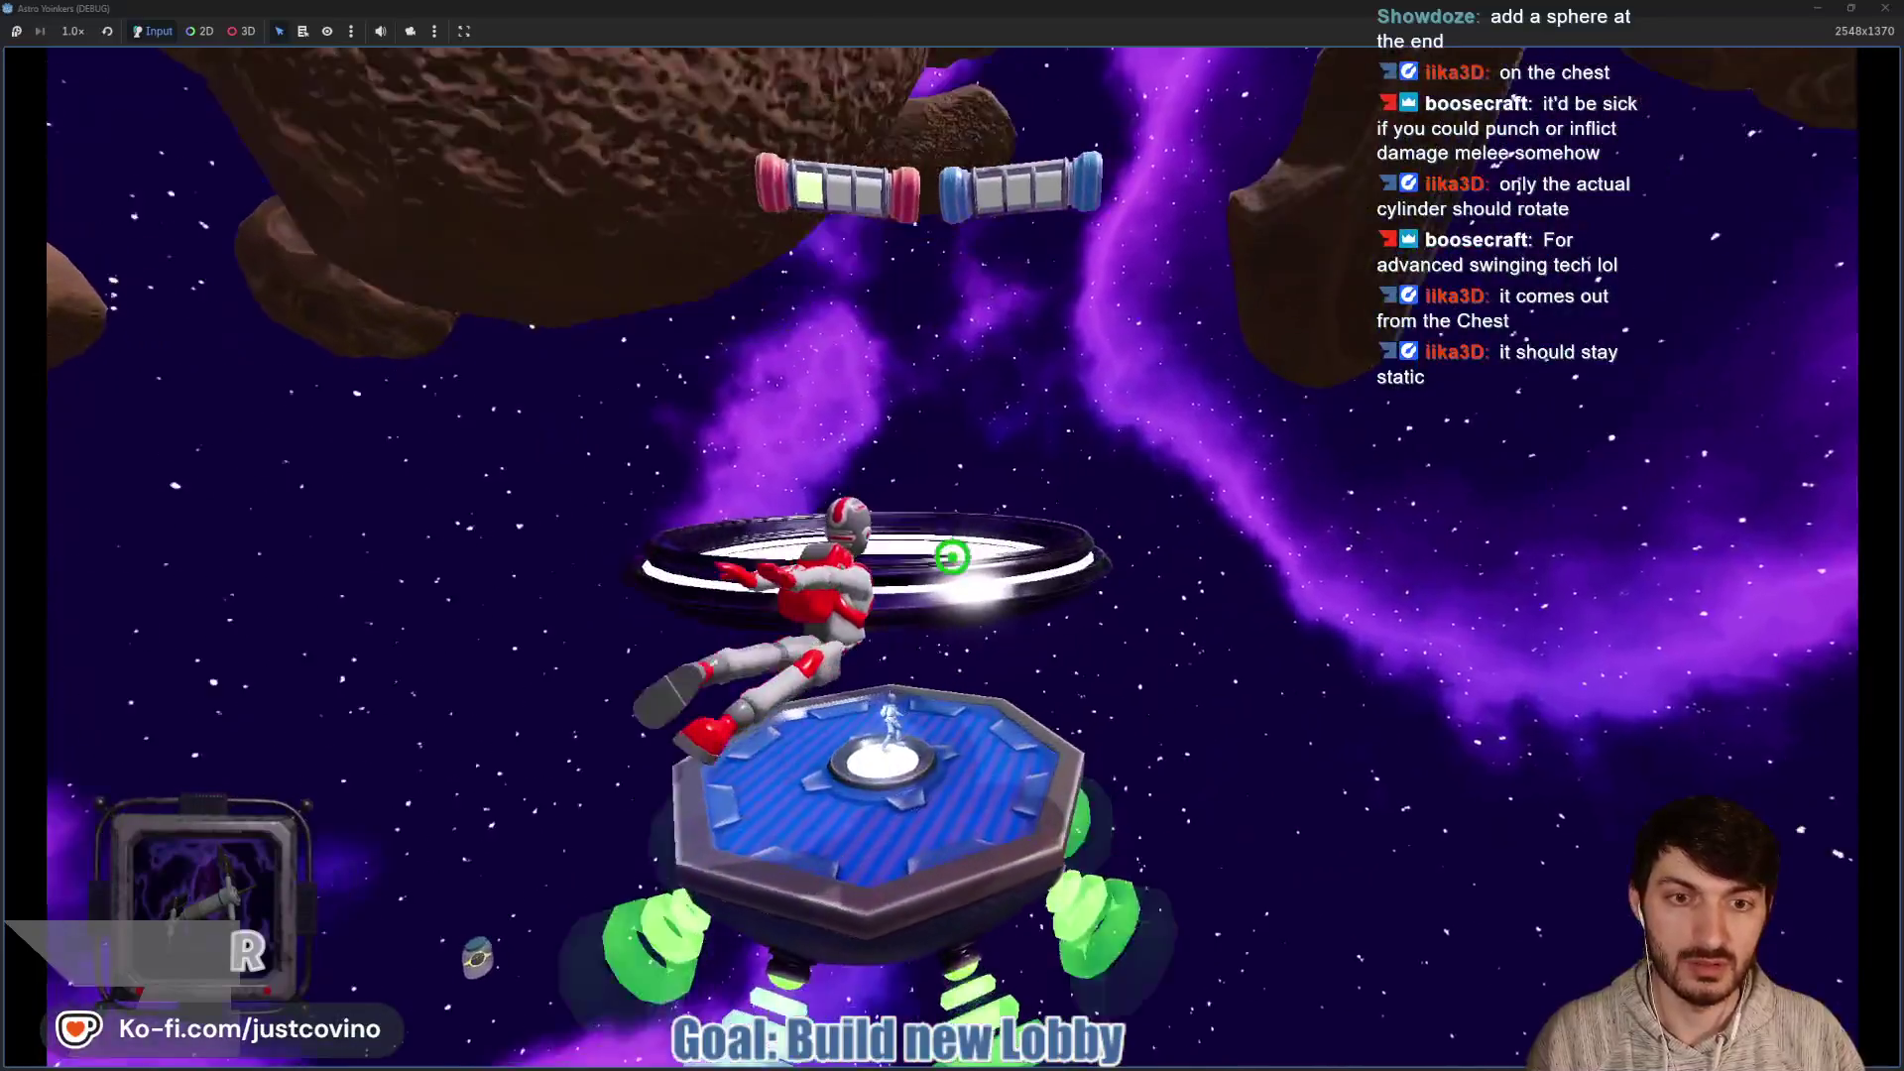
click(952, 558)
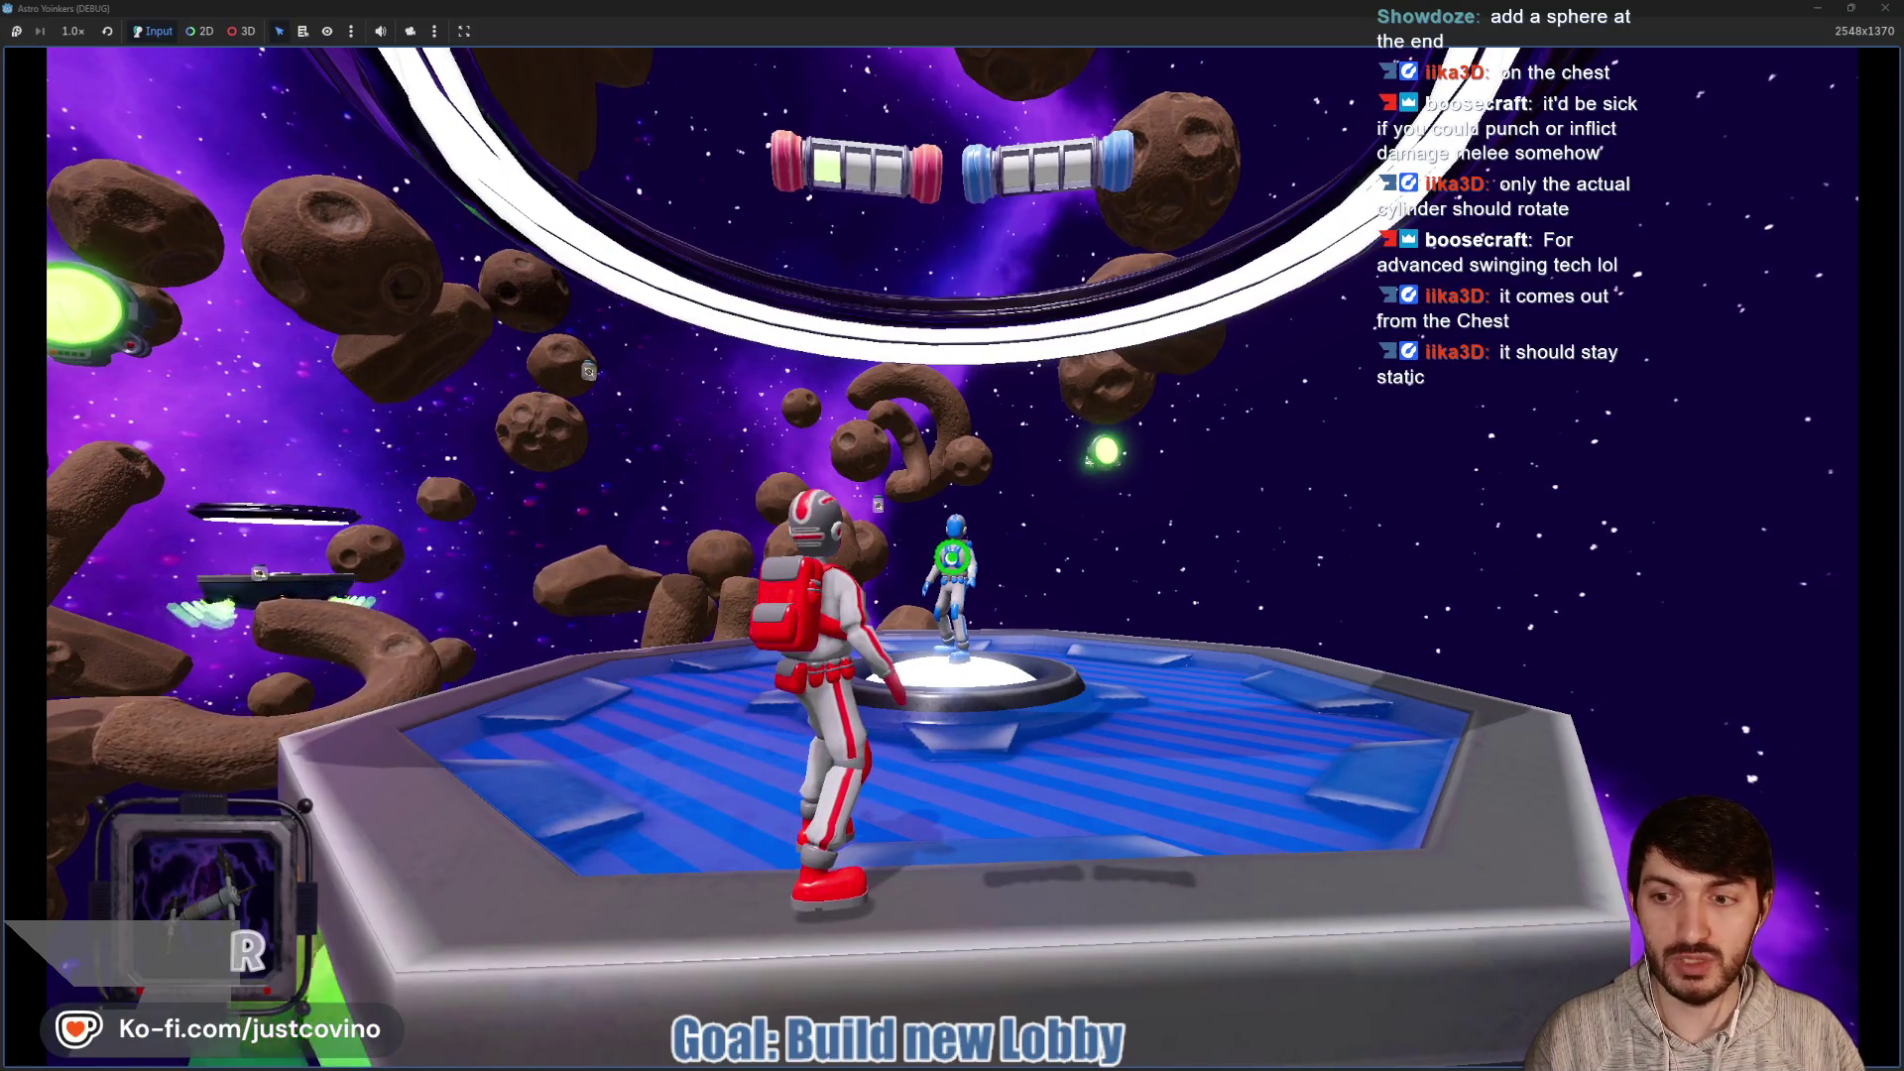
Jump, restore the game window to reveal the editor, and walk further onto the platform
key(space)
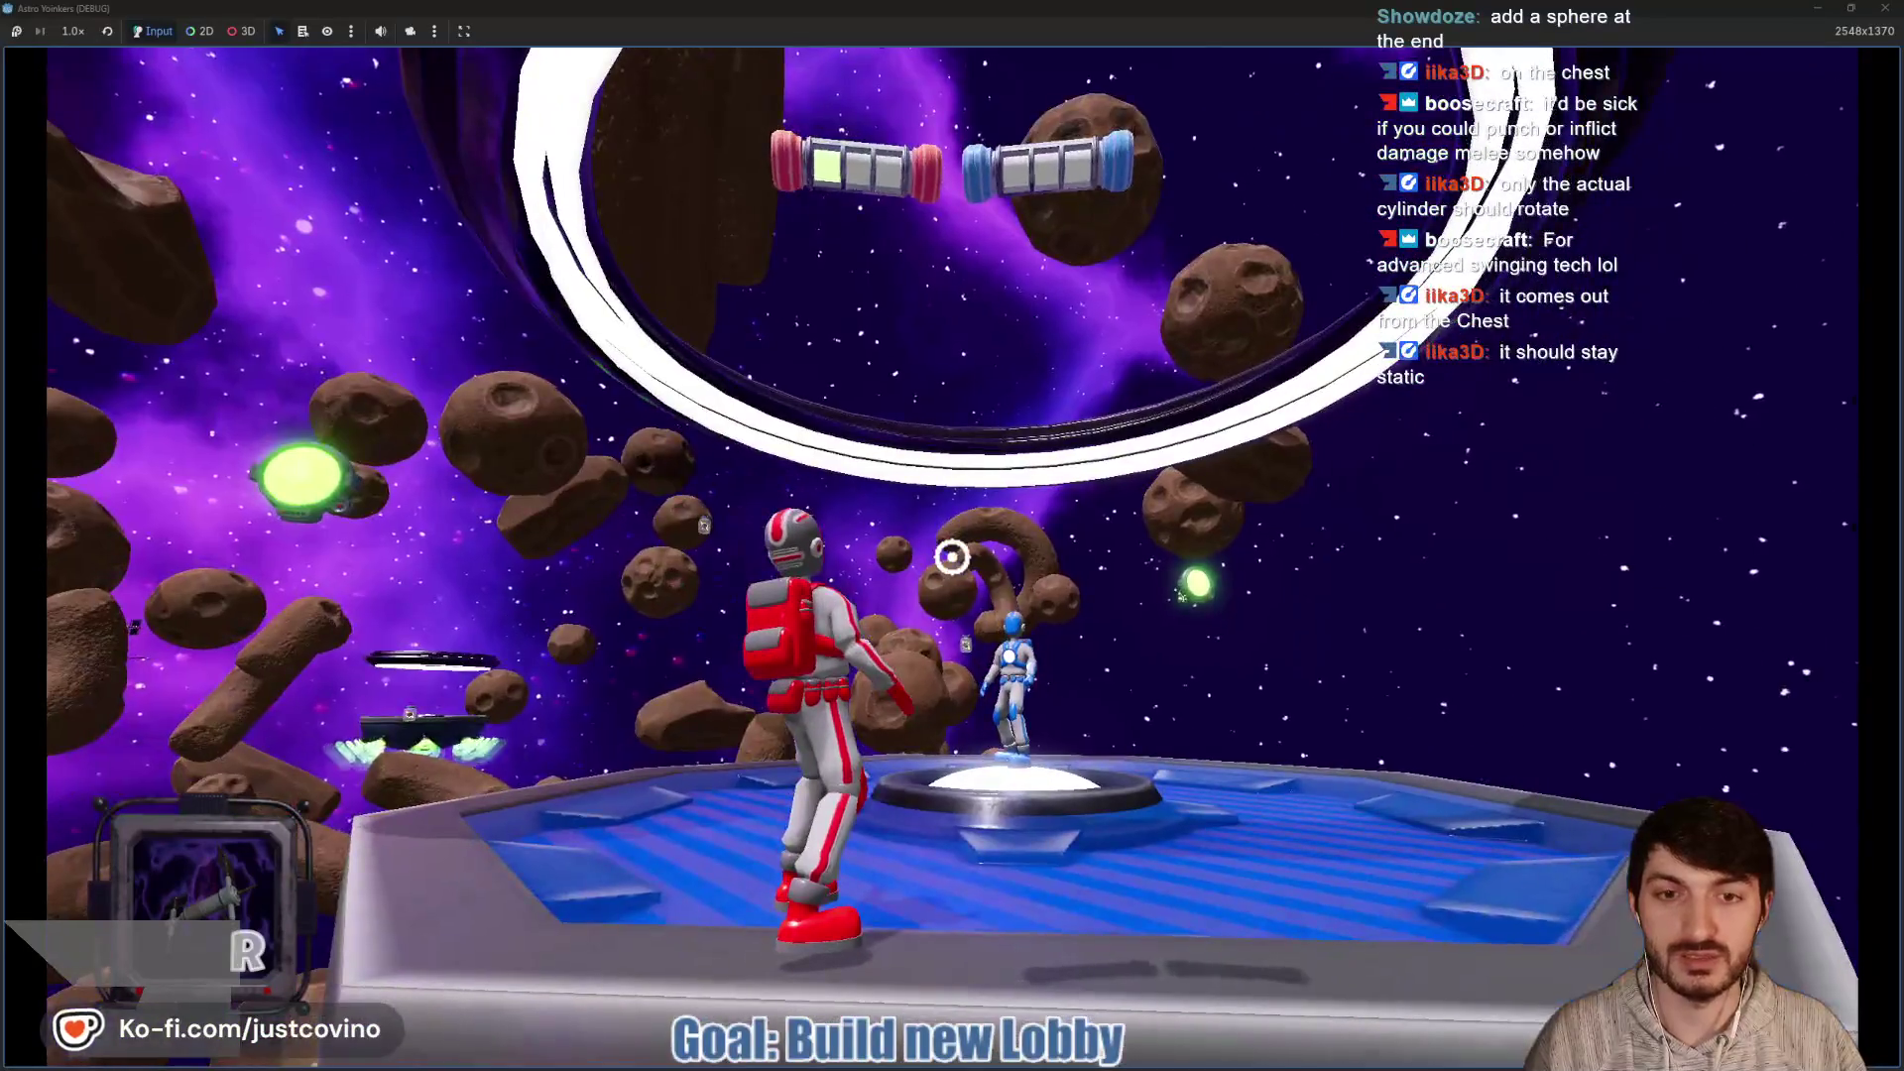
double_click(1802, 12)
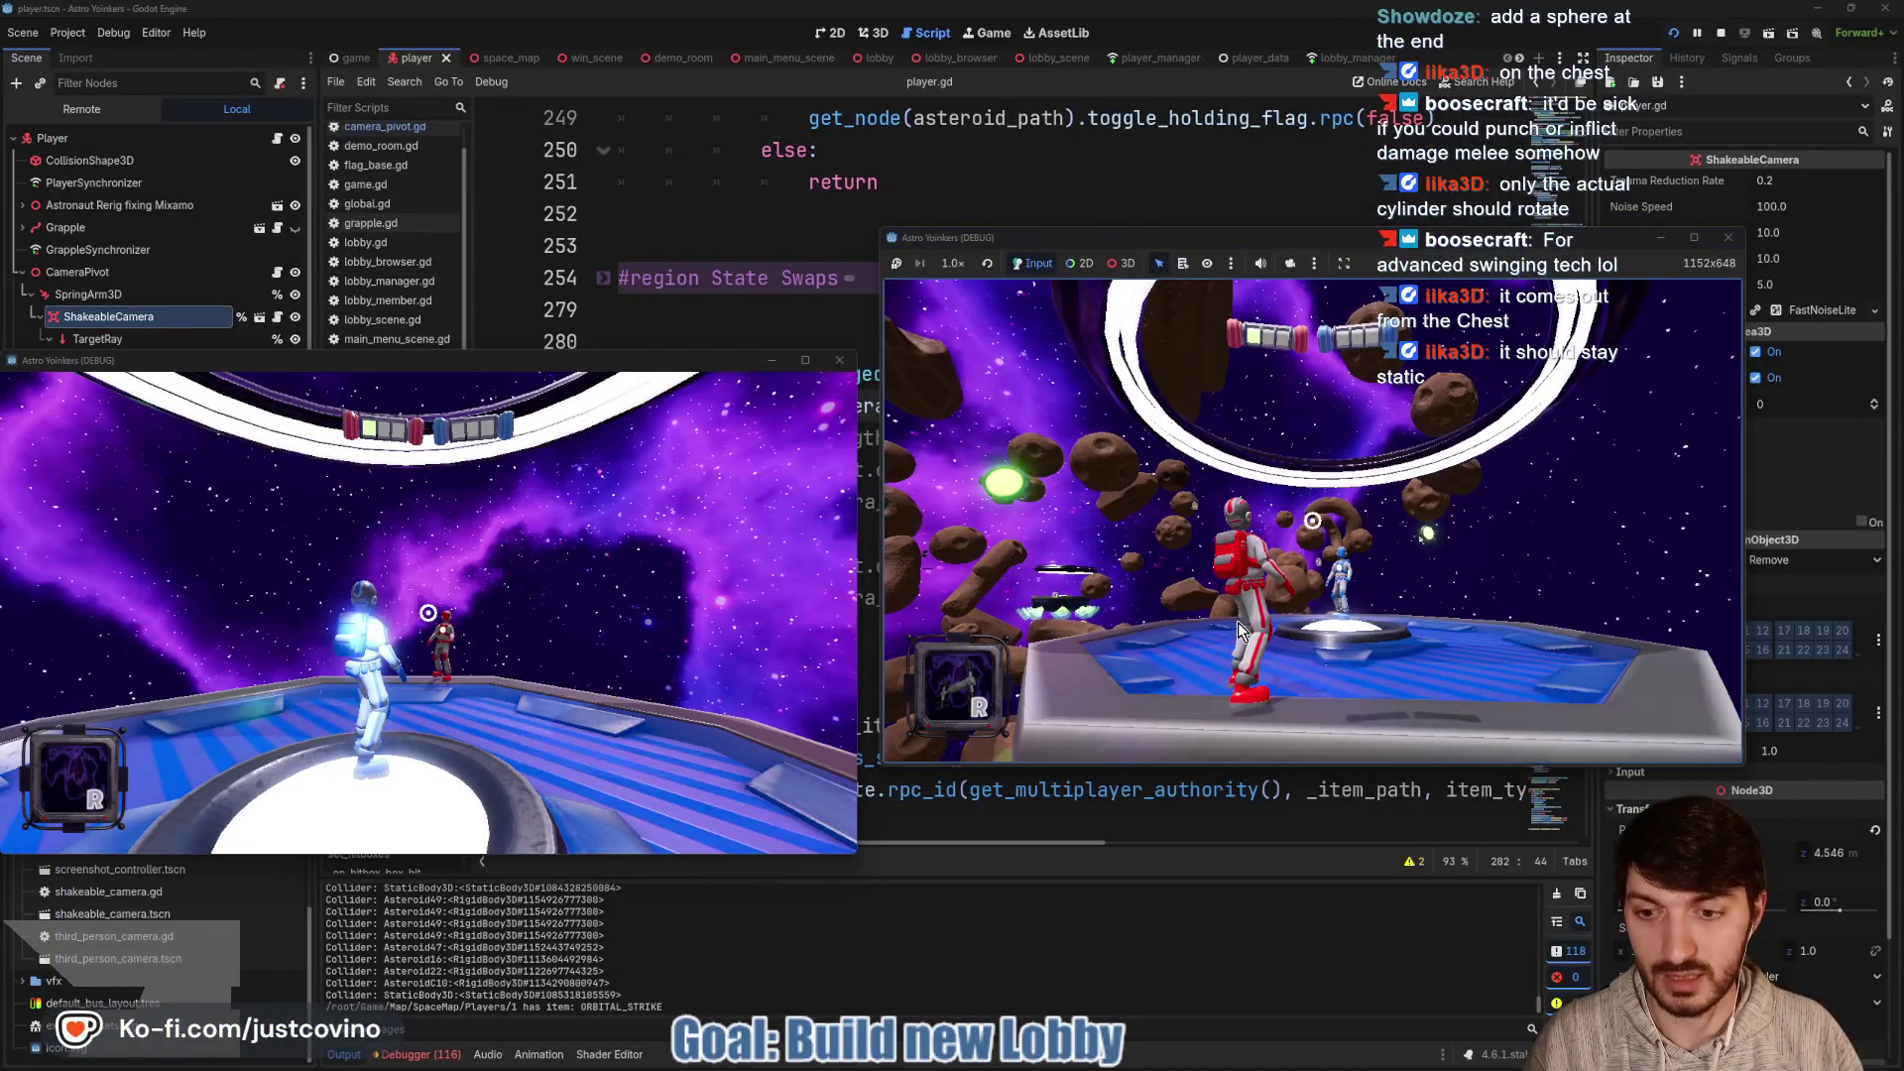
key(w)
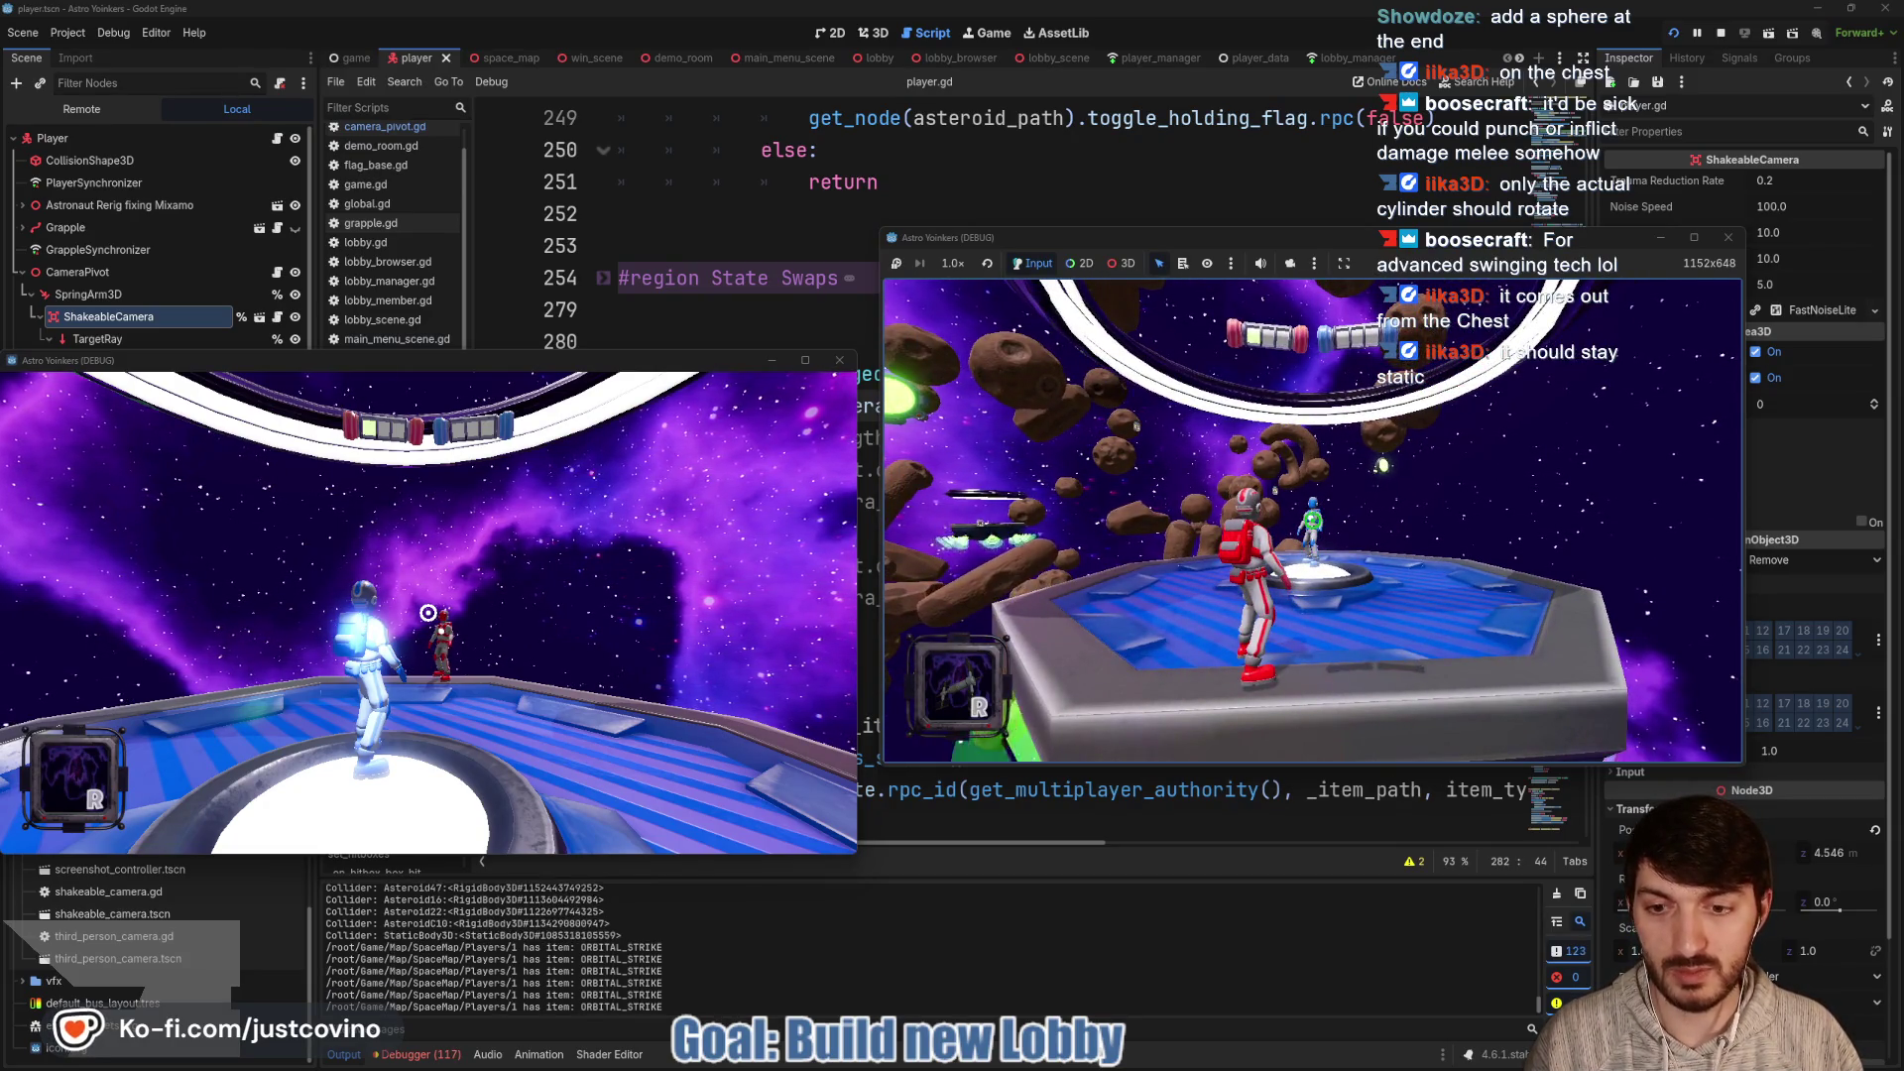
In the second game window, walk and jump the red astronaut around the centre pad, then launch toward the ring
click(1312, 519)
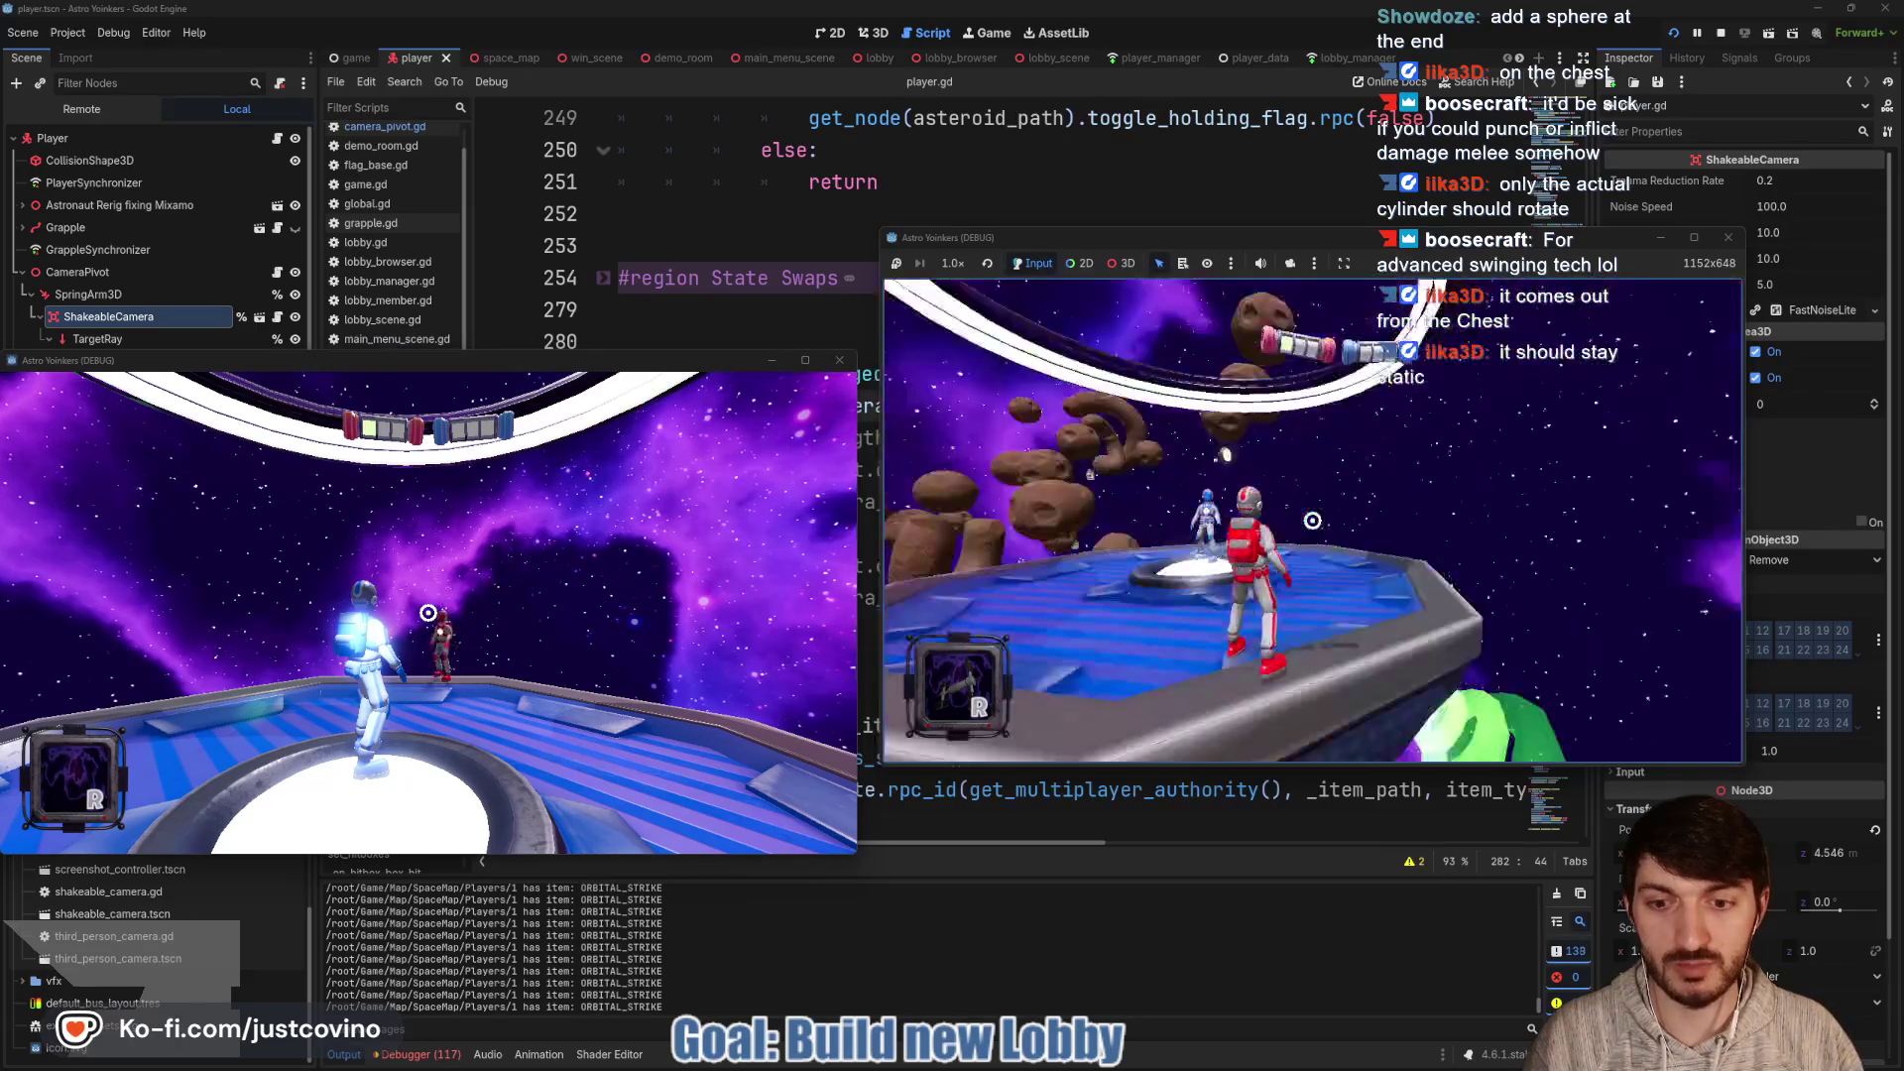
key(w)
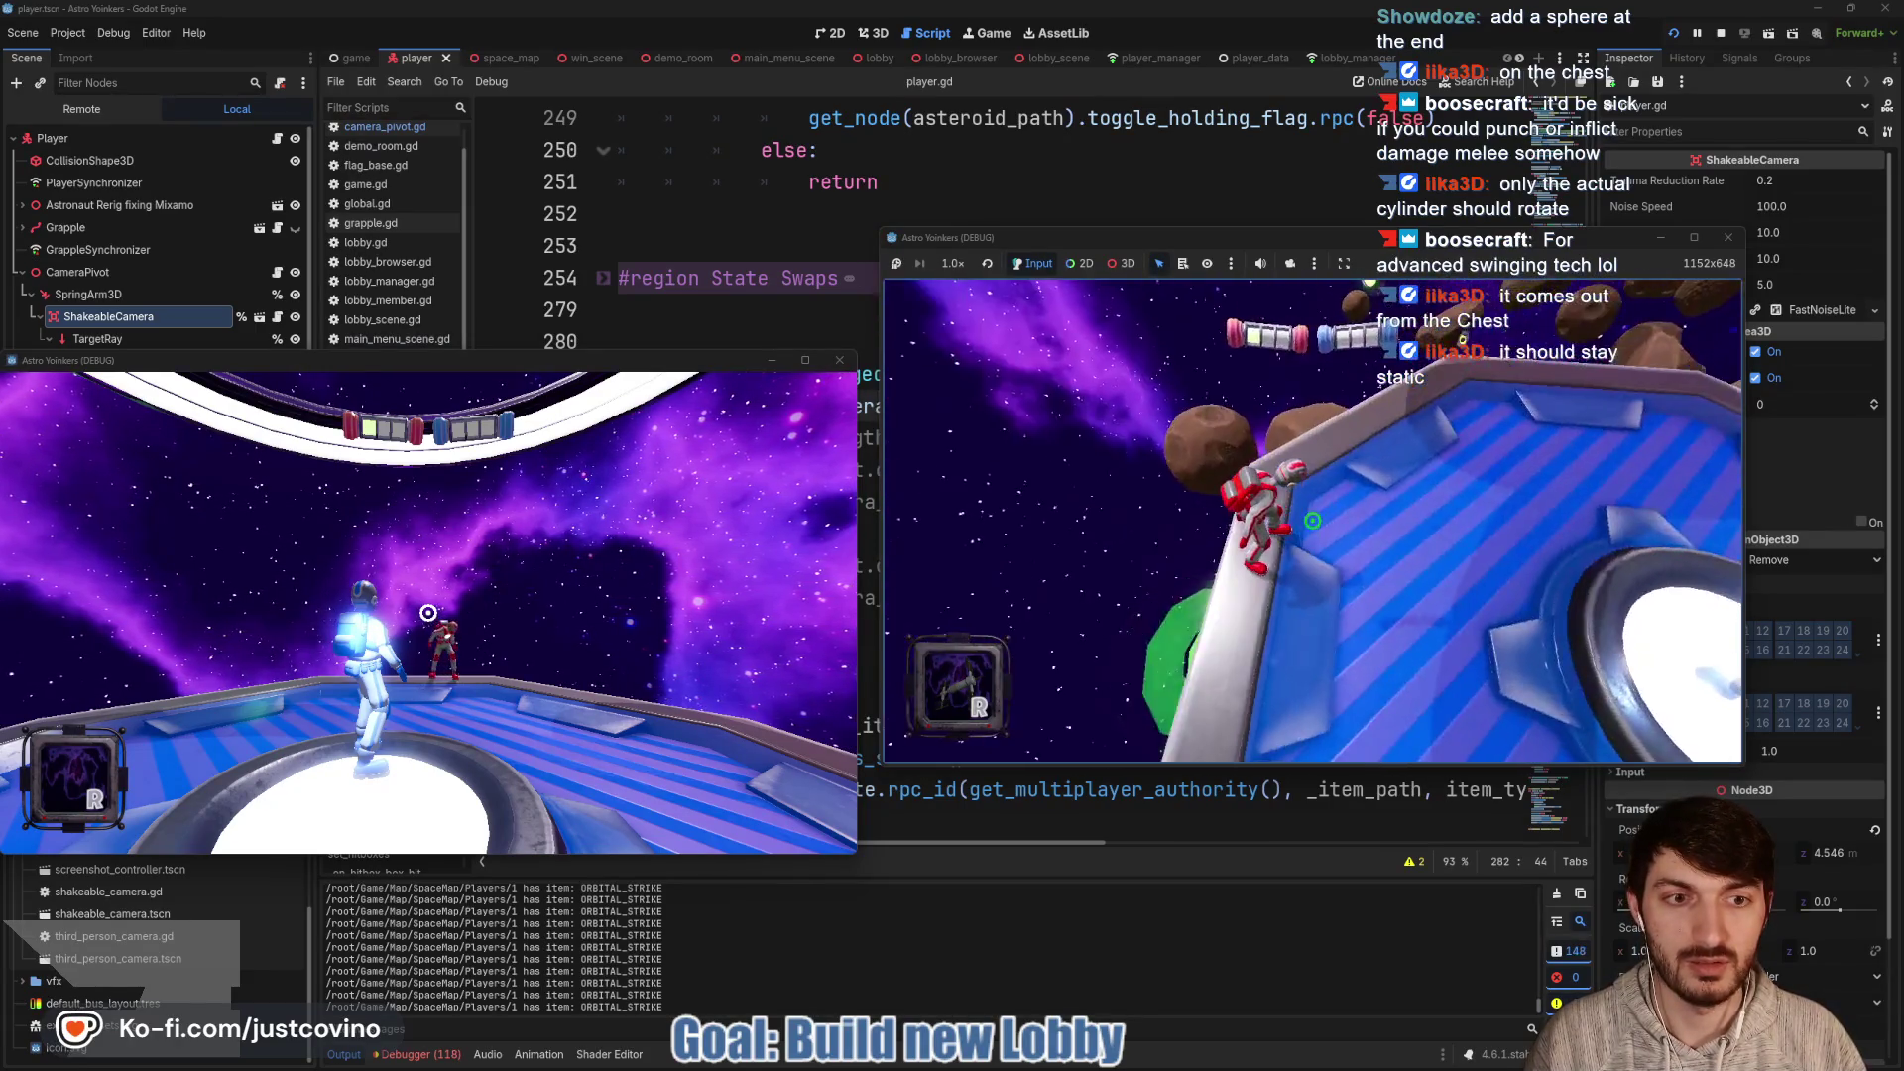
key(space)
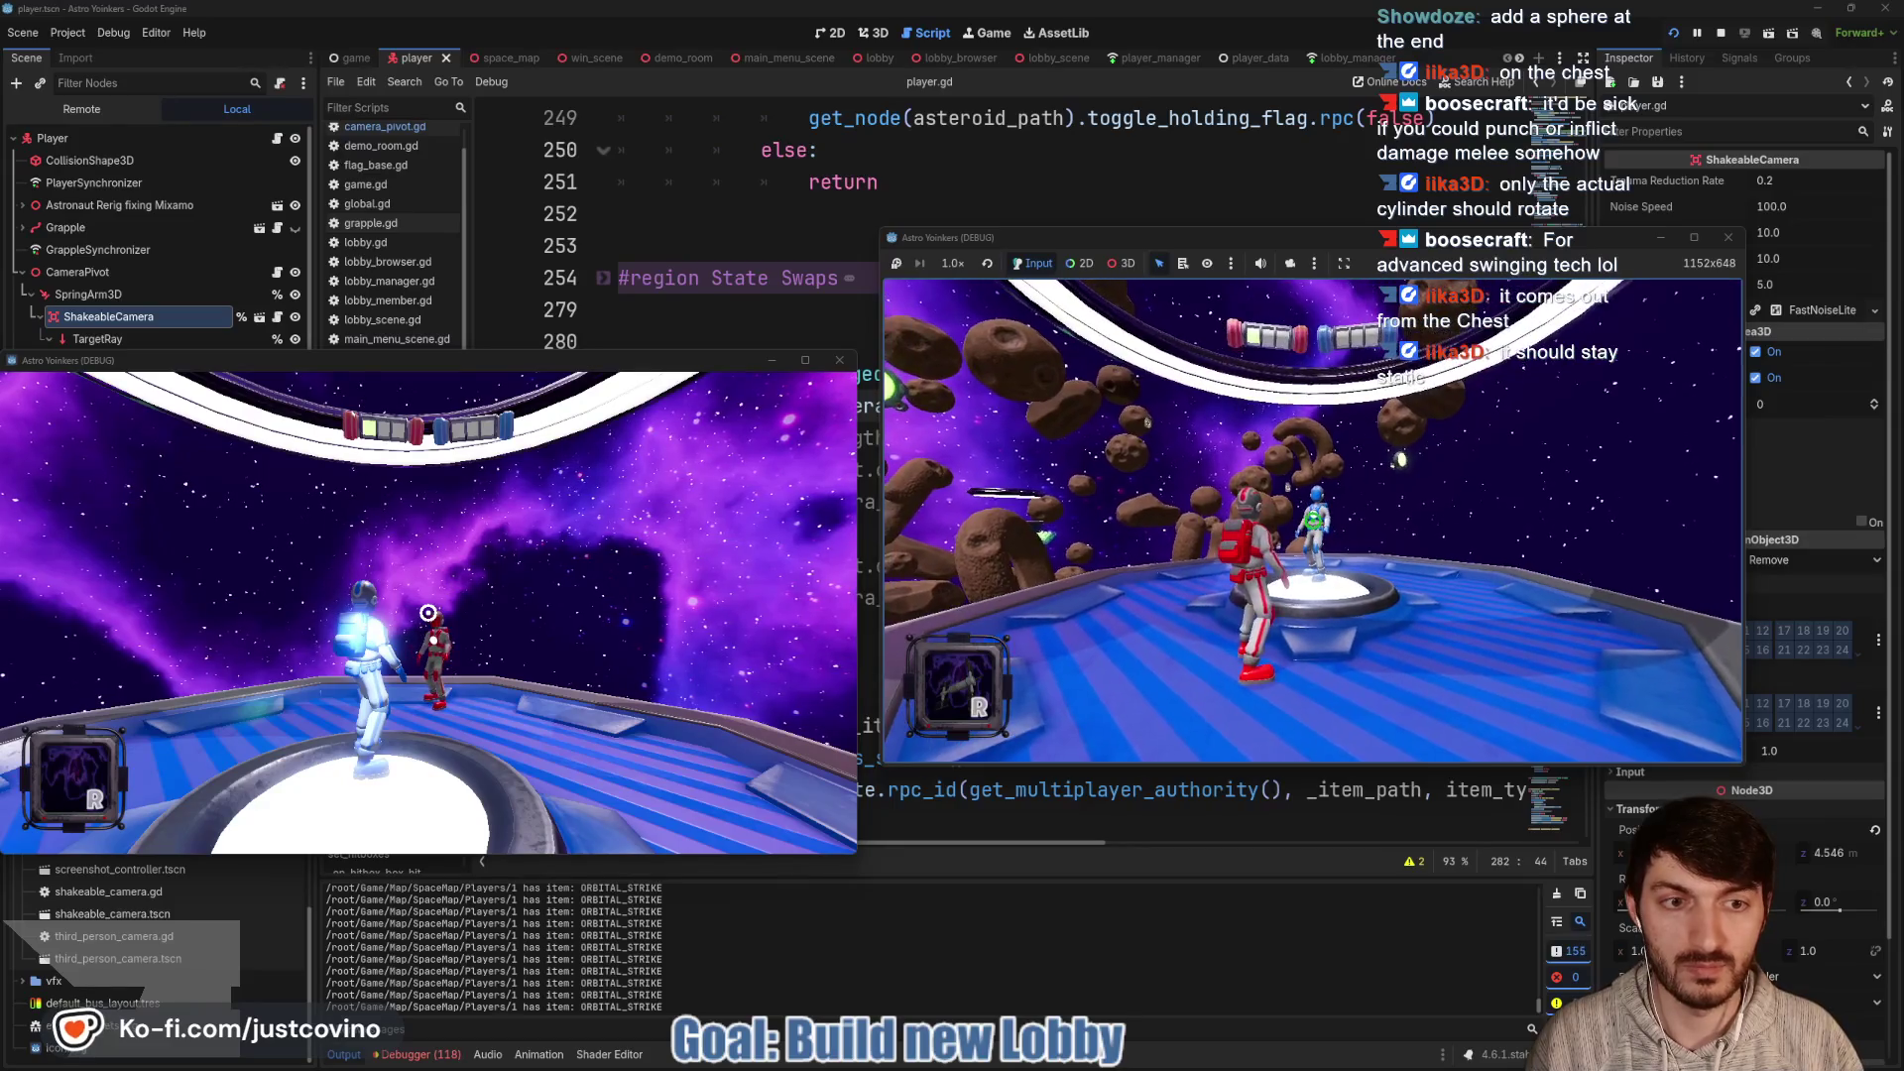
key(w)
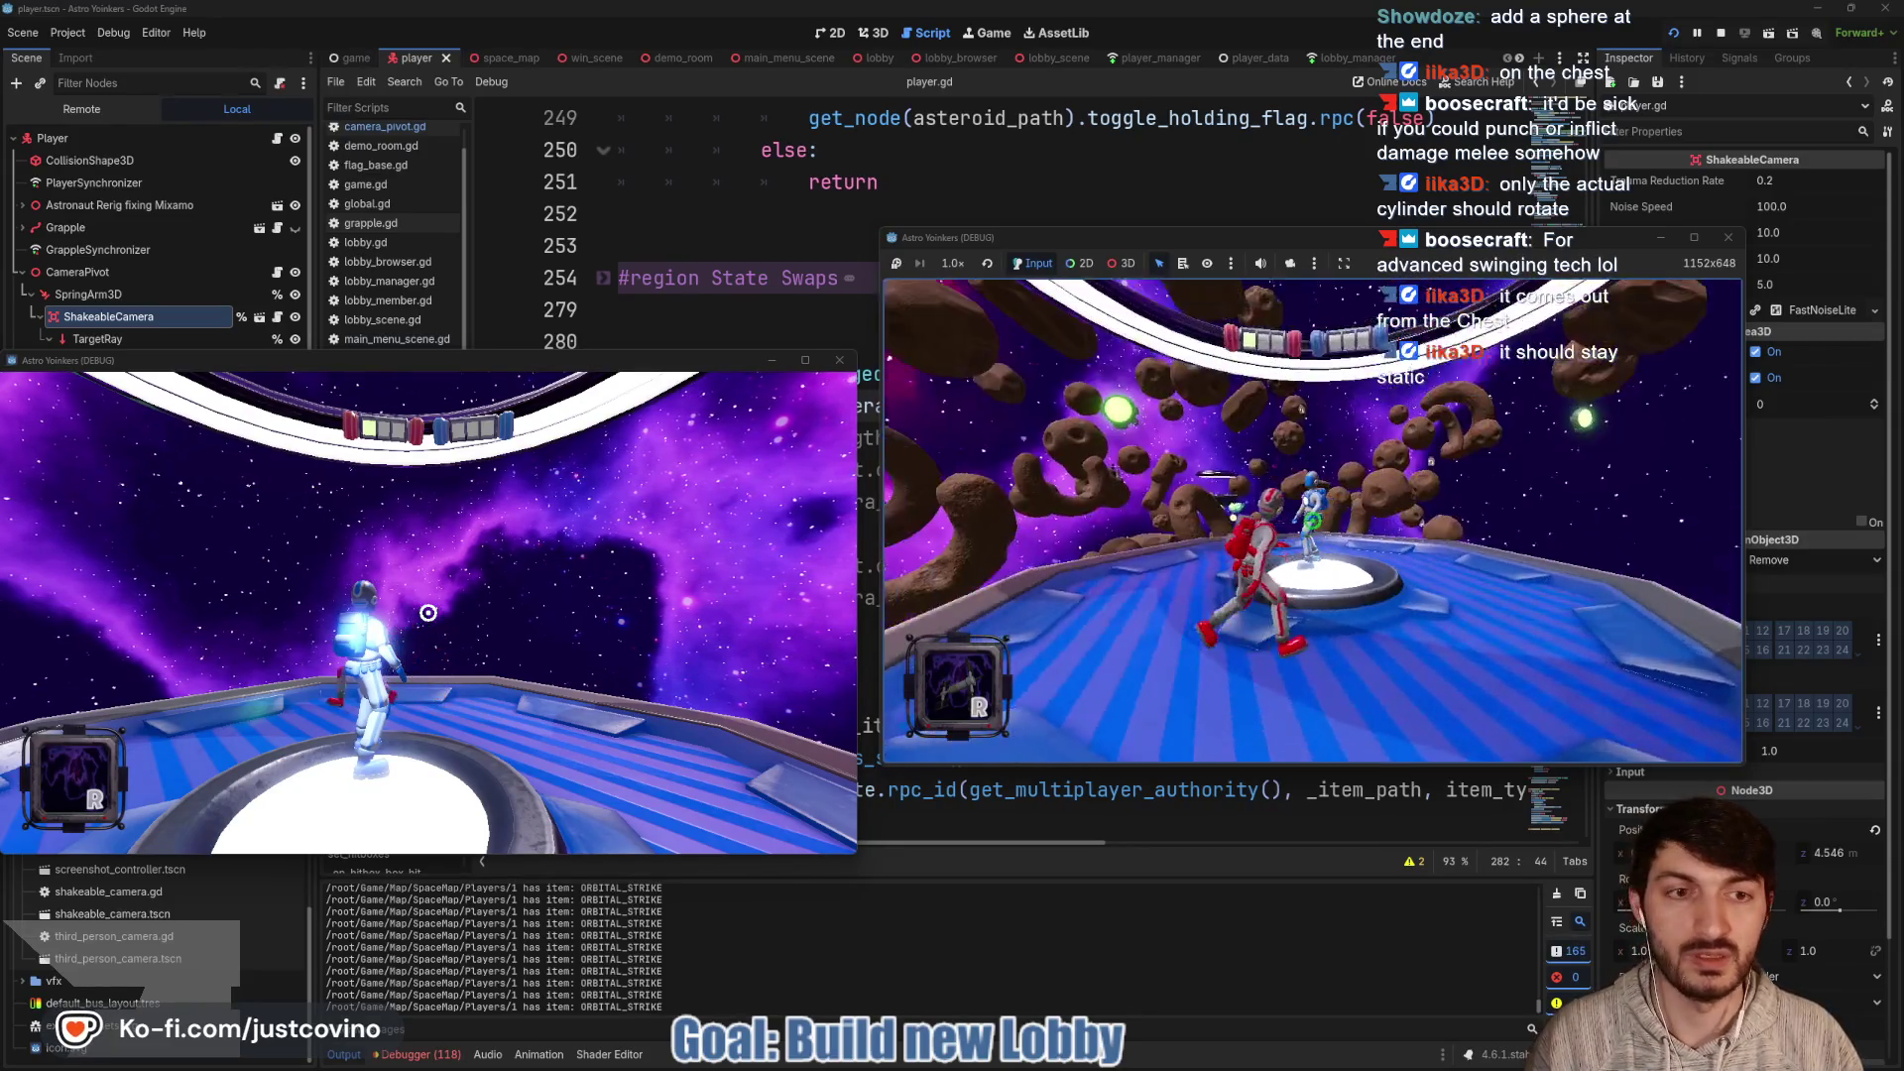
key(w)
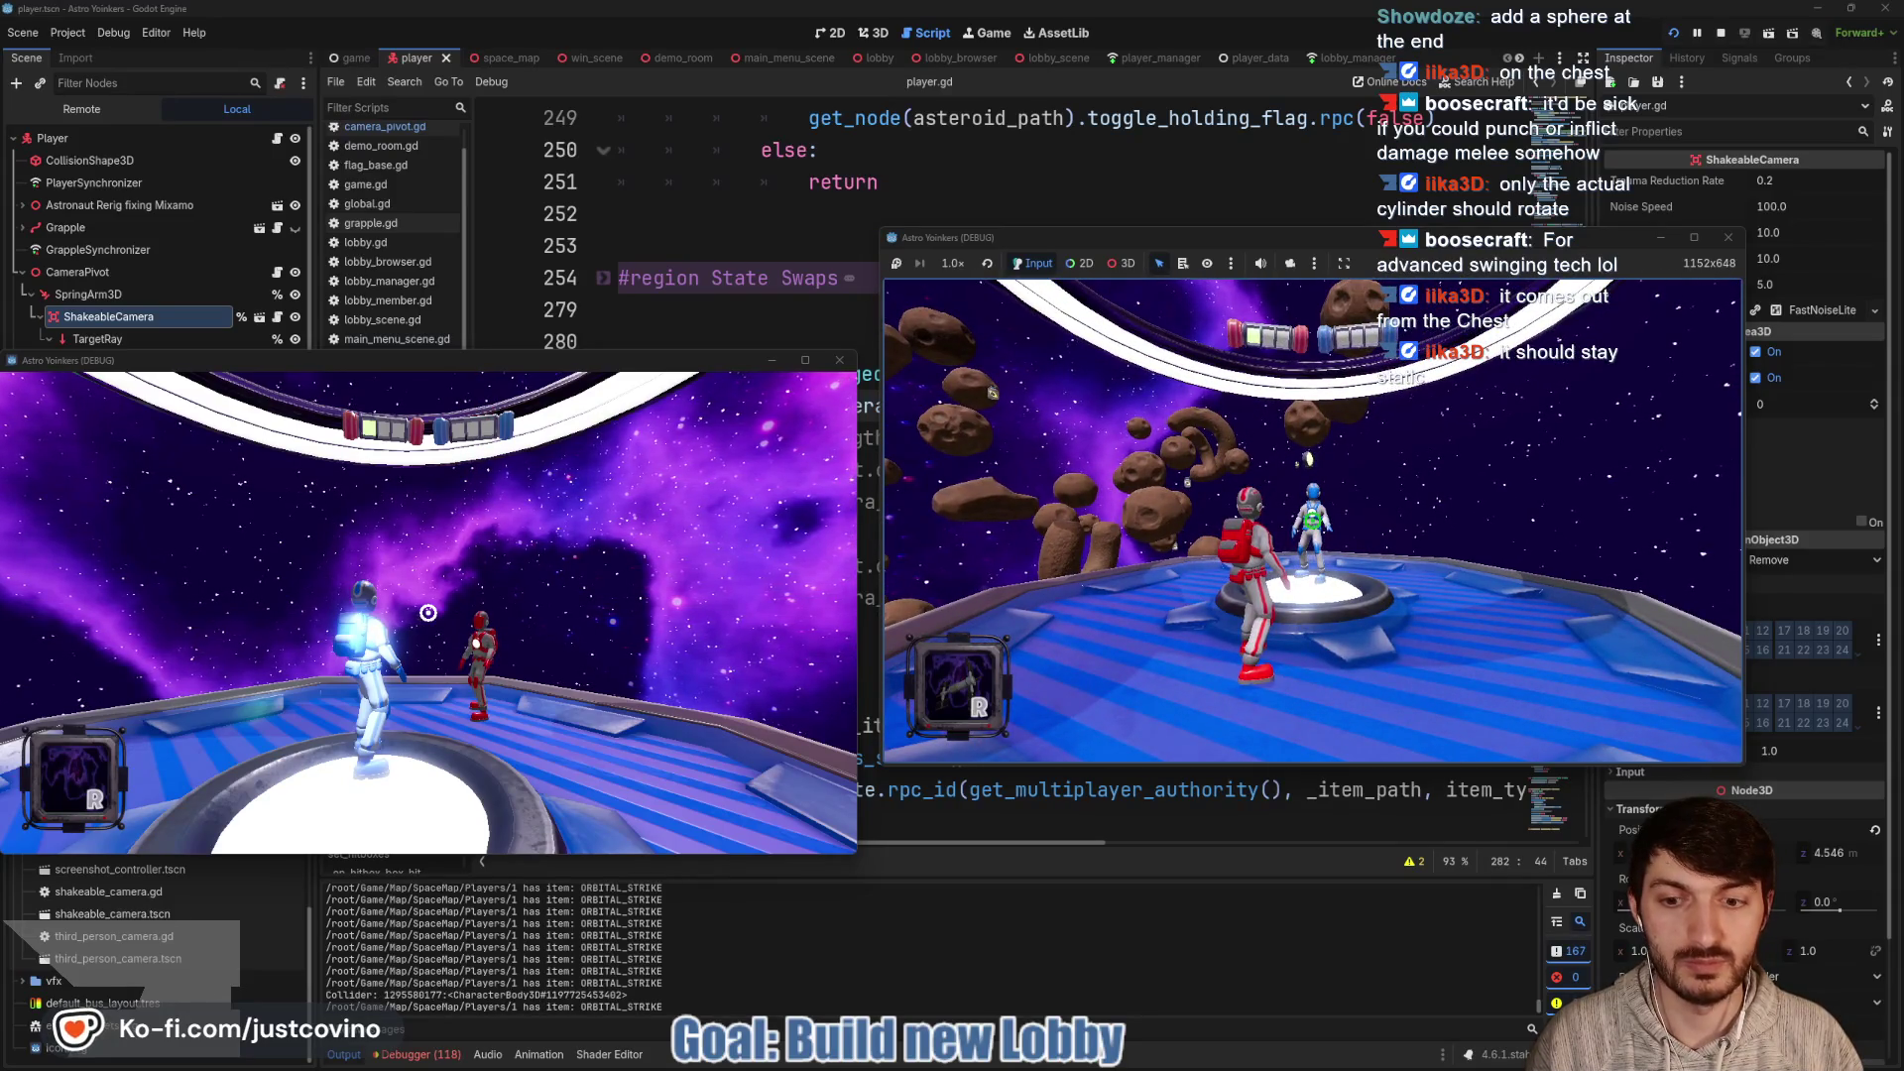
key(w)
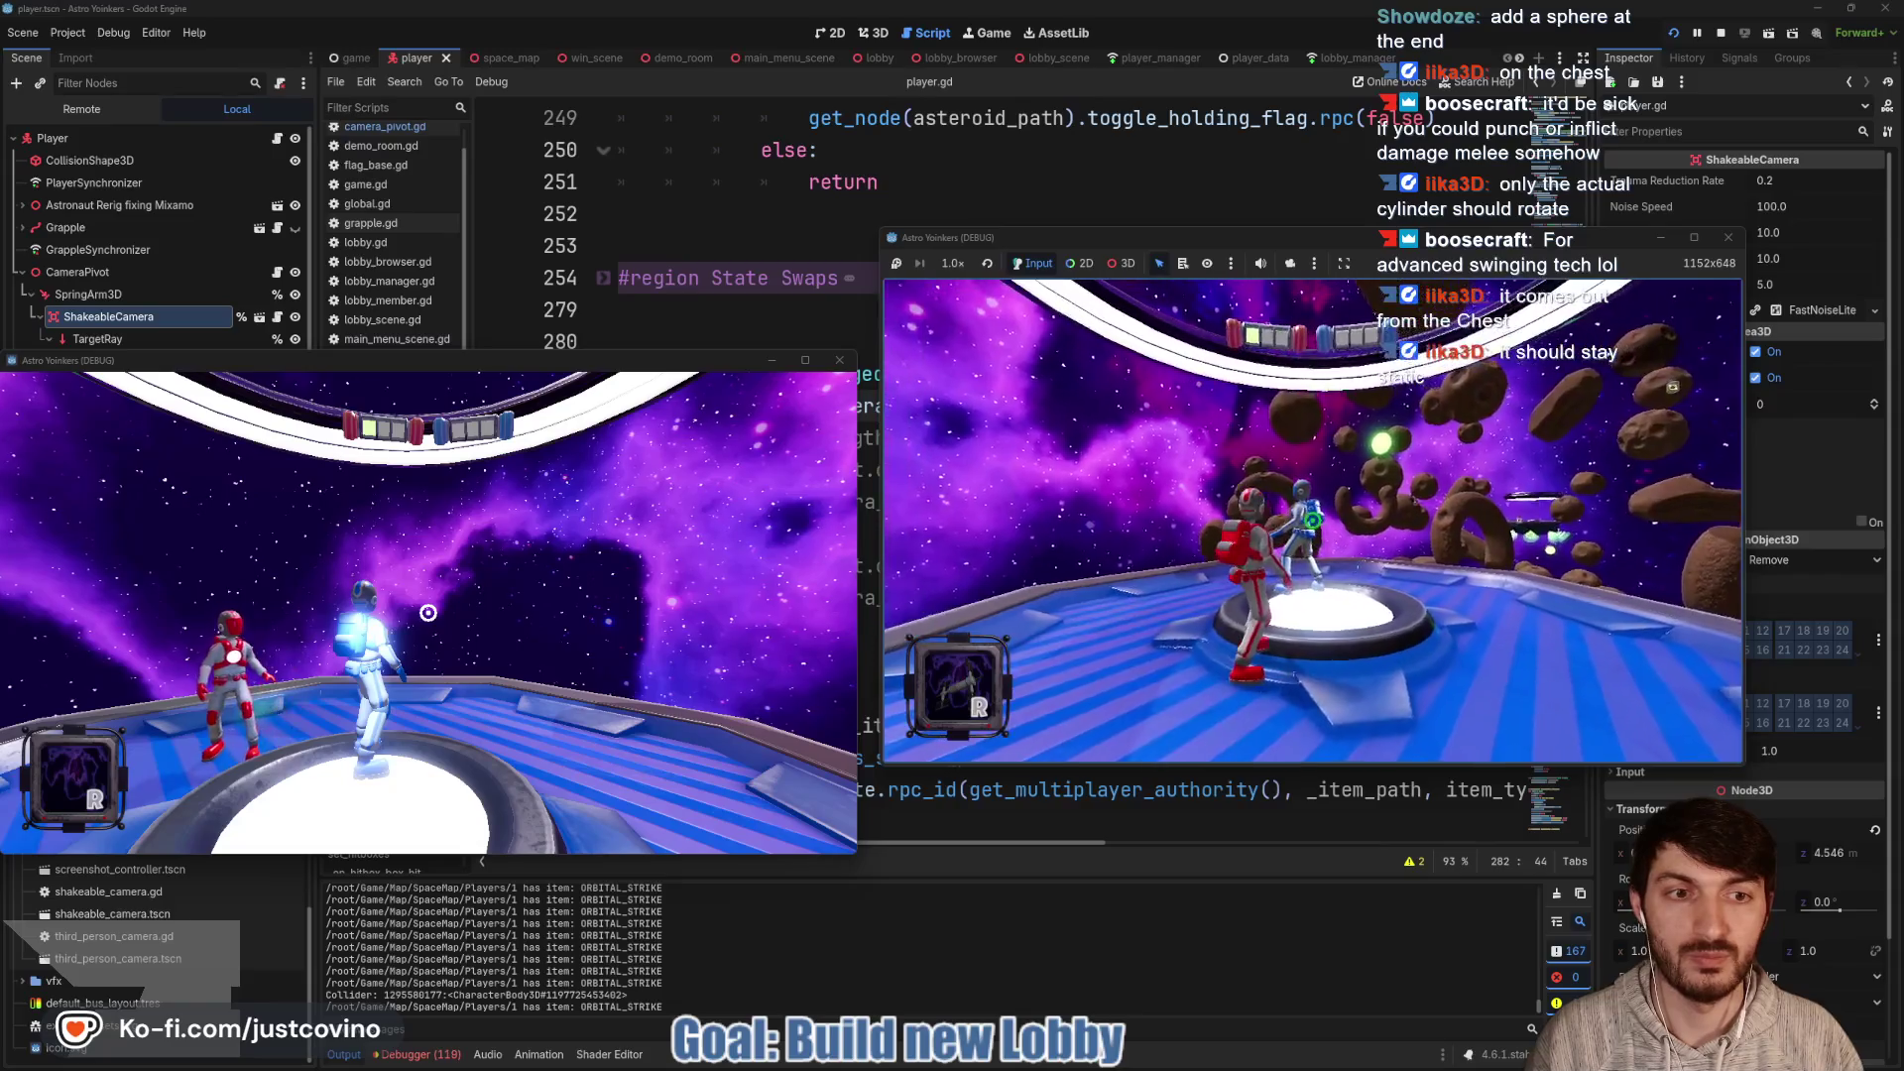
key(w)
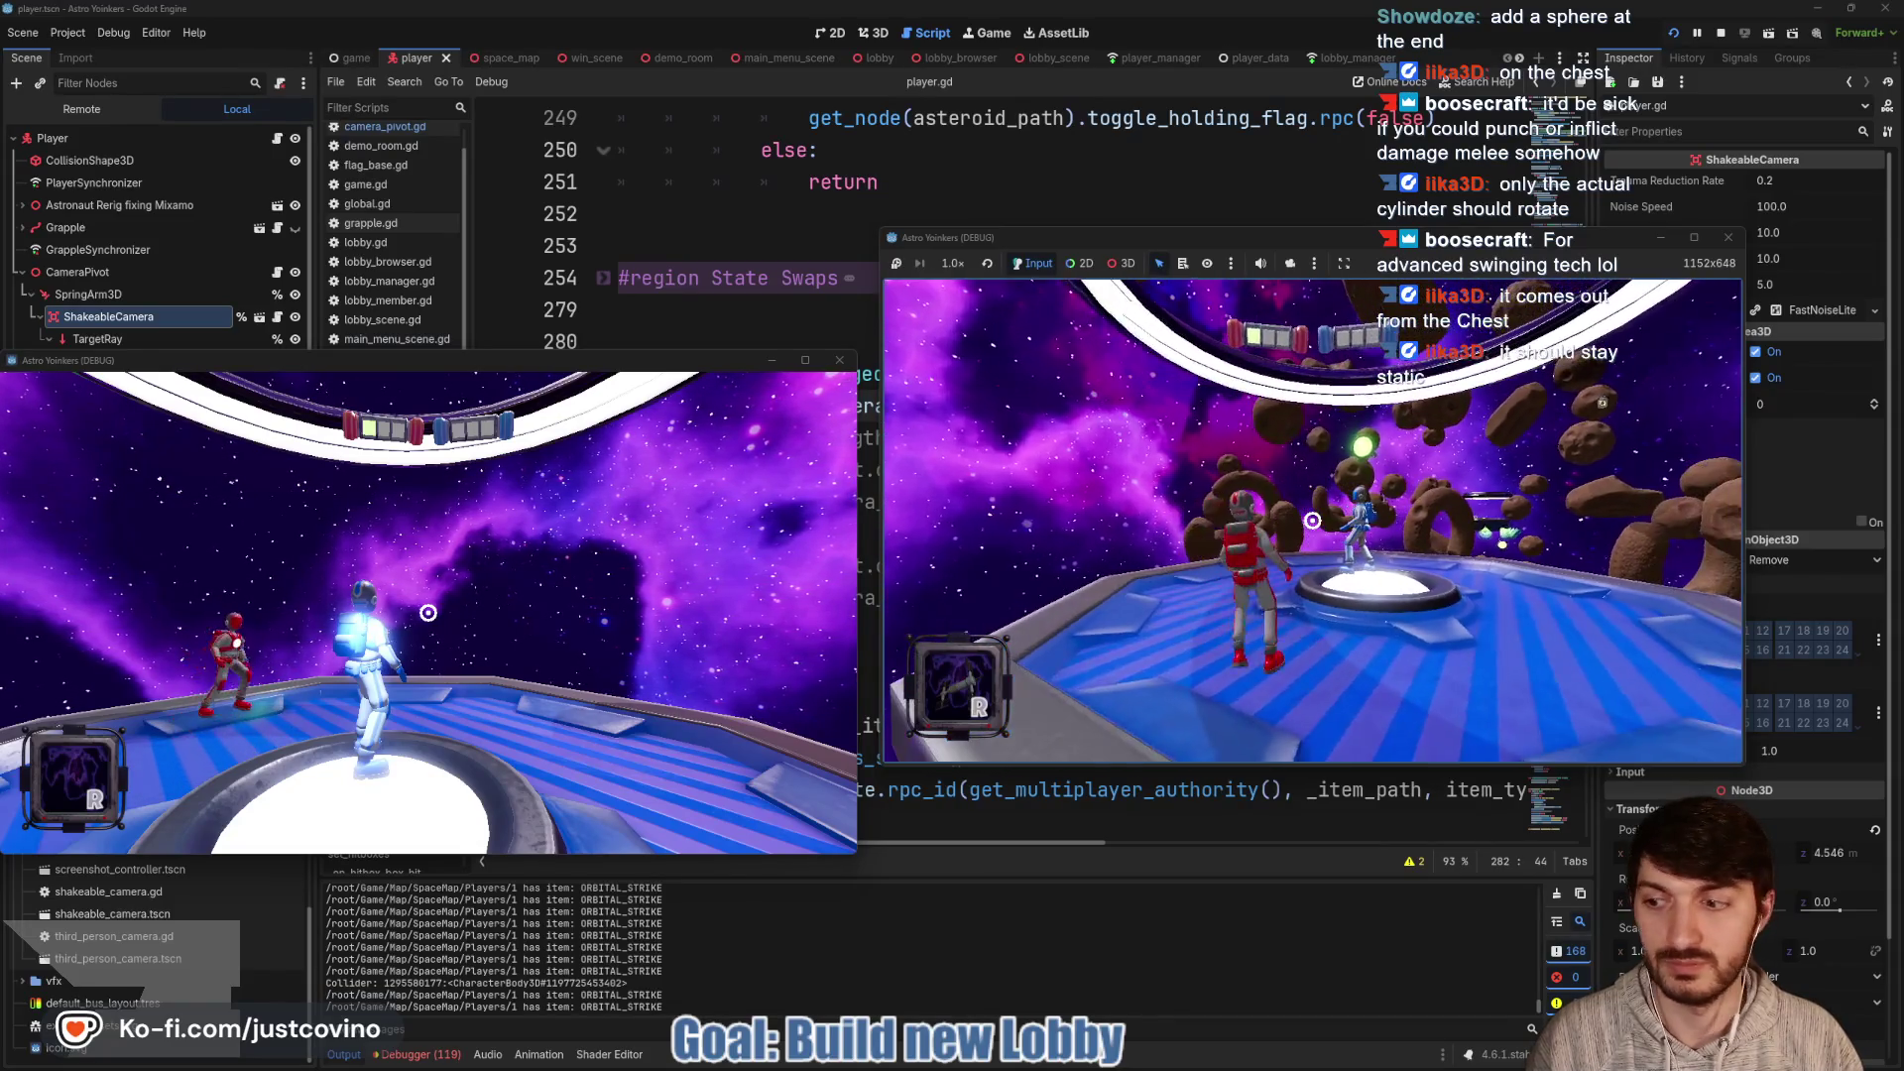
key(space)
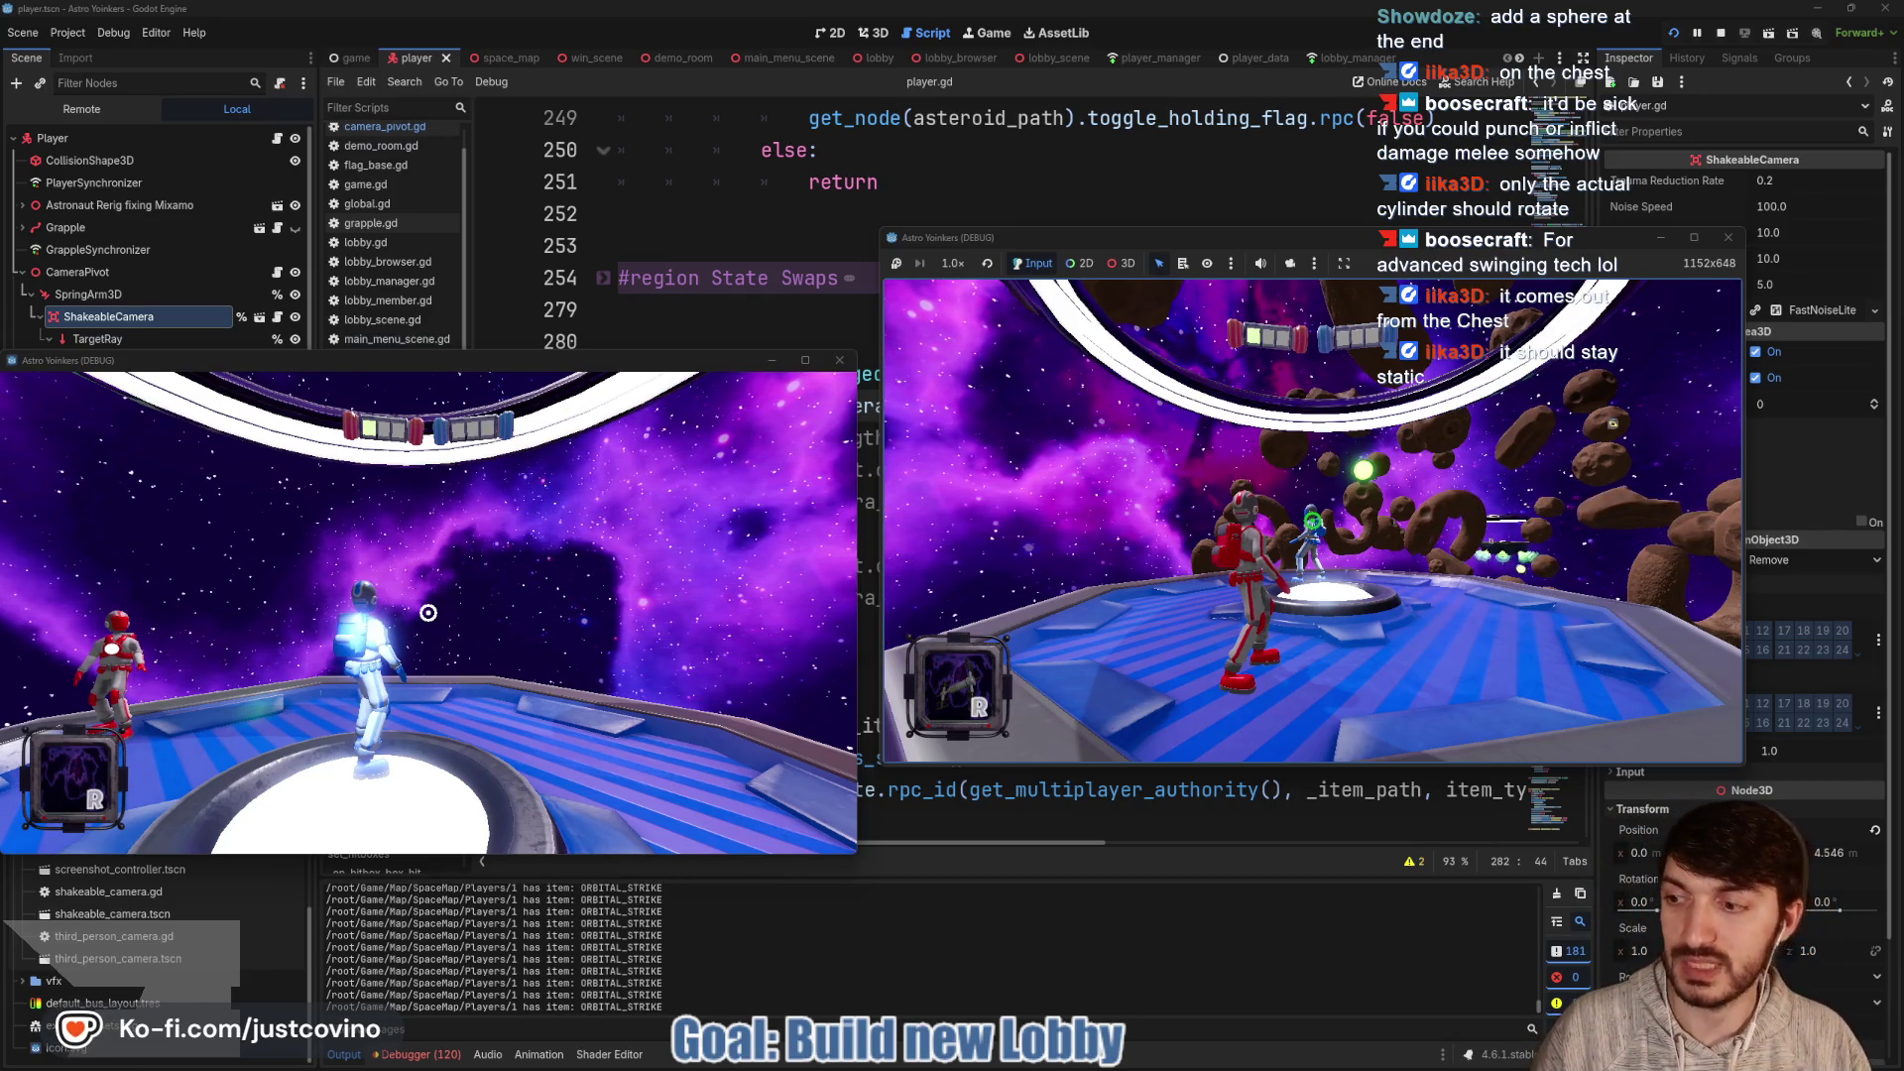
Stop the game and delete the commented-out FOV code and extra blank lines in handle_fov_changed
key(F8)
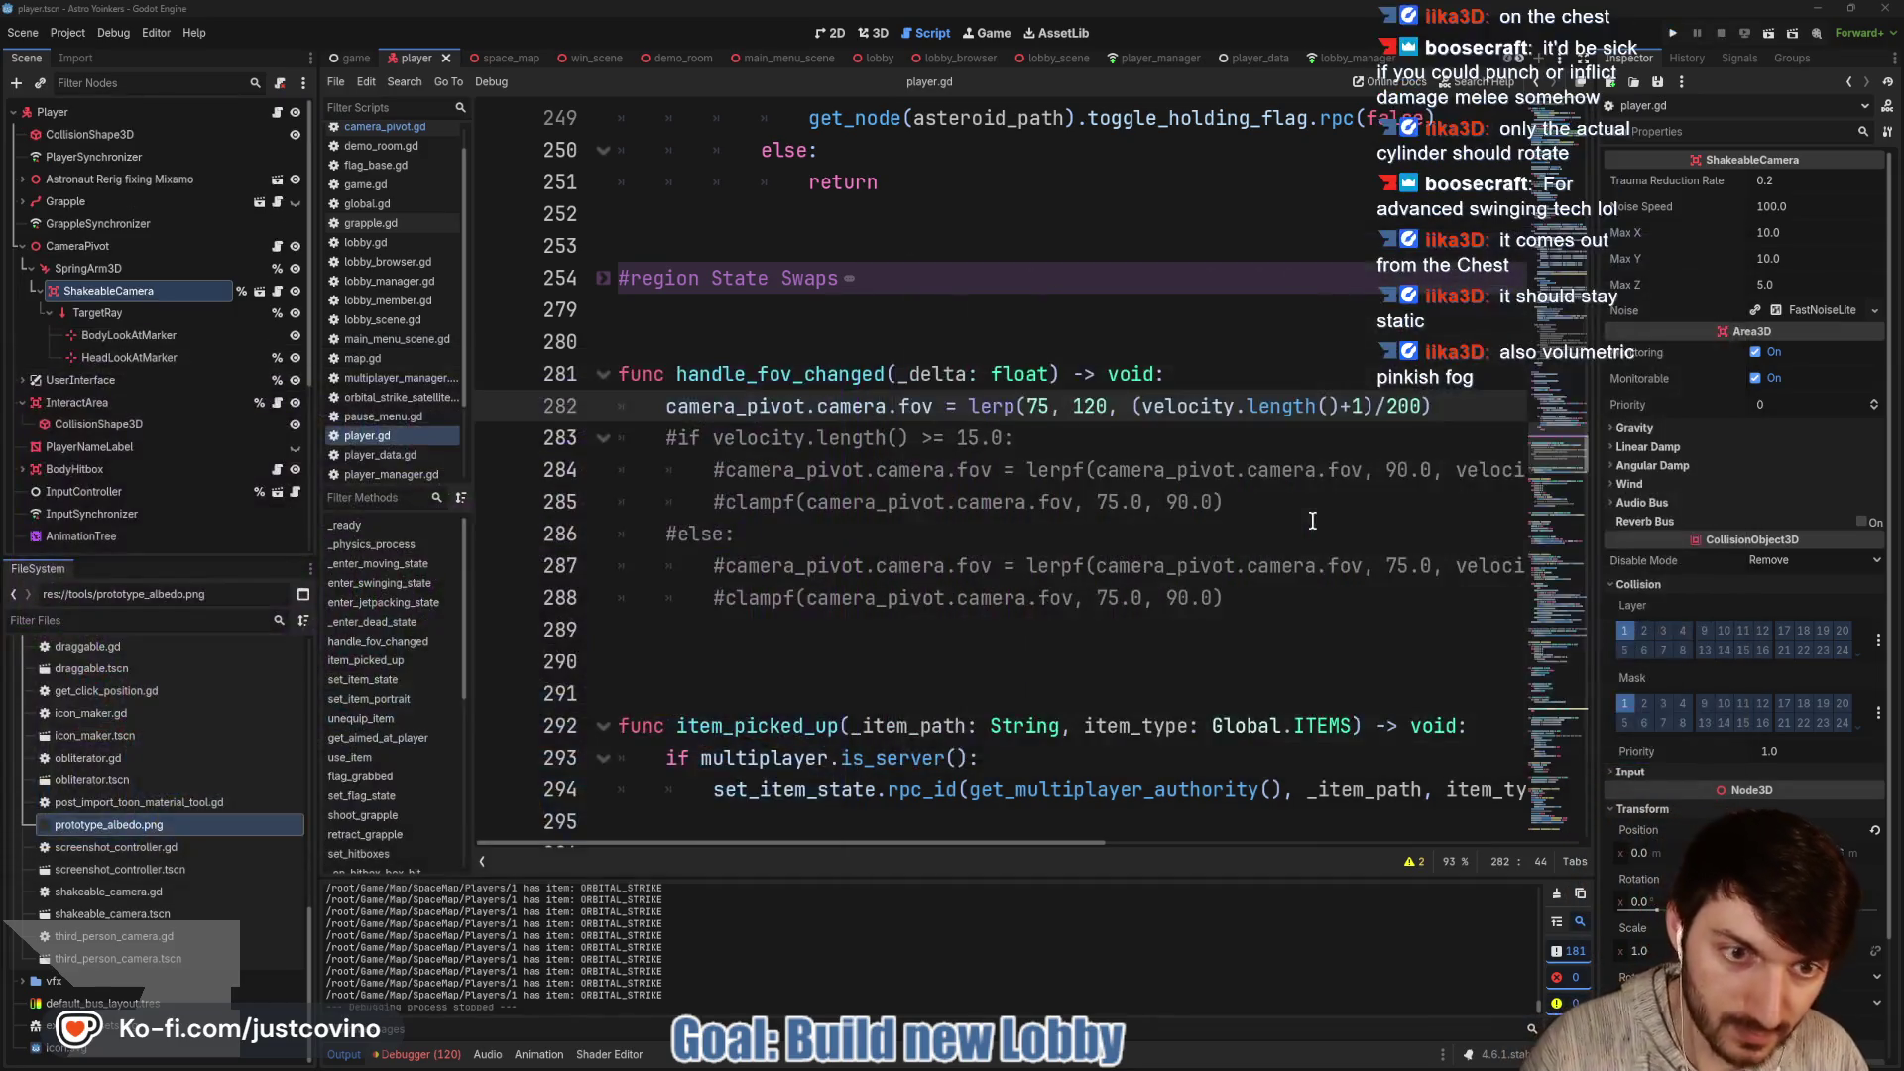
drag(888, 597, 560, 443)
key(BackSpace)
key(shift+End)
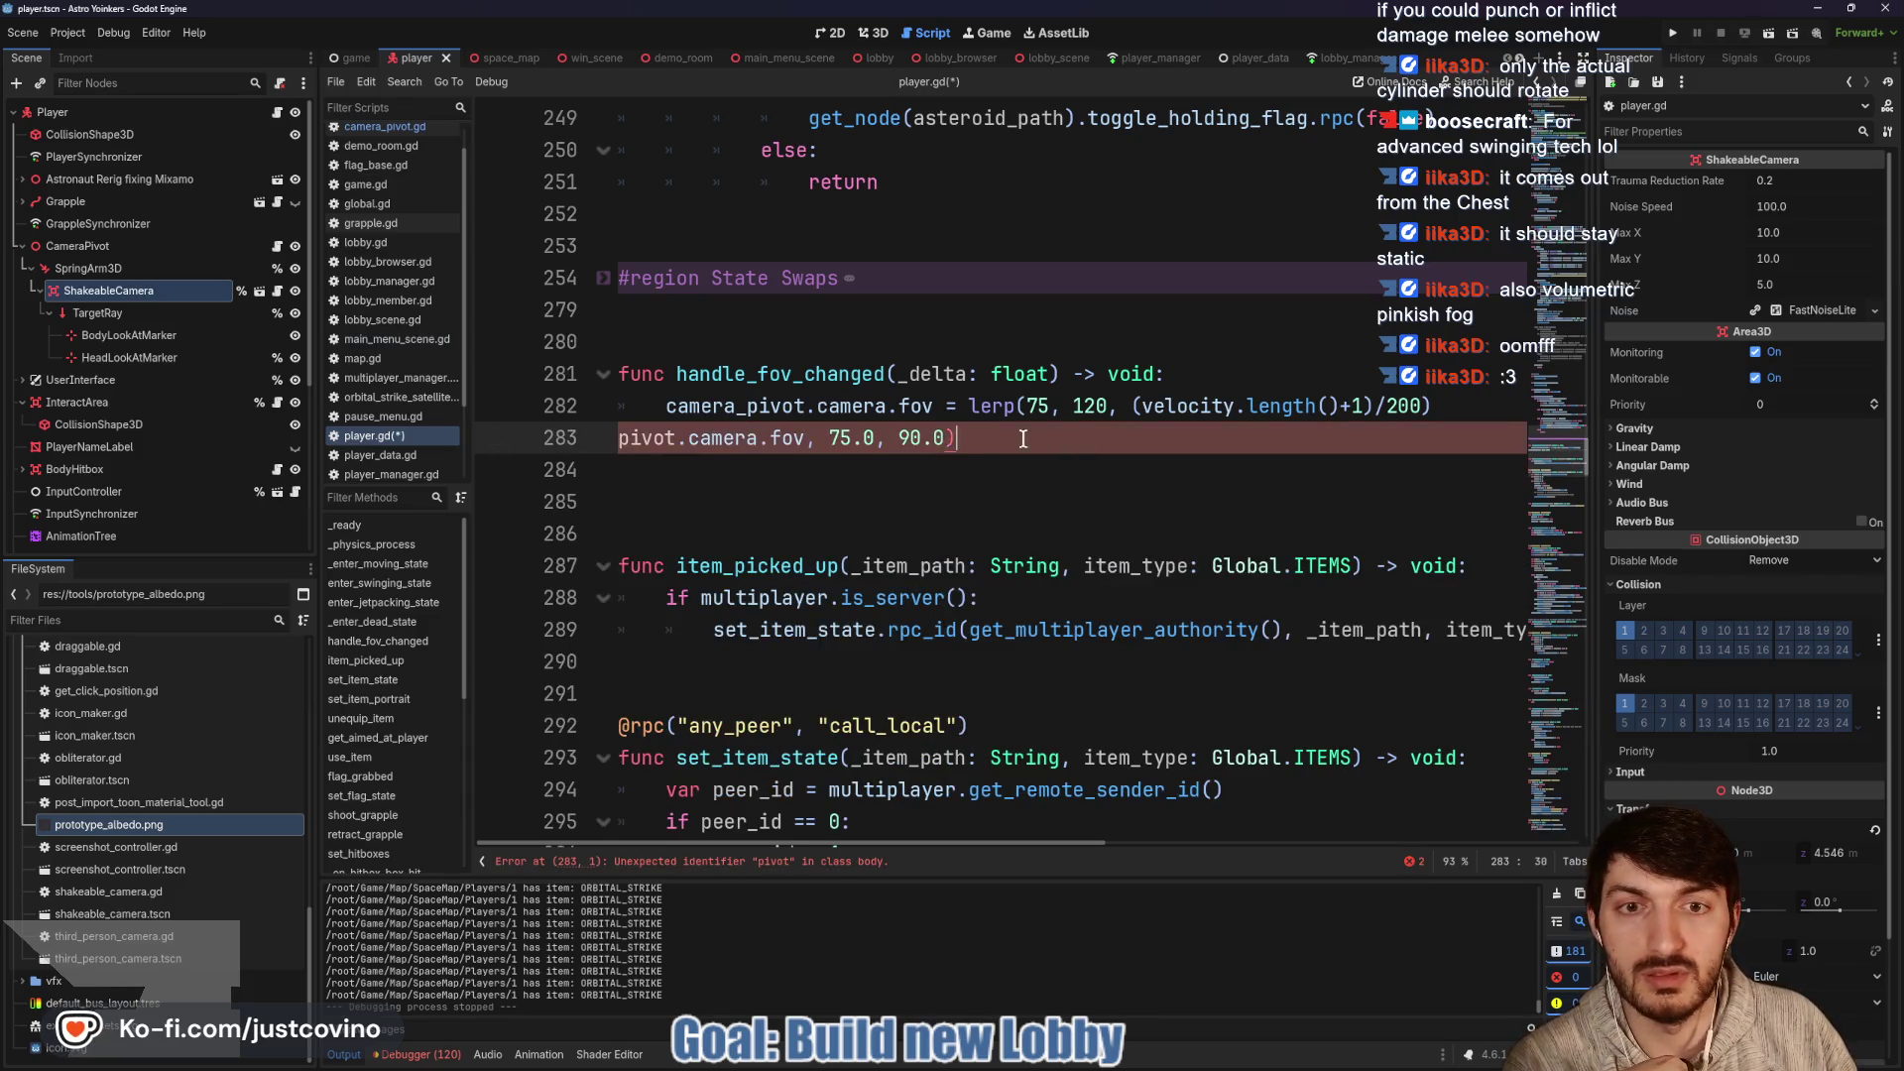
key(BackSpace)
click(826, 511)
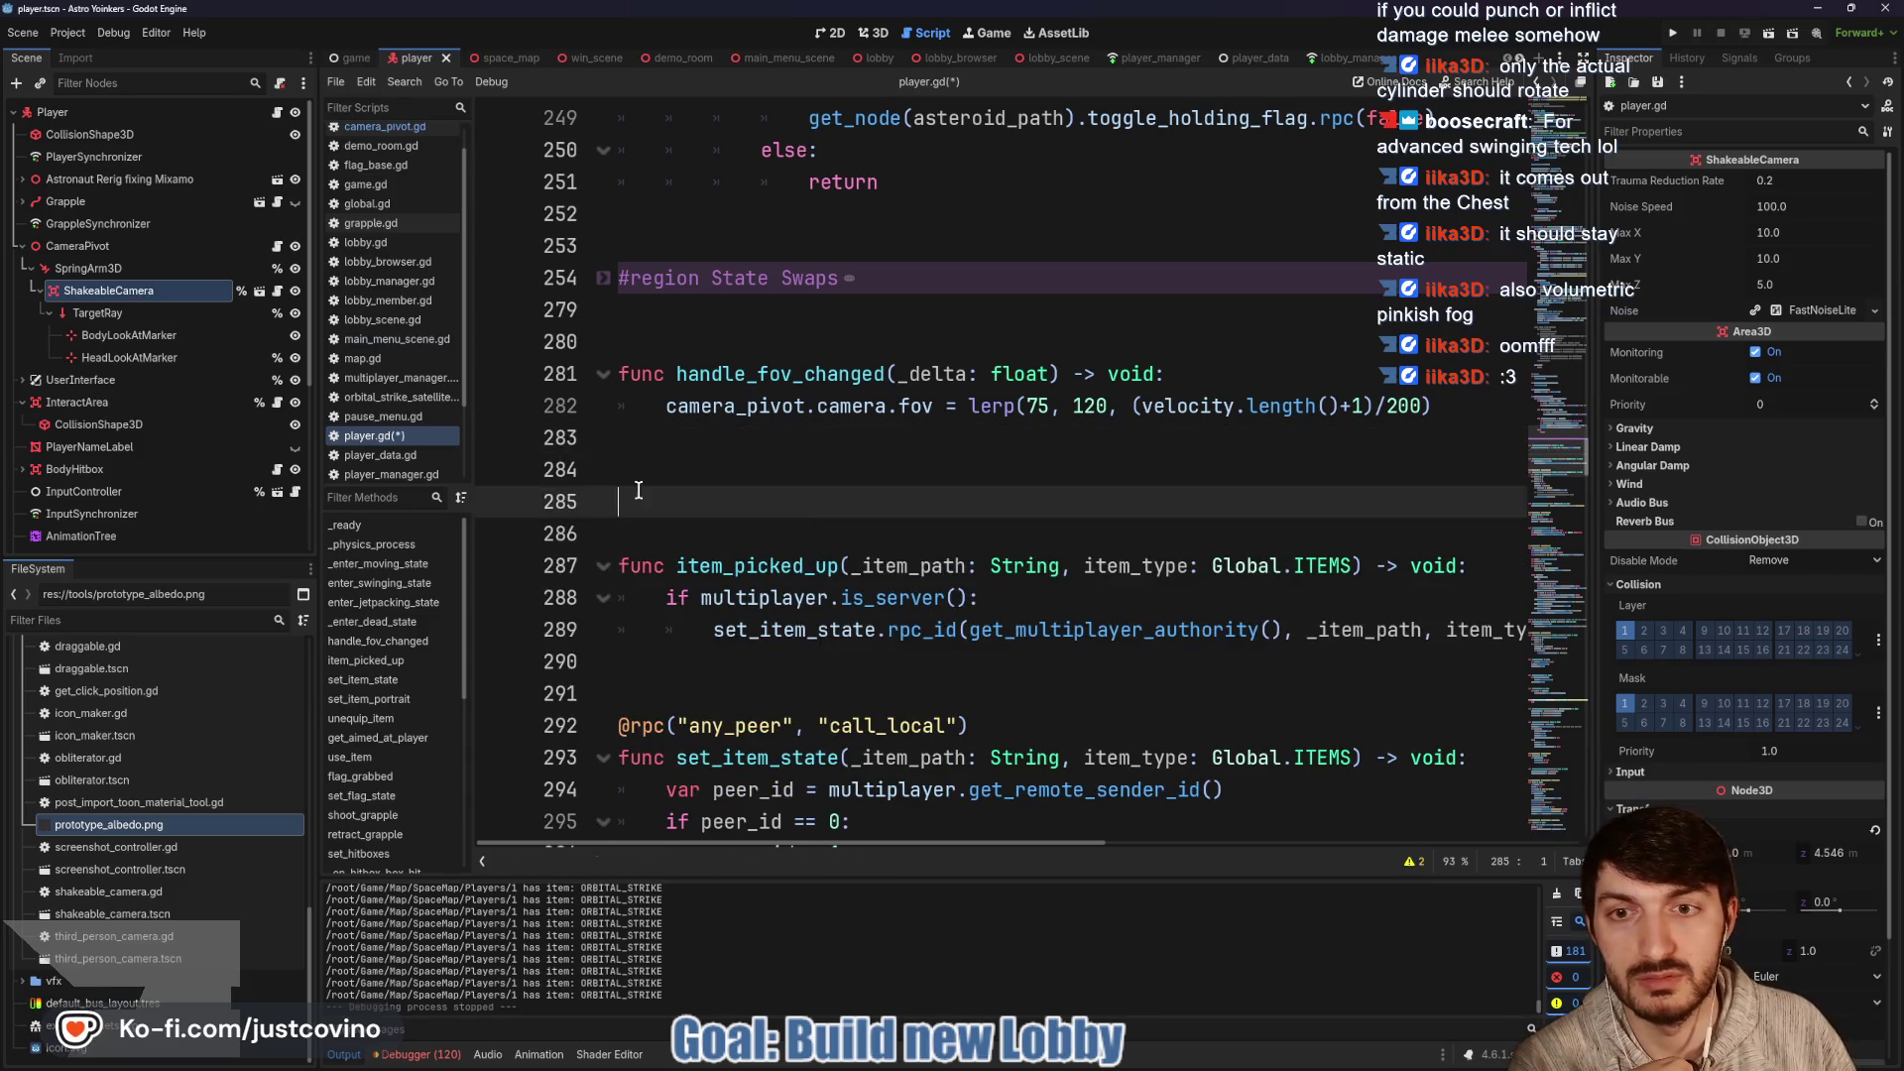
key(BackSpace)
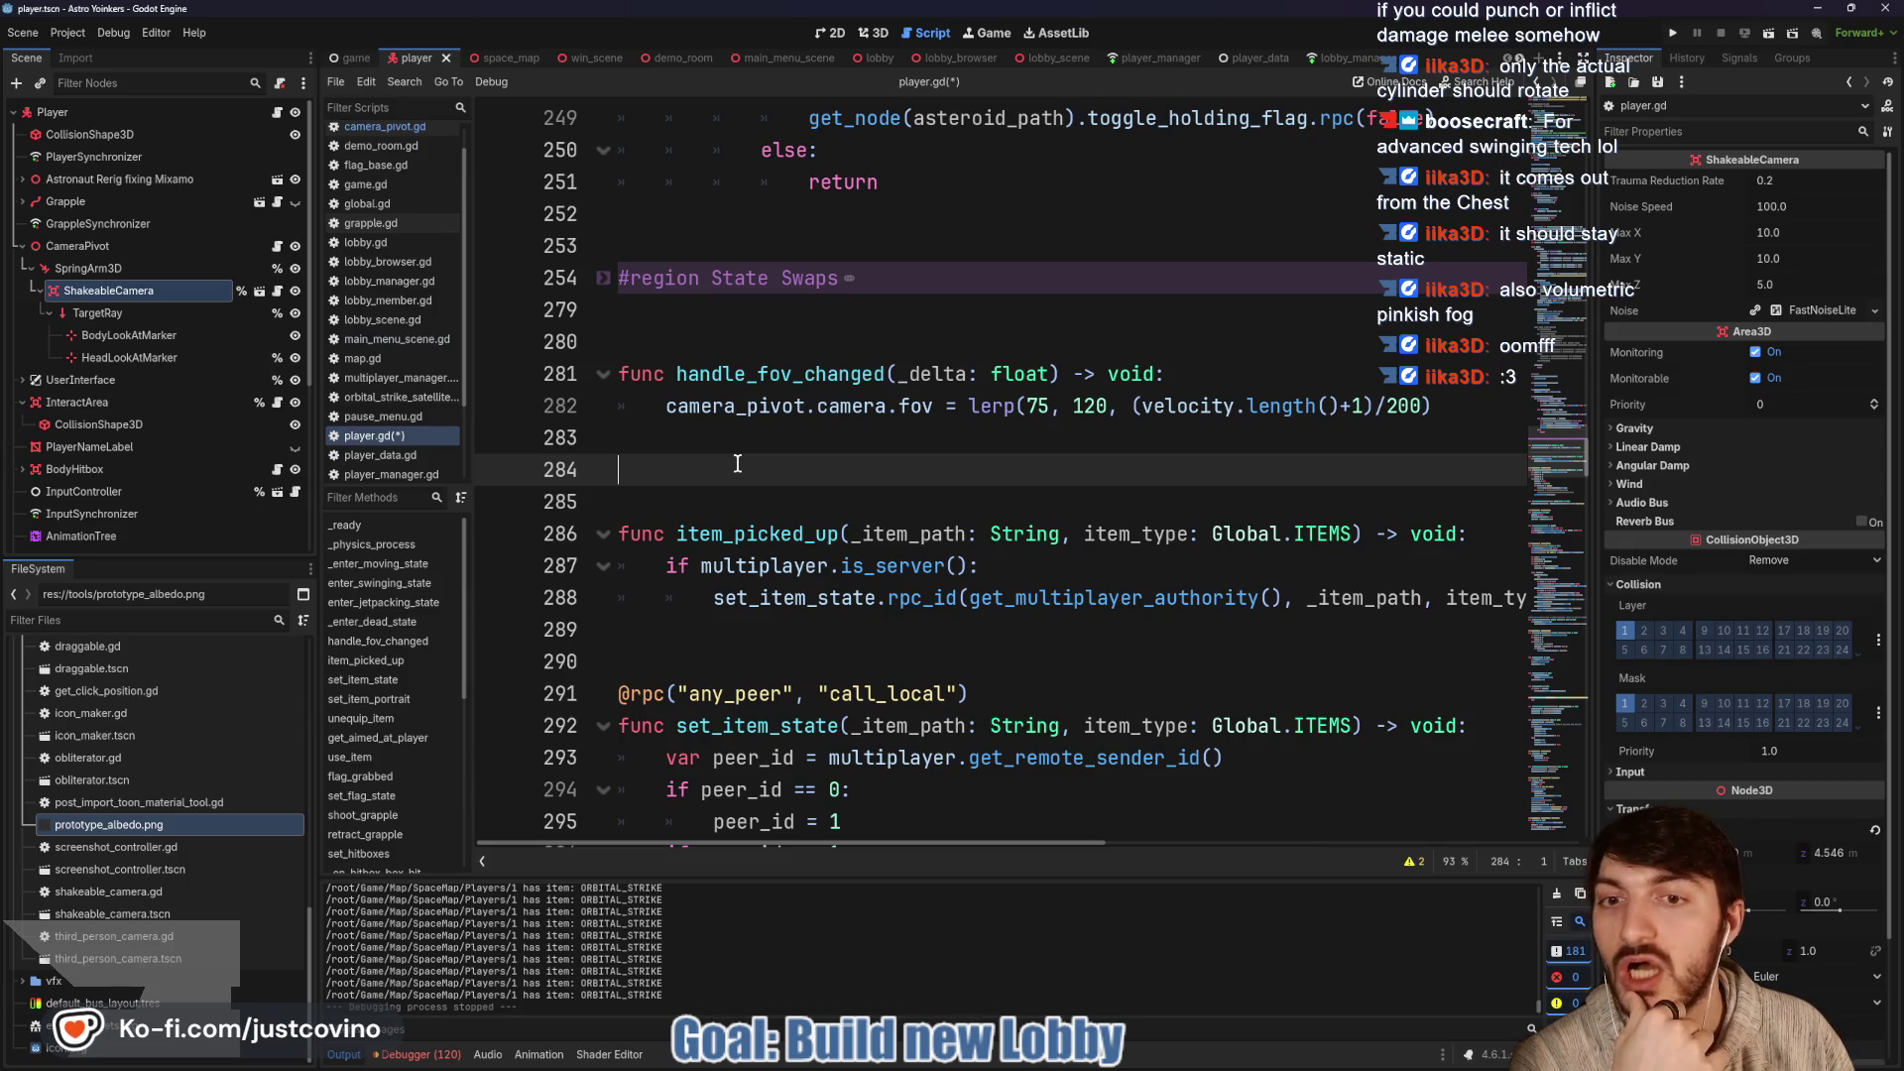
key(BackSpace)
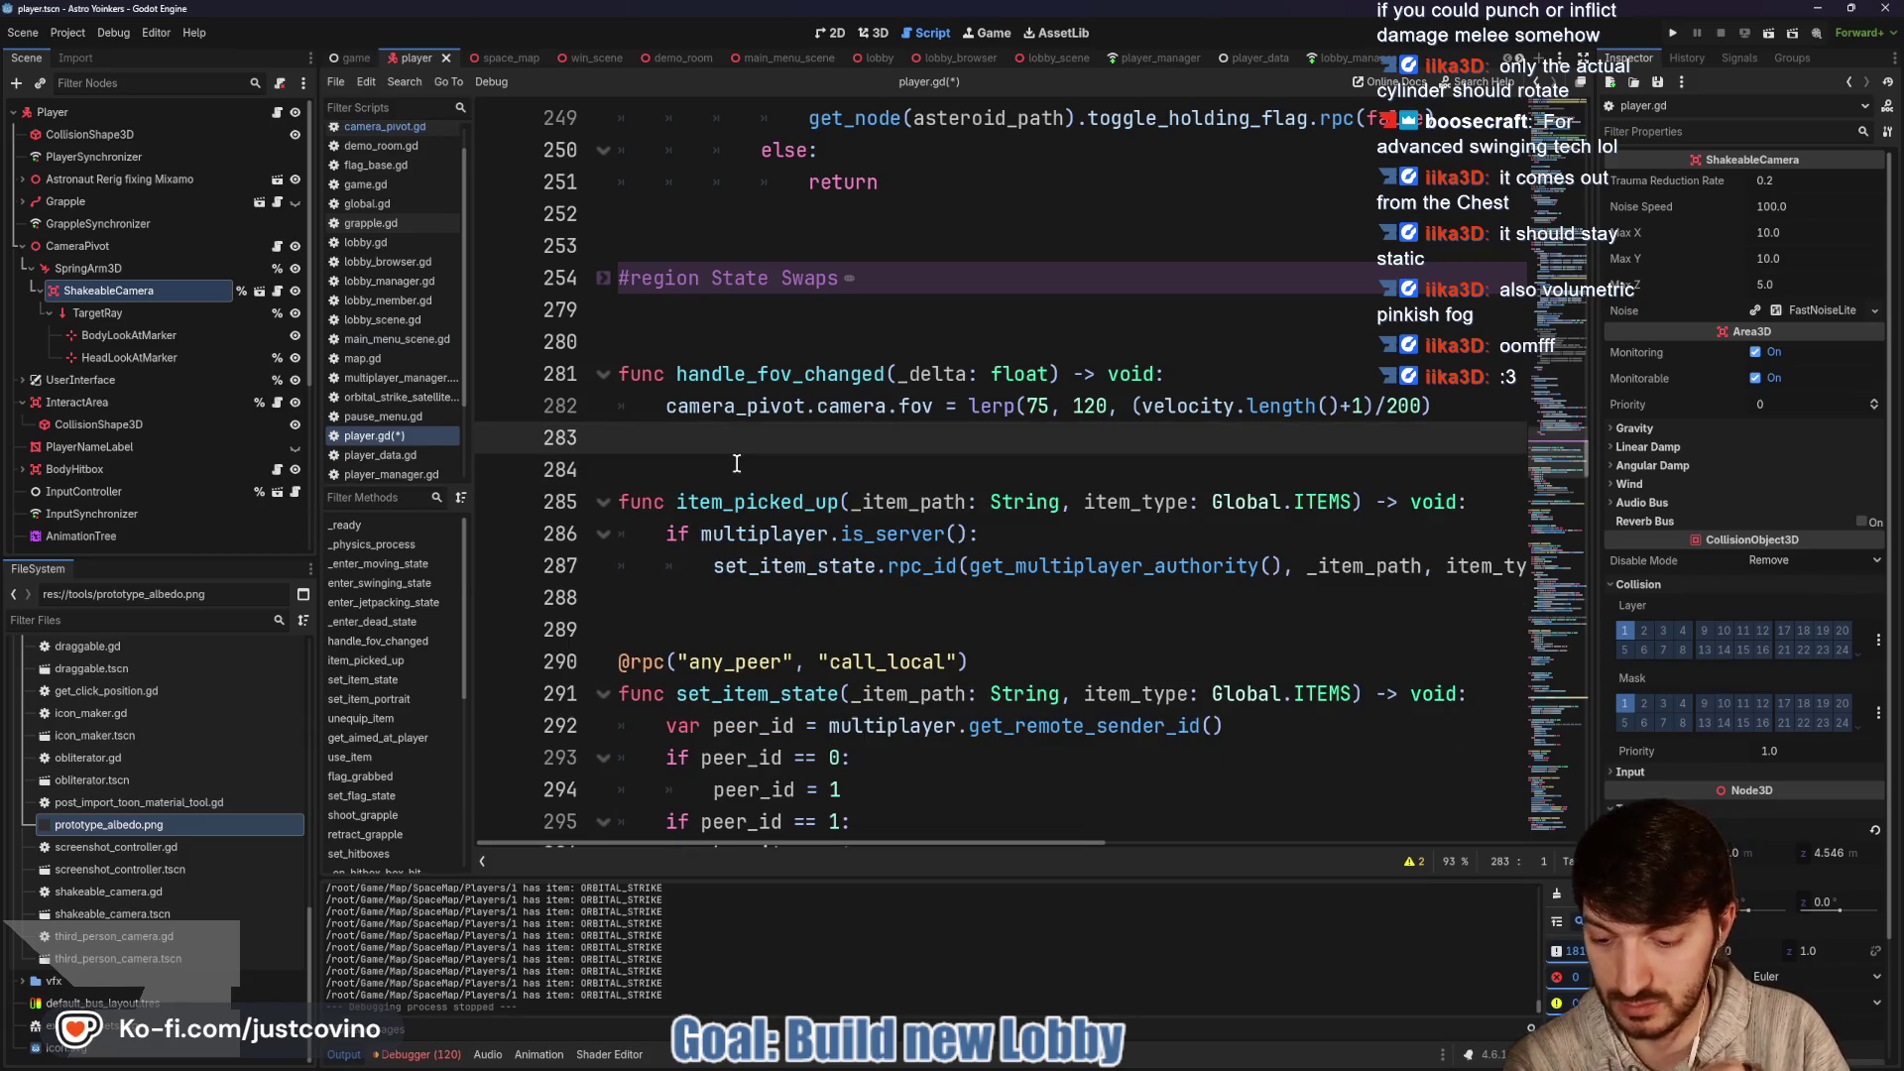
Save player.gd and bring up the Git client listing the 21 changed files
key(ctrl+s)
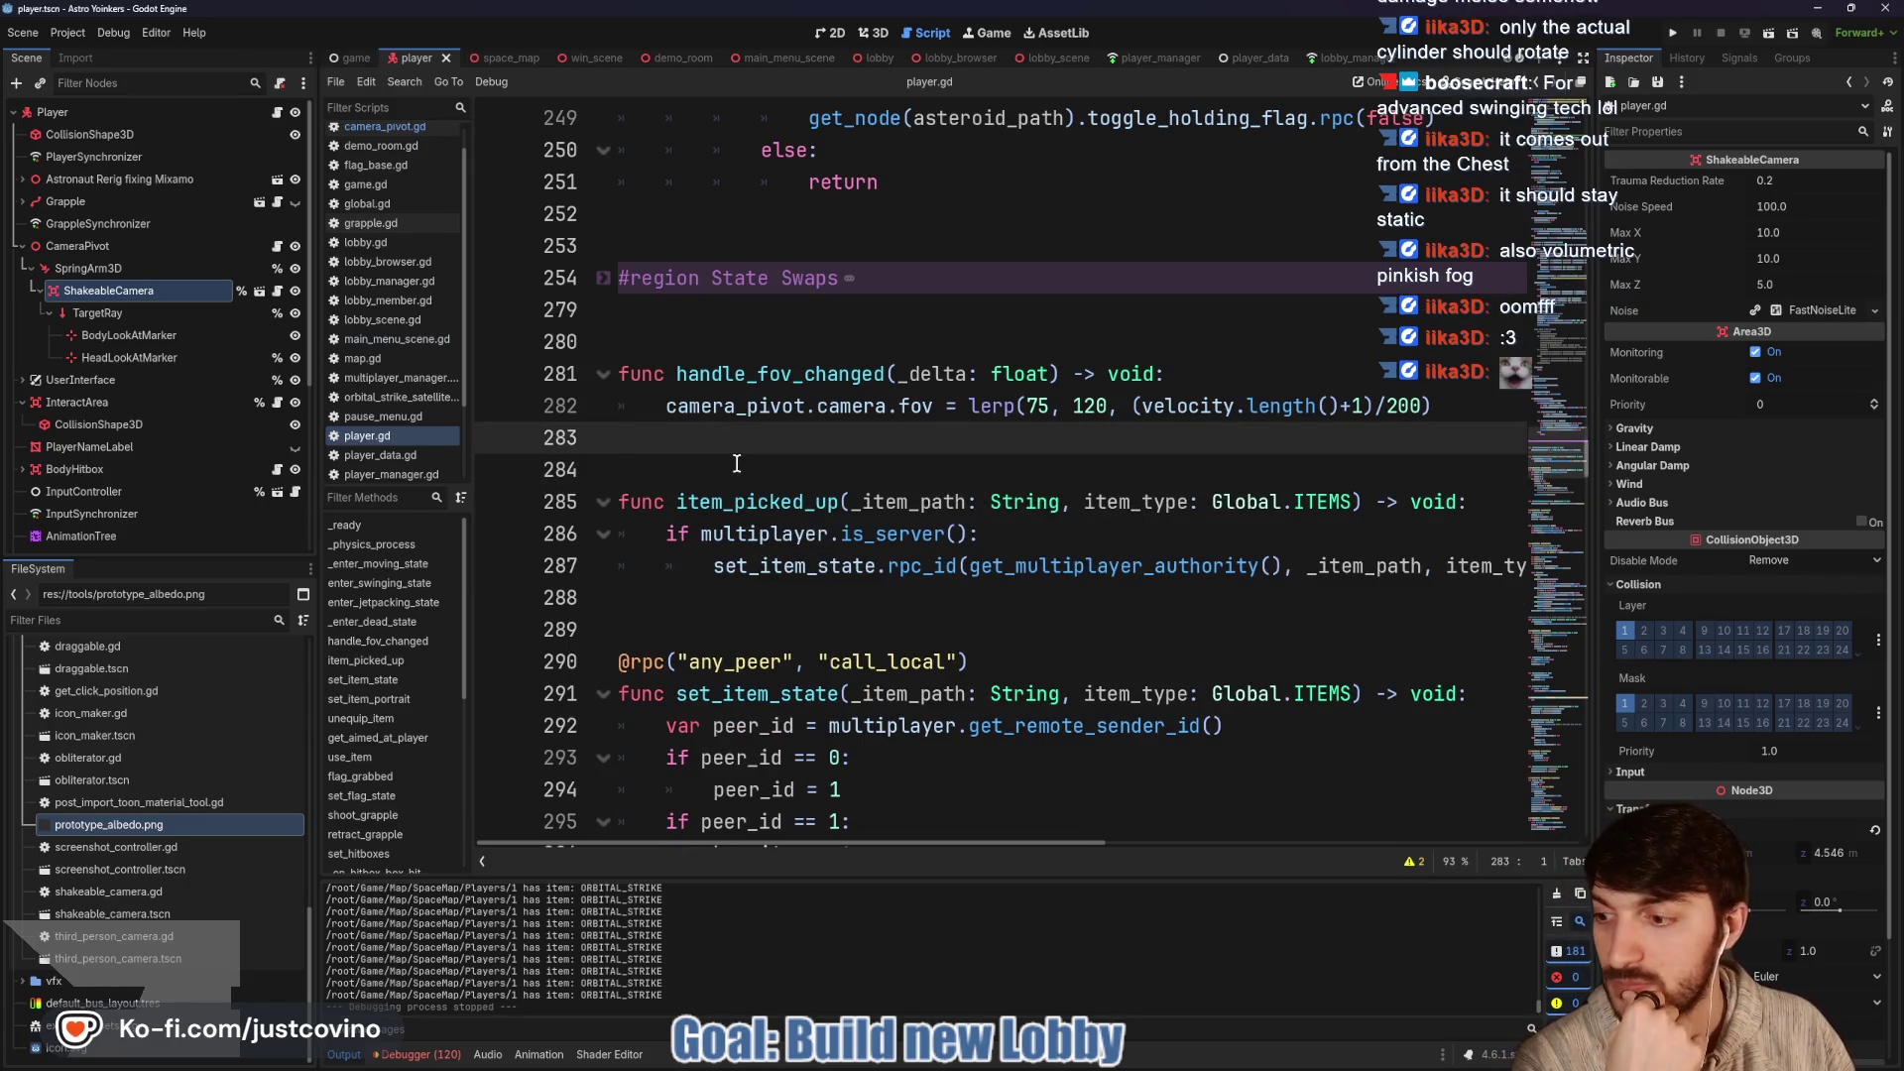
mouse_move(1133, 1067)
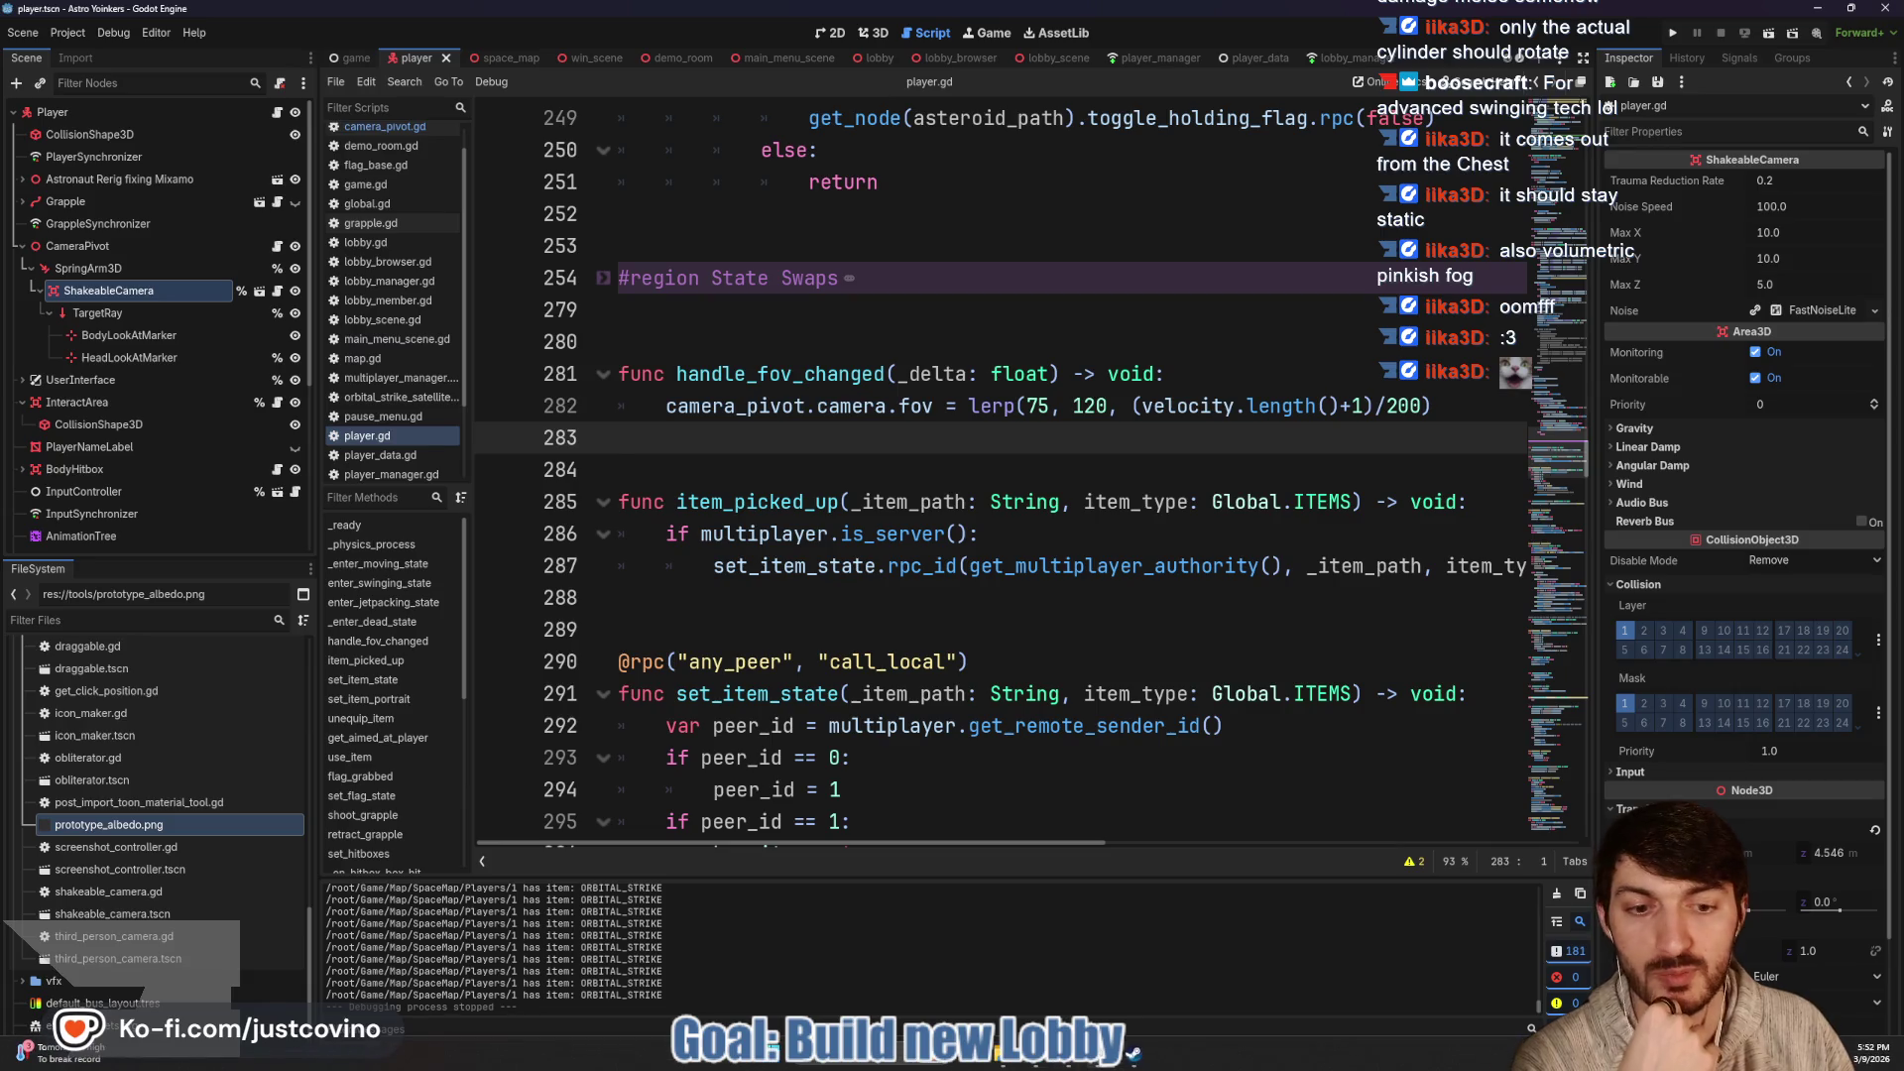
click(1064, 1060)
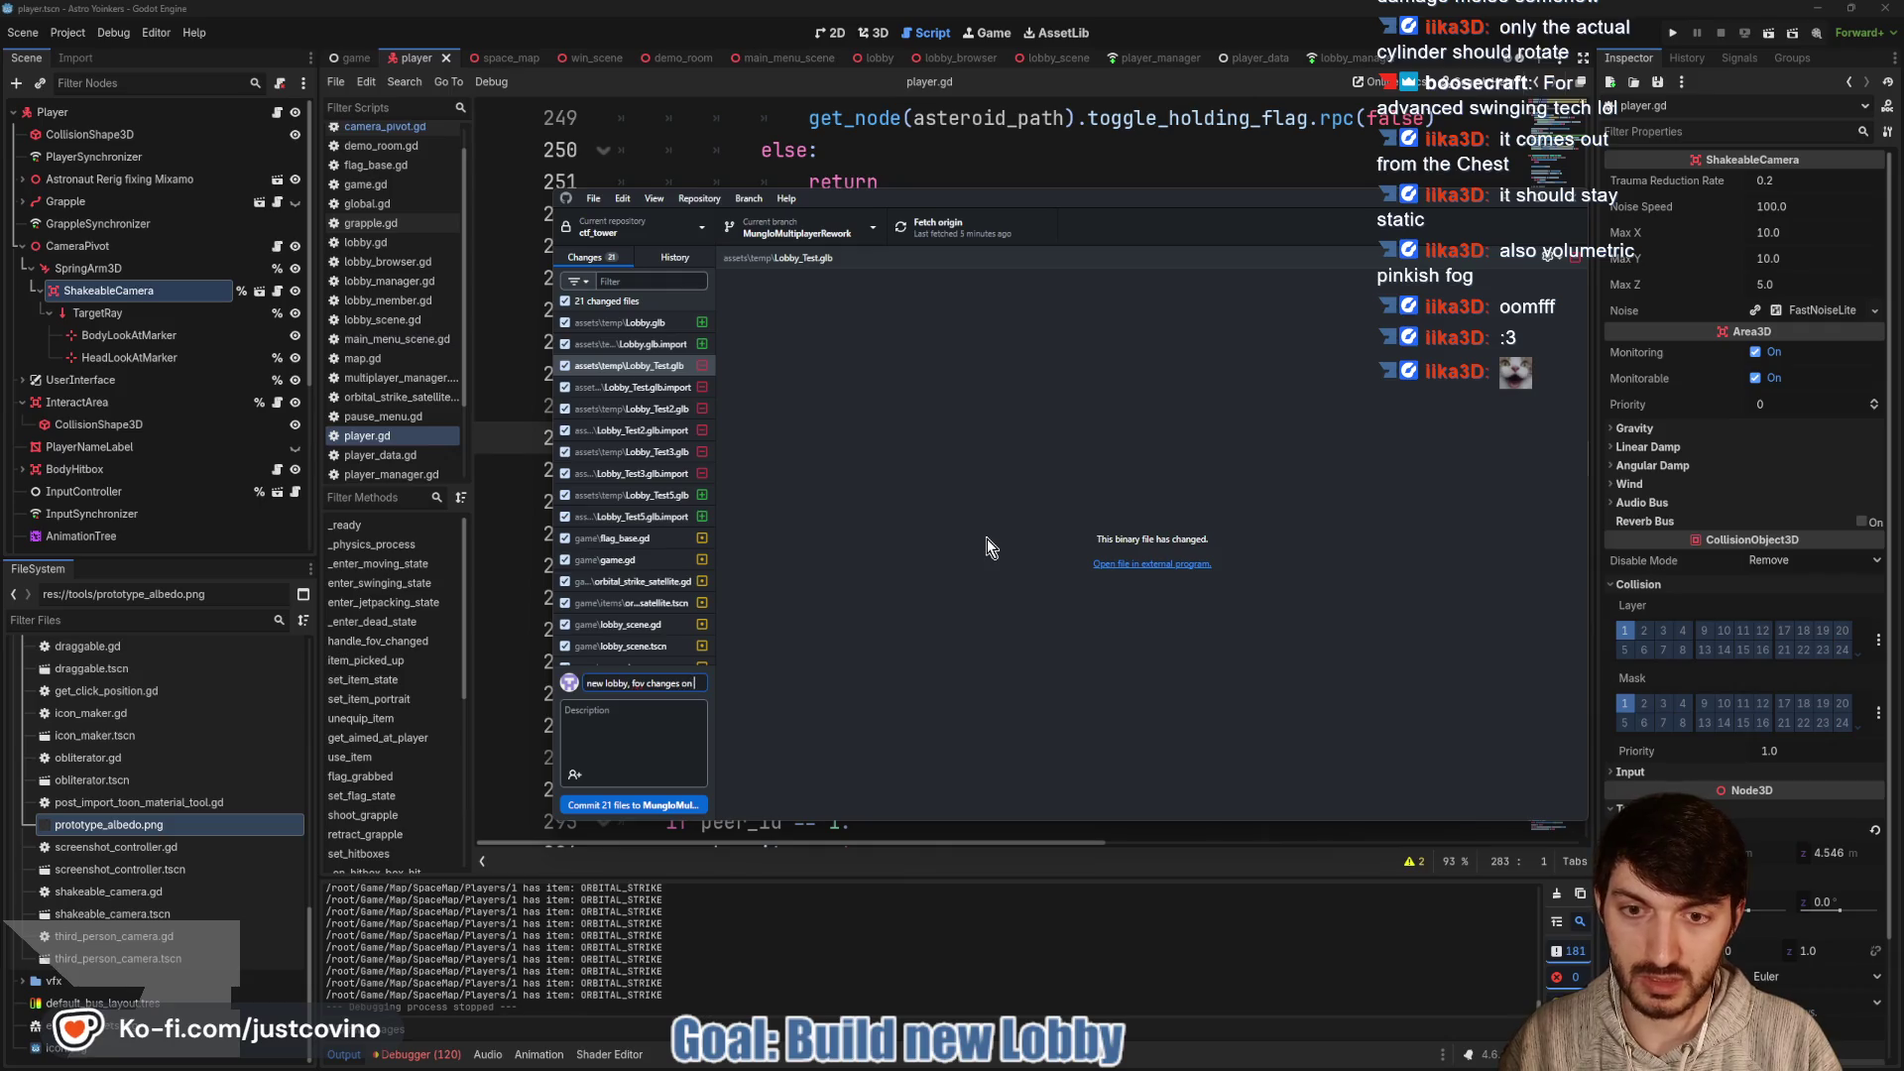
Commit the 21 files as 'new lobby, fov changes on swinging', push to origin, and return to Godot
scroll(651, 534, down, 2)
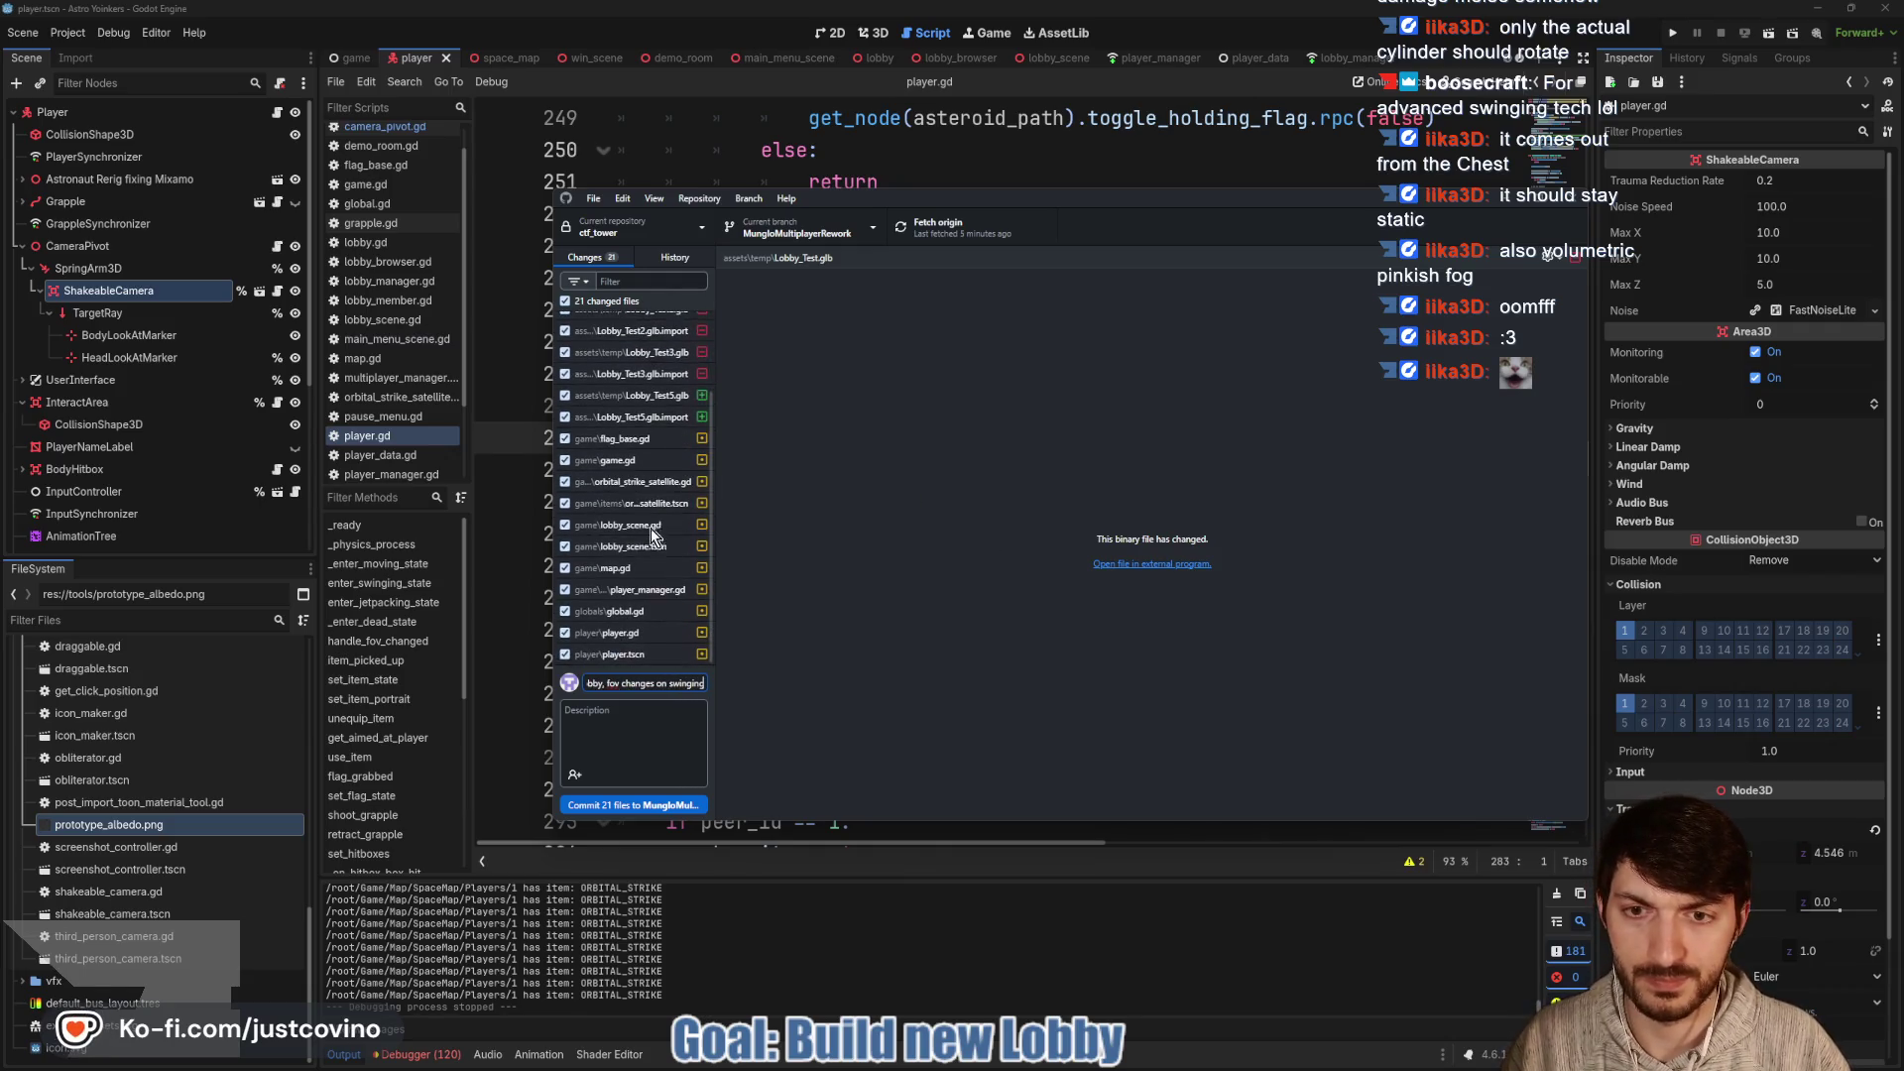
click(649, 806)
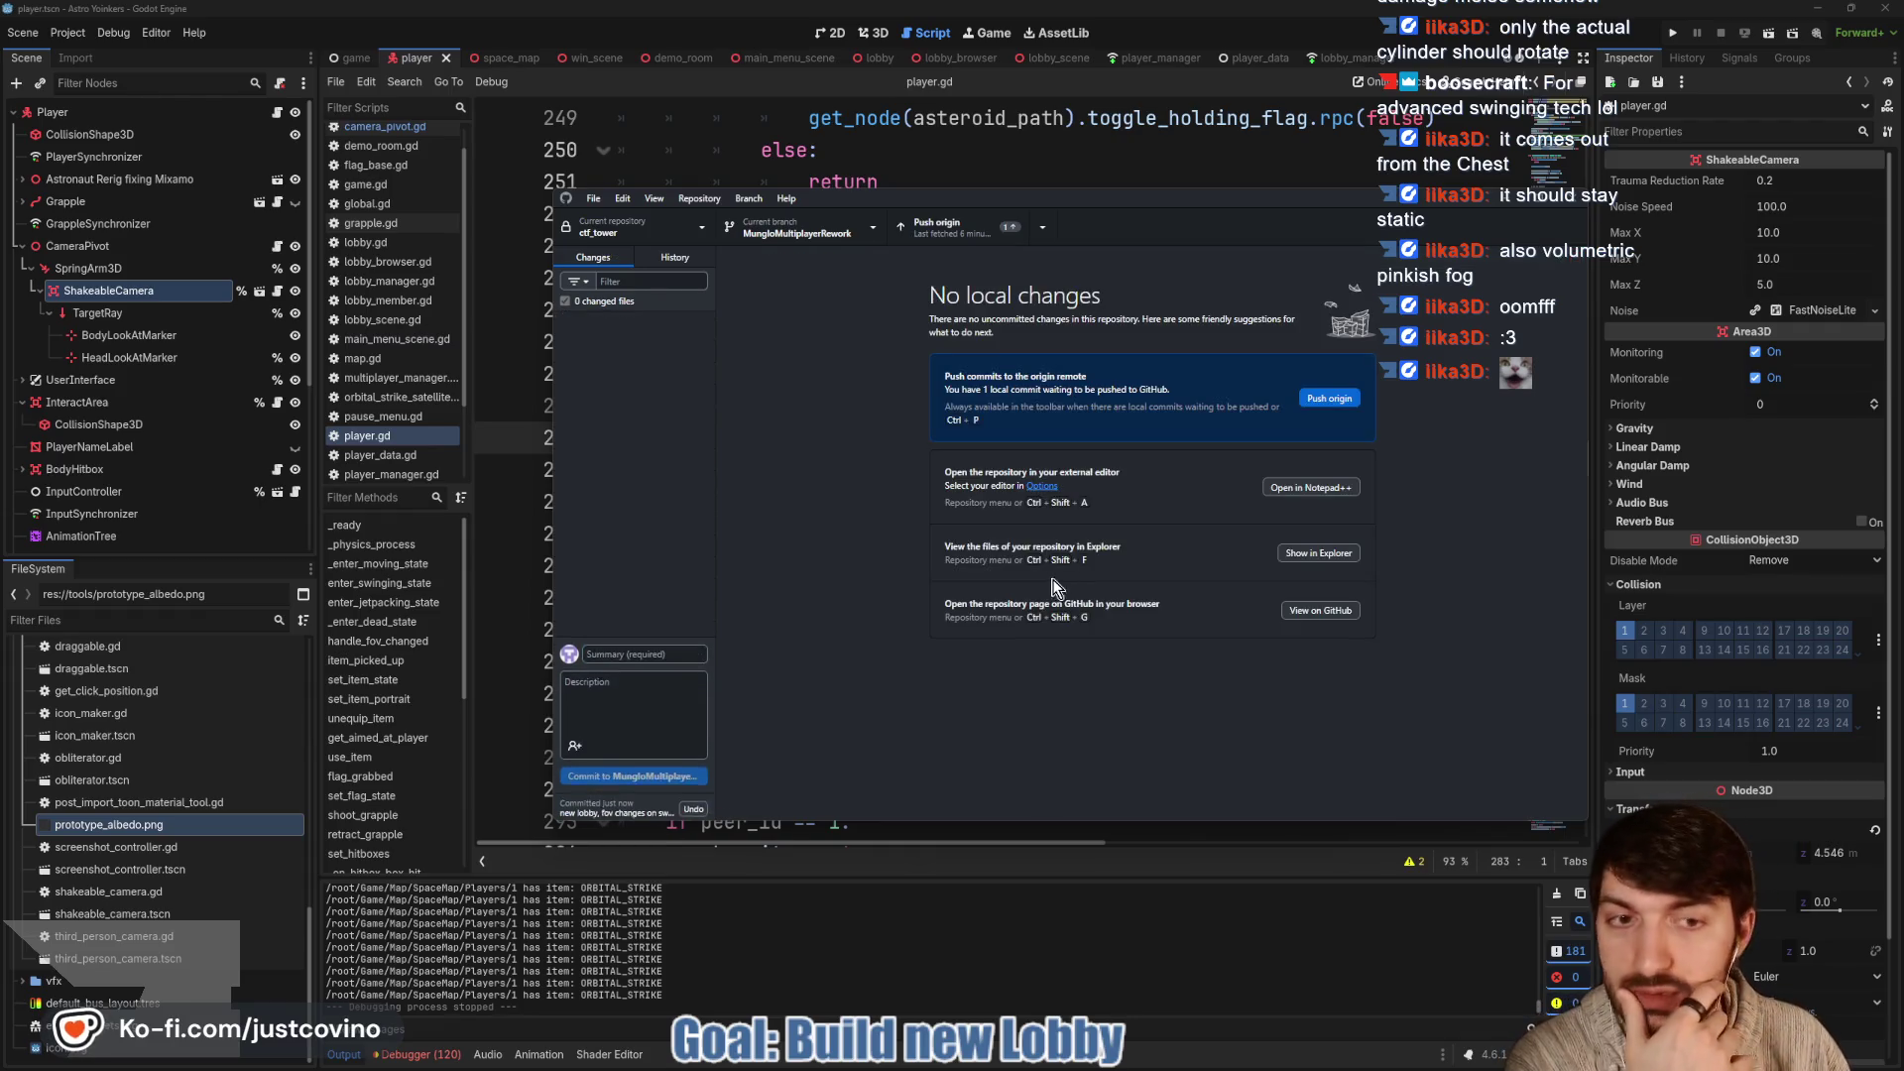
click(1329, 398)
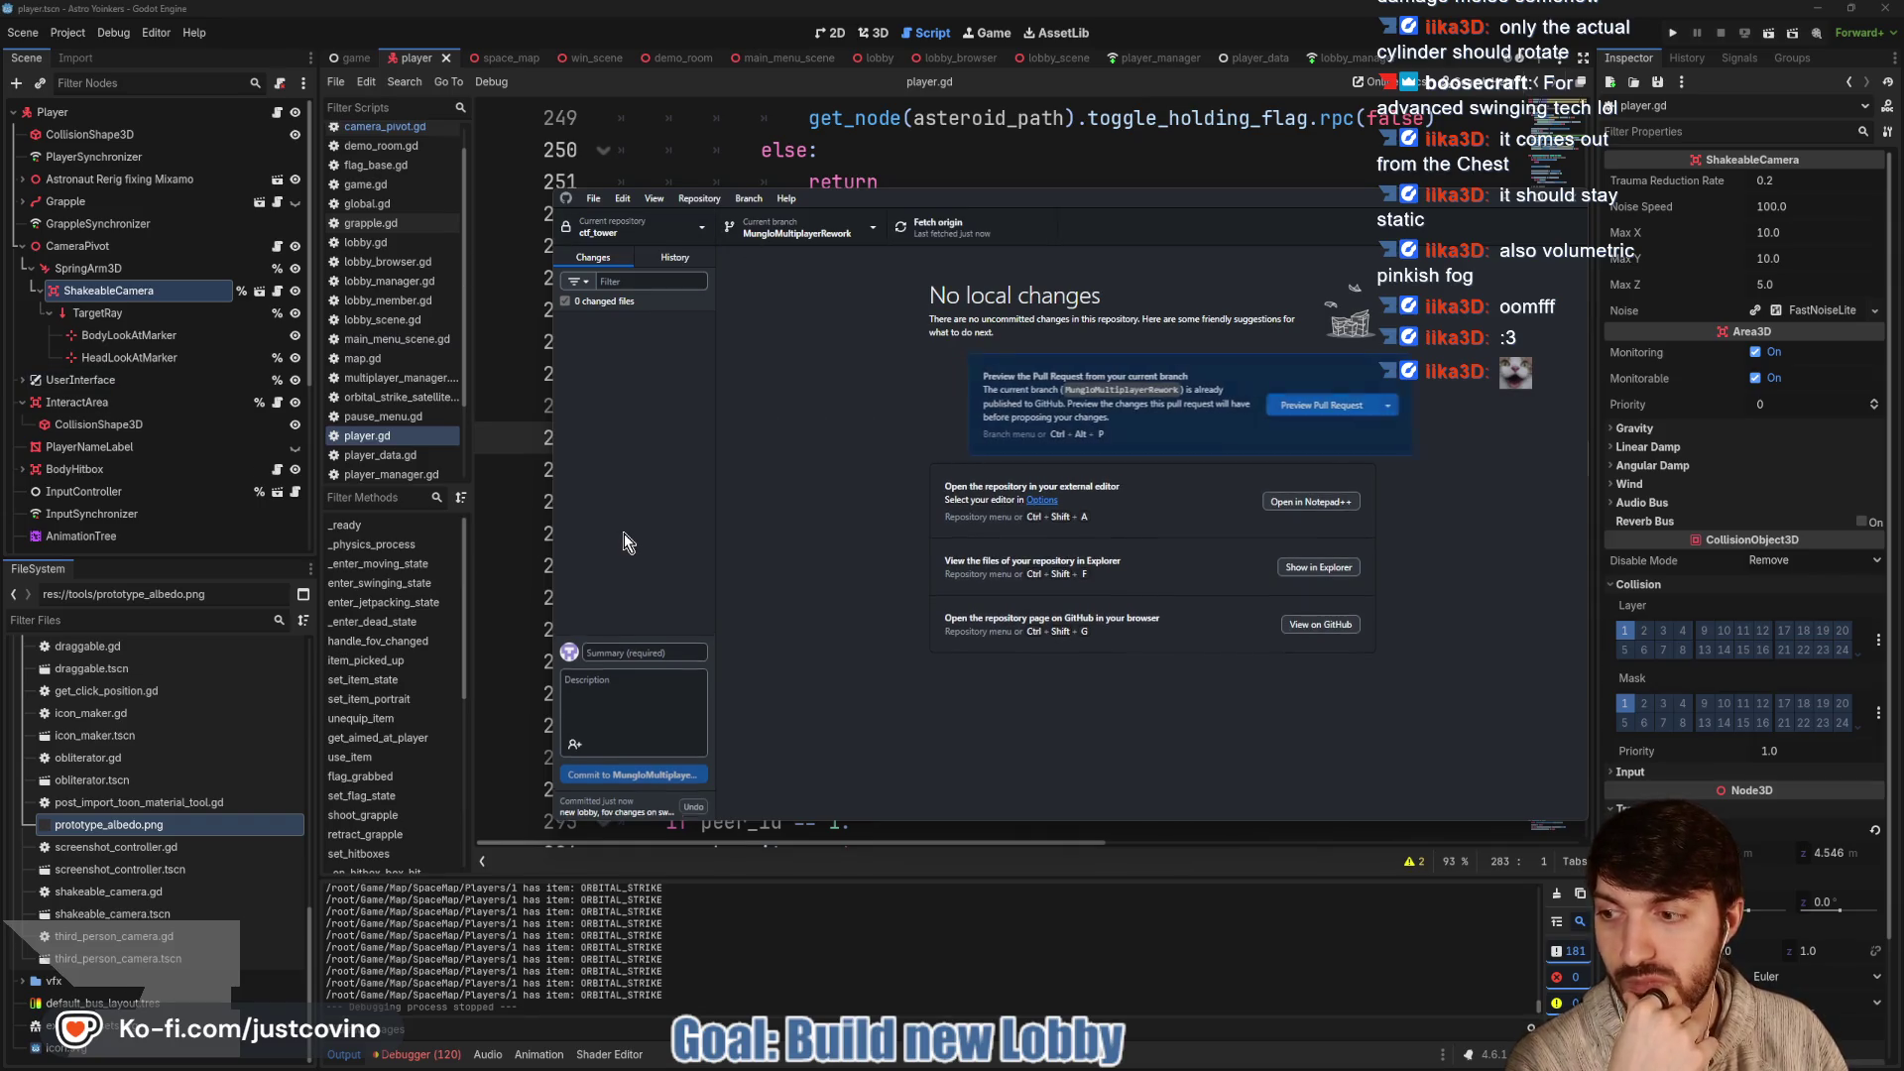
key(alt+Tab)
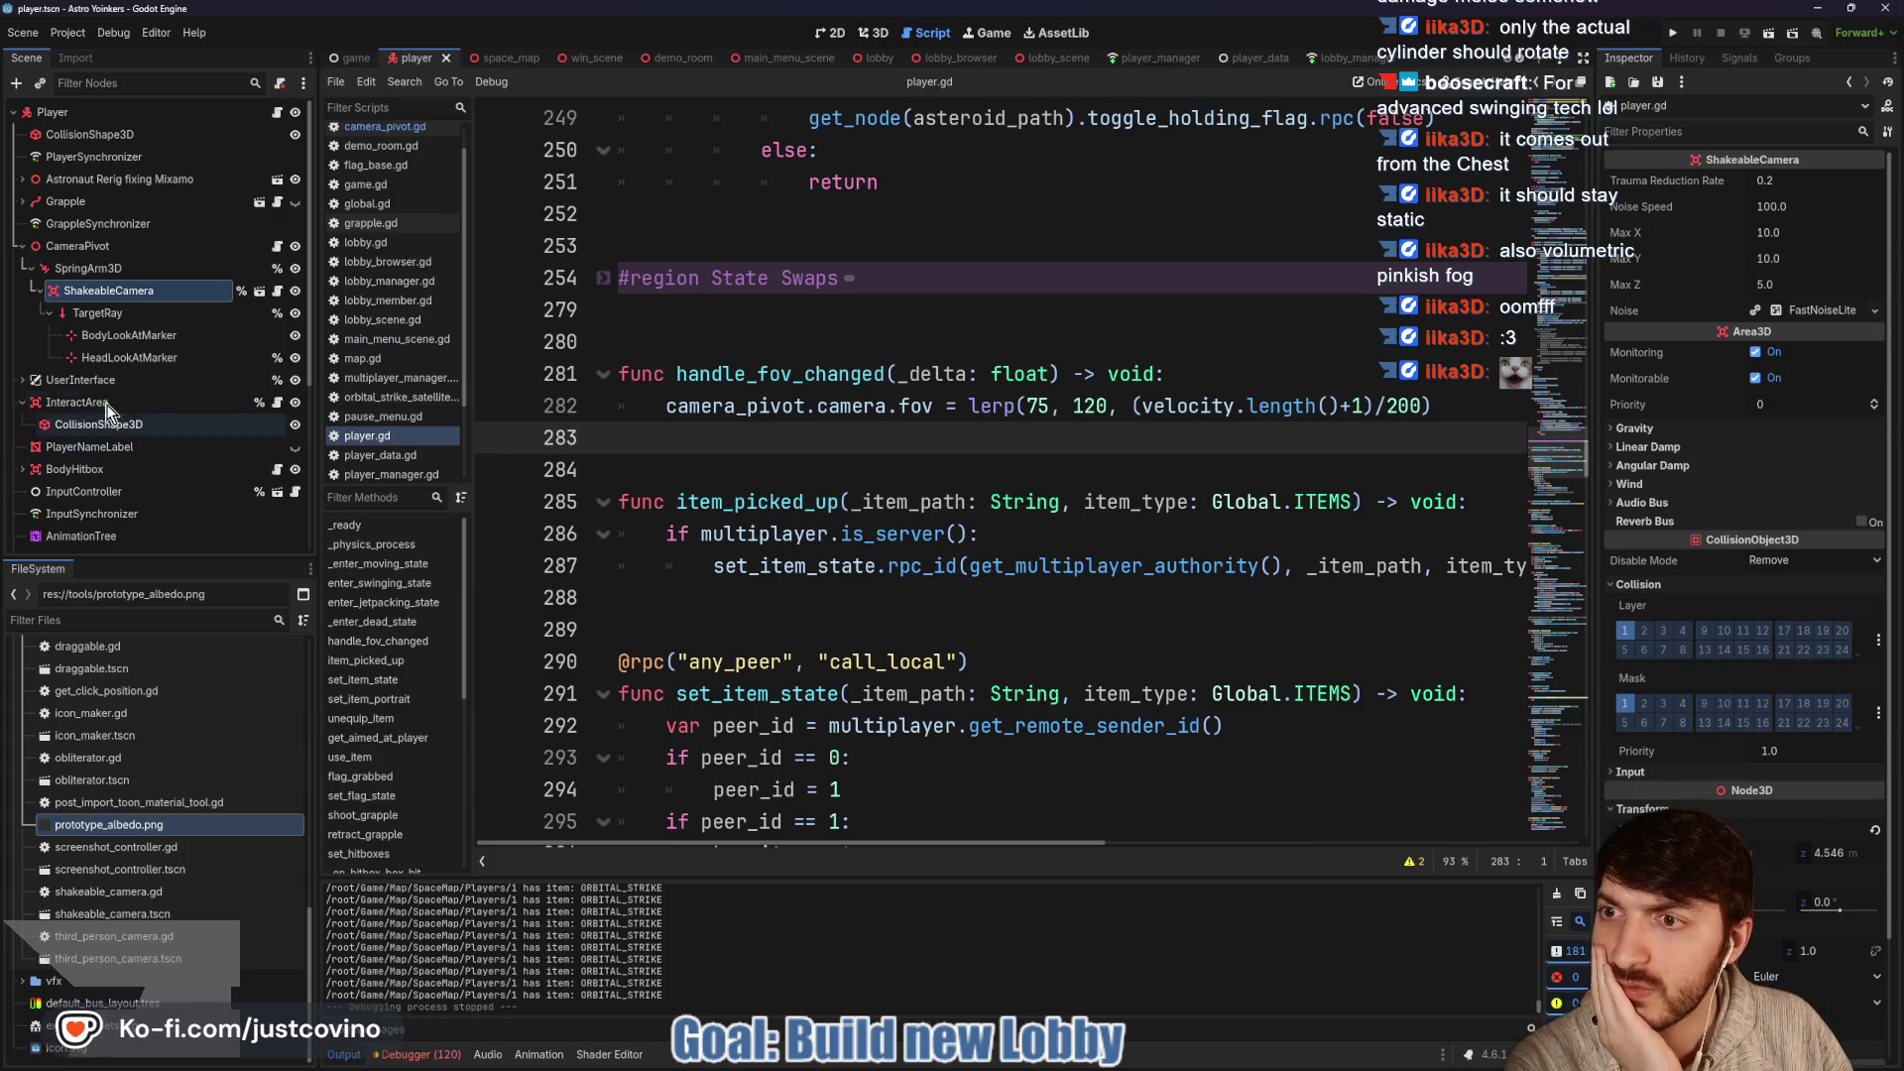
Expand the Grapple node in the Scene tree and open grapple.tscn with its grapple.gd script
scroll(870, 394, up, 4)
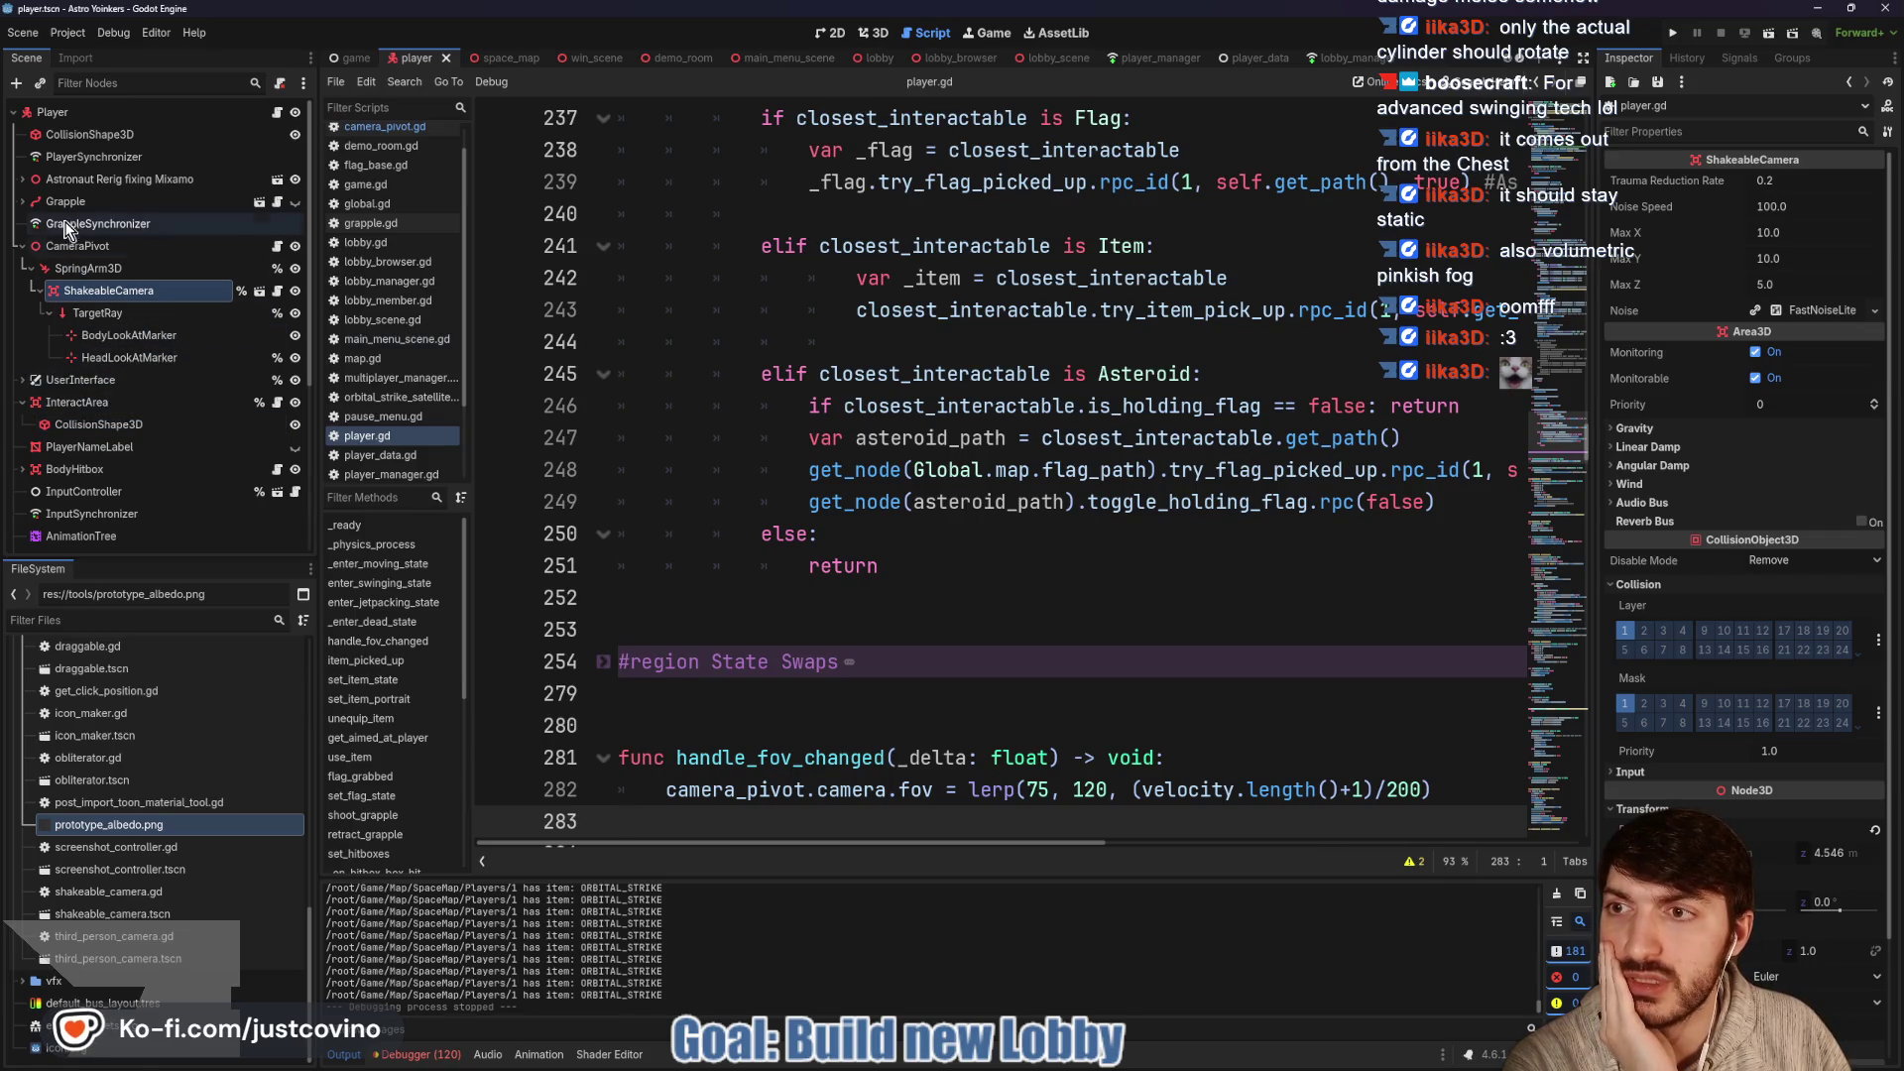
click(21, 201)
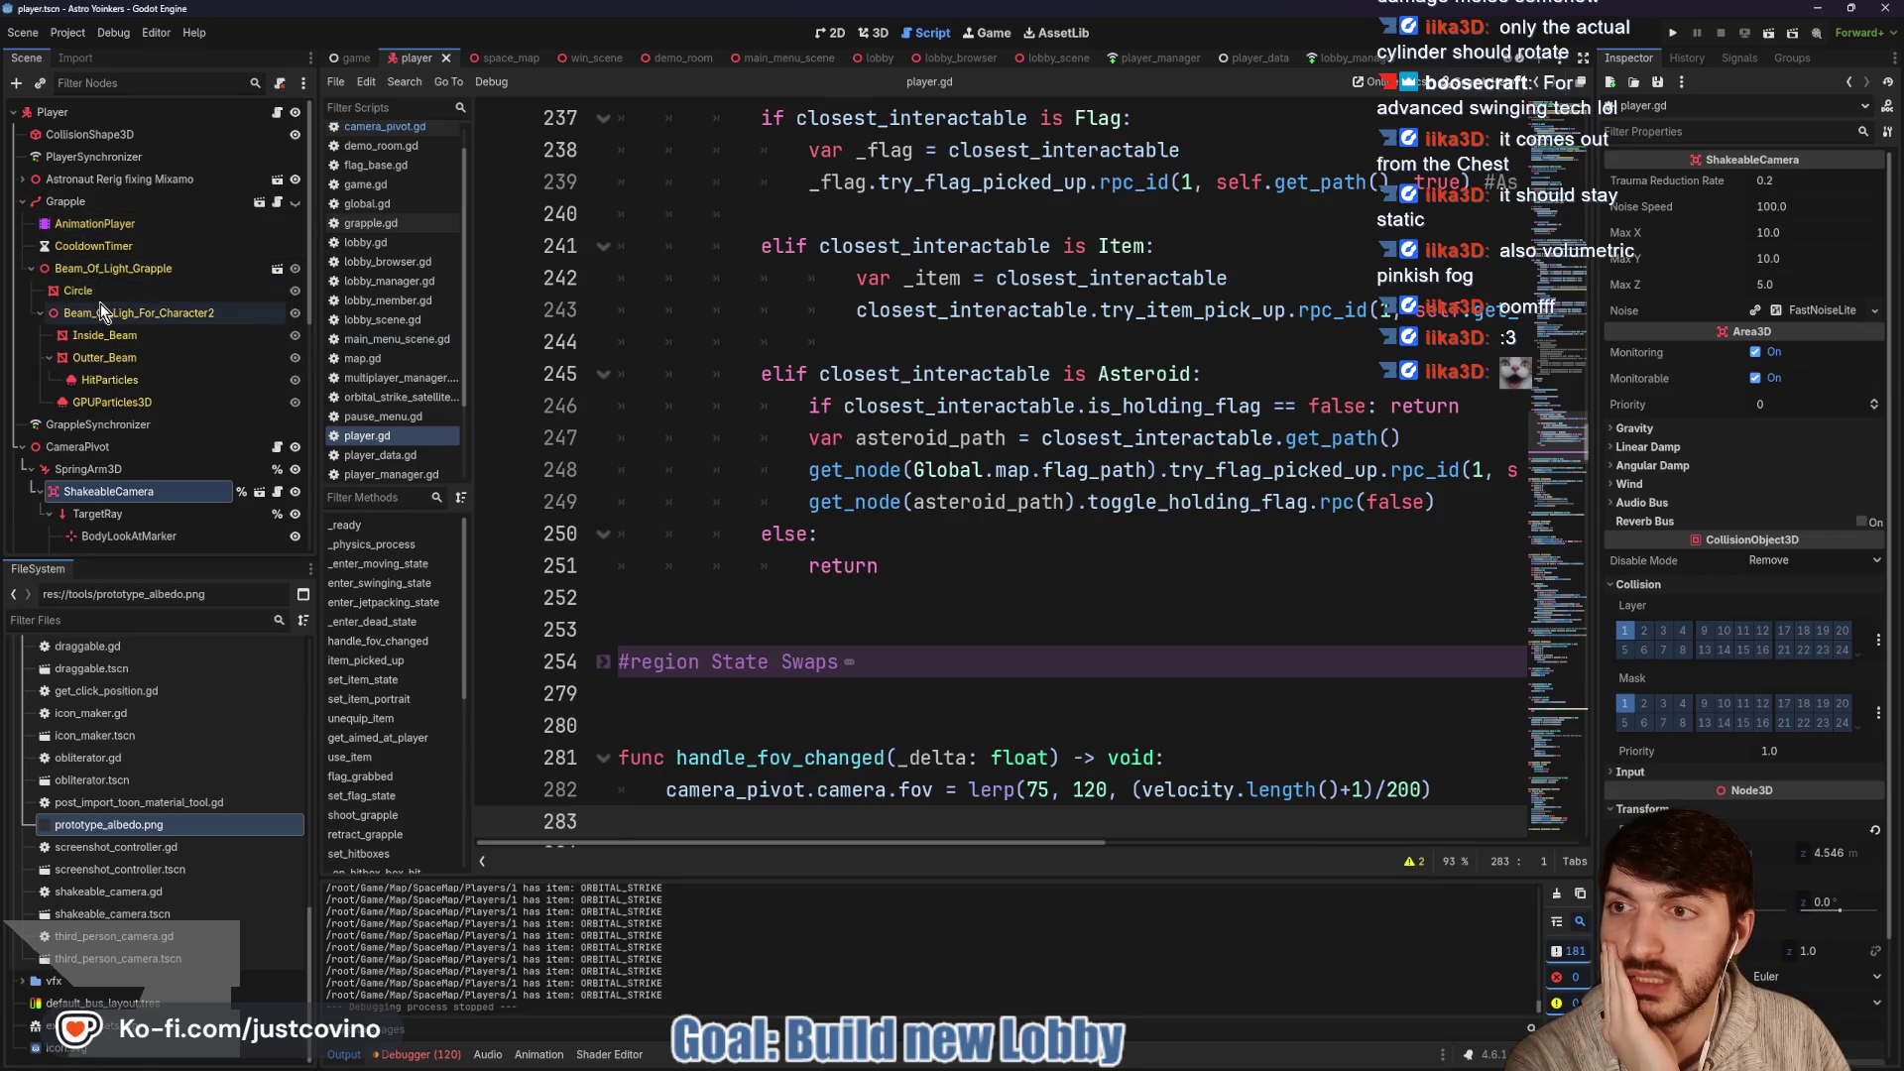
click(258, 202)
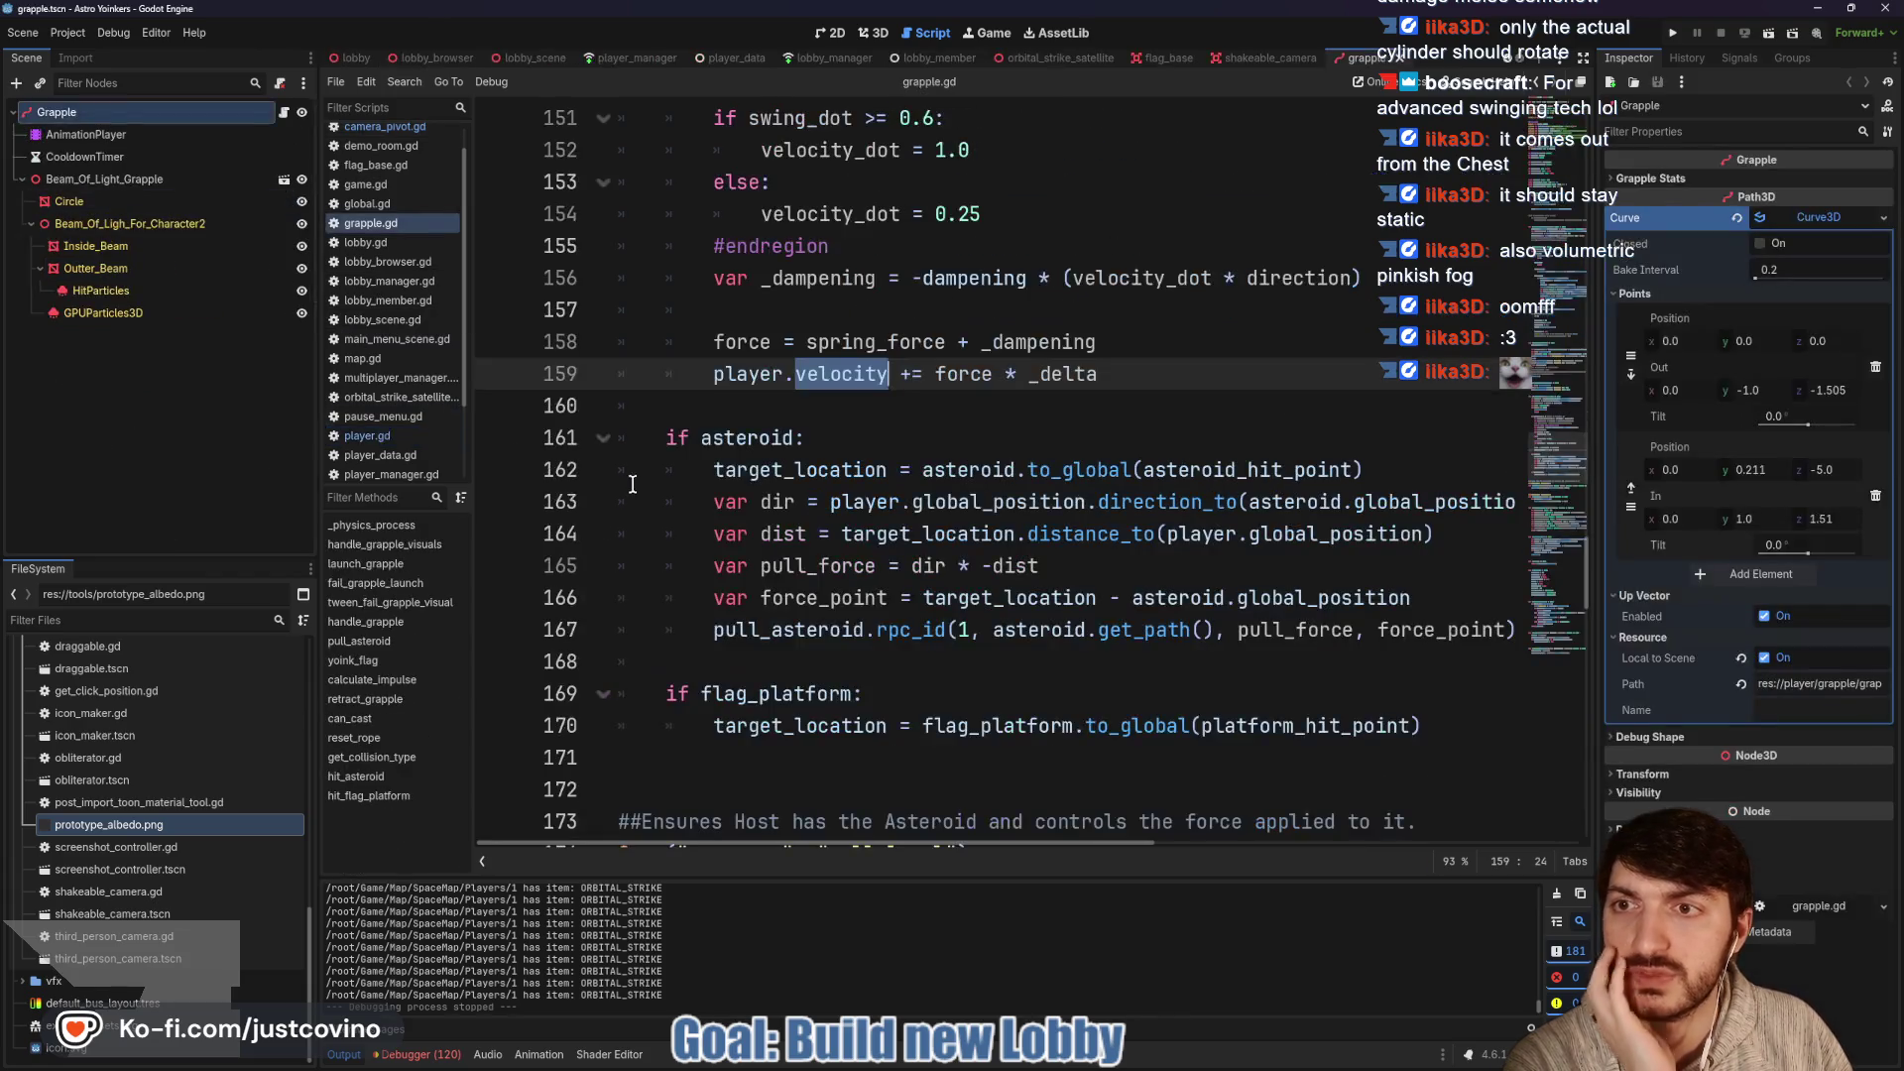
Switch to 3D, orbit and focus on the green grapple beam, then select its Circle mesh node
click(878, 32)
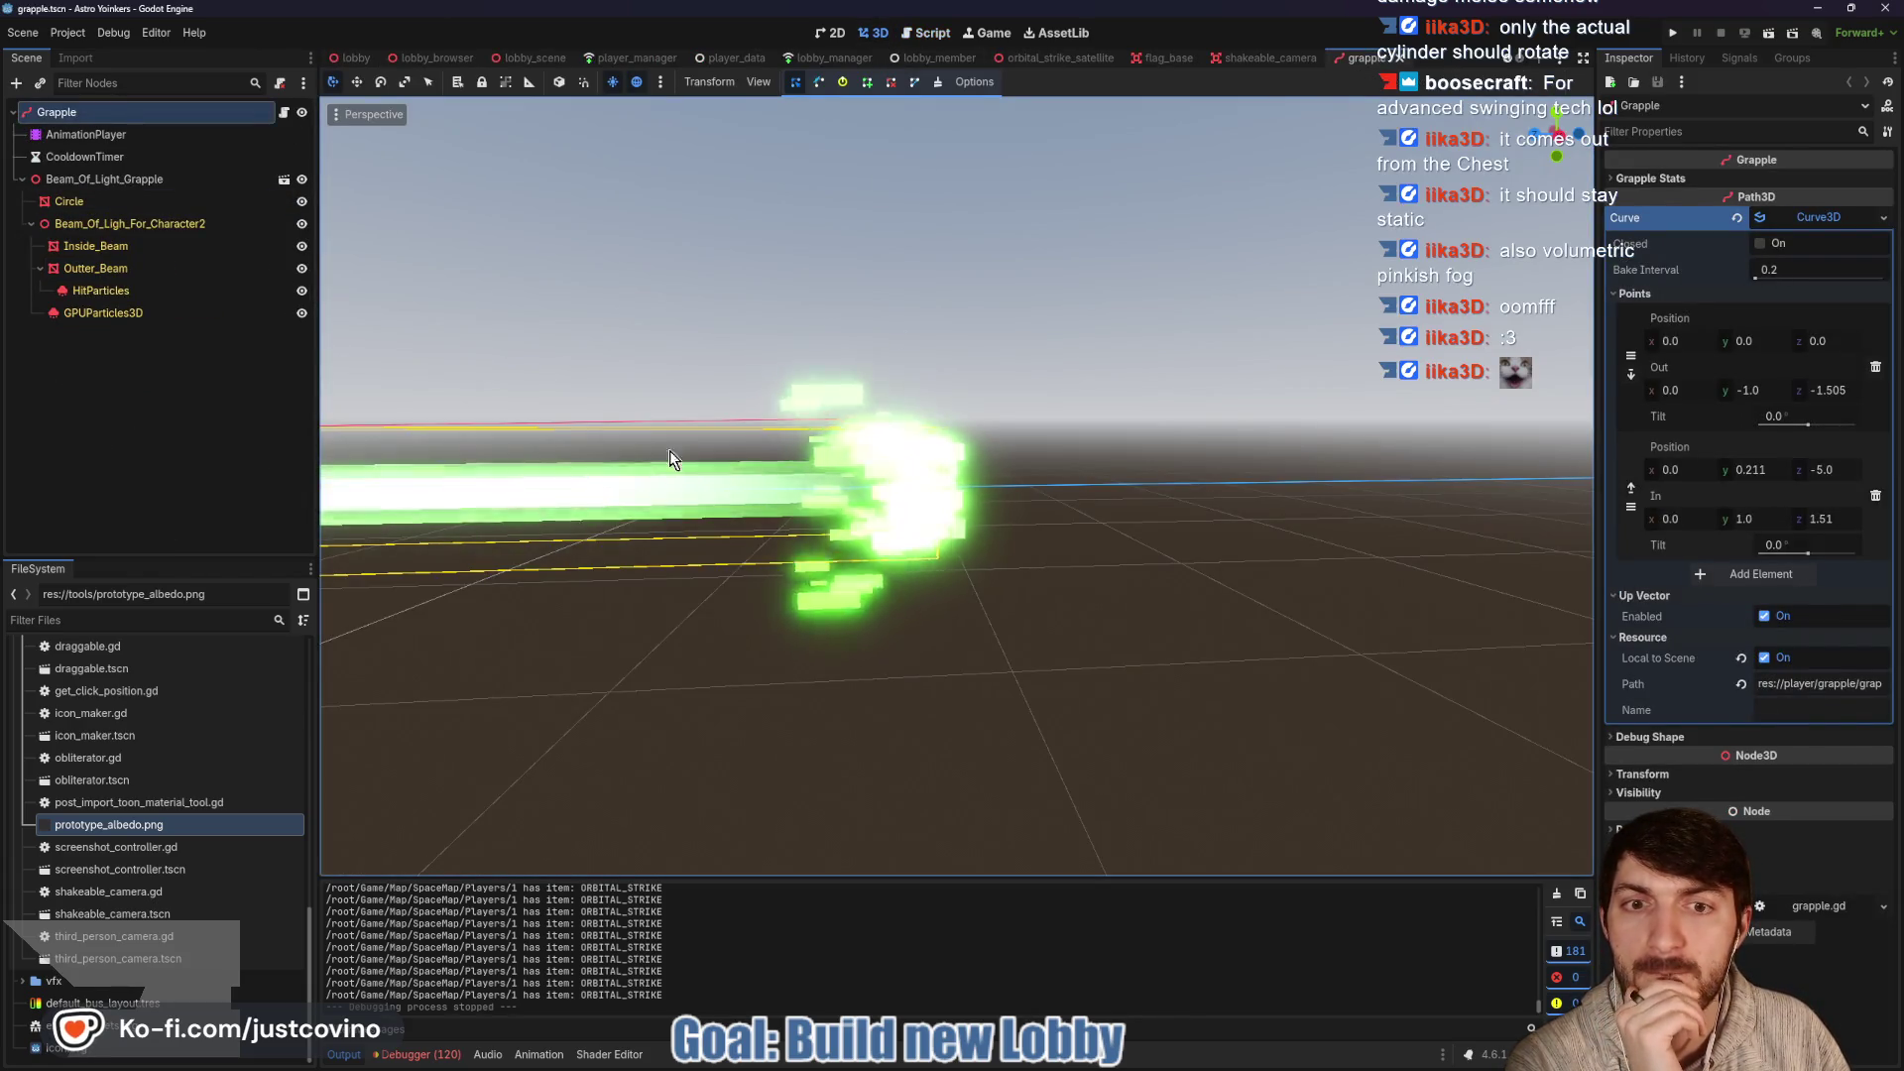
mouse_move(665, 545)
mouse_down()
mouse_move(865, 558)
mouse_move(821, 538)
mouse_up()
scroll(808, 532, down, 5)
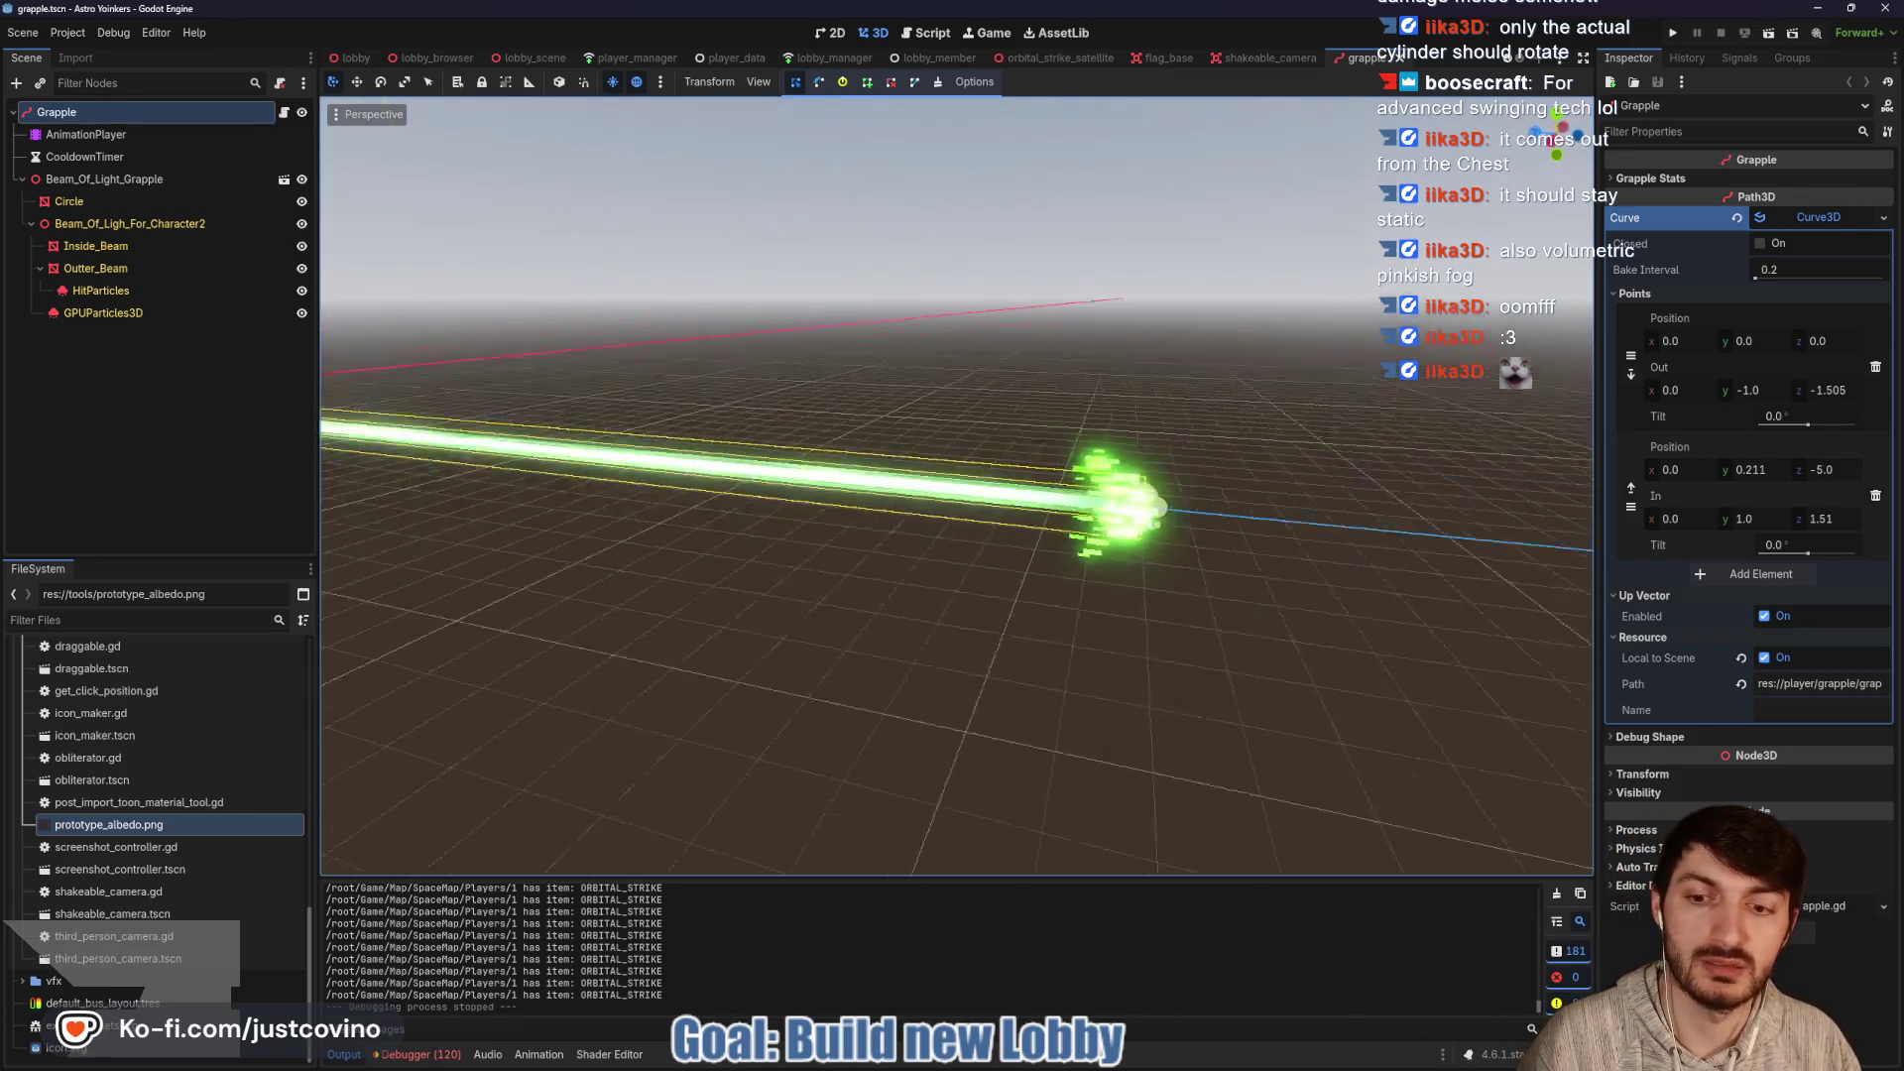
key(f)
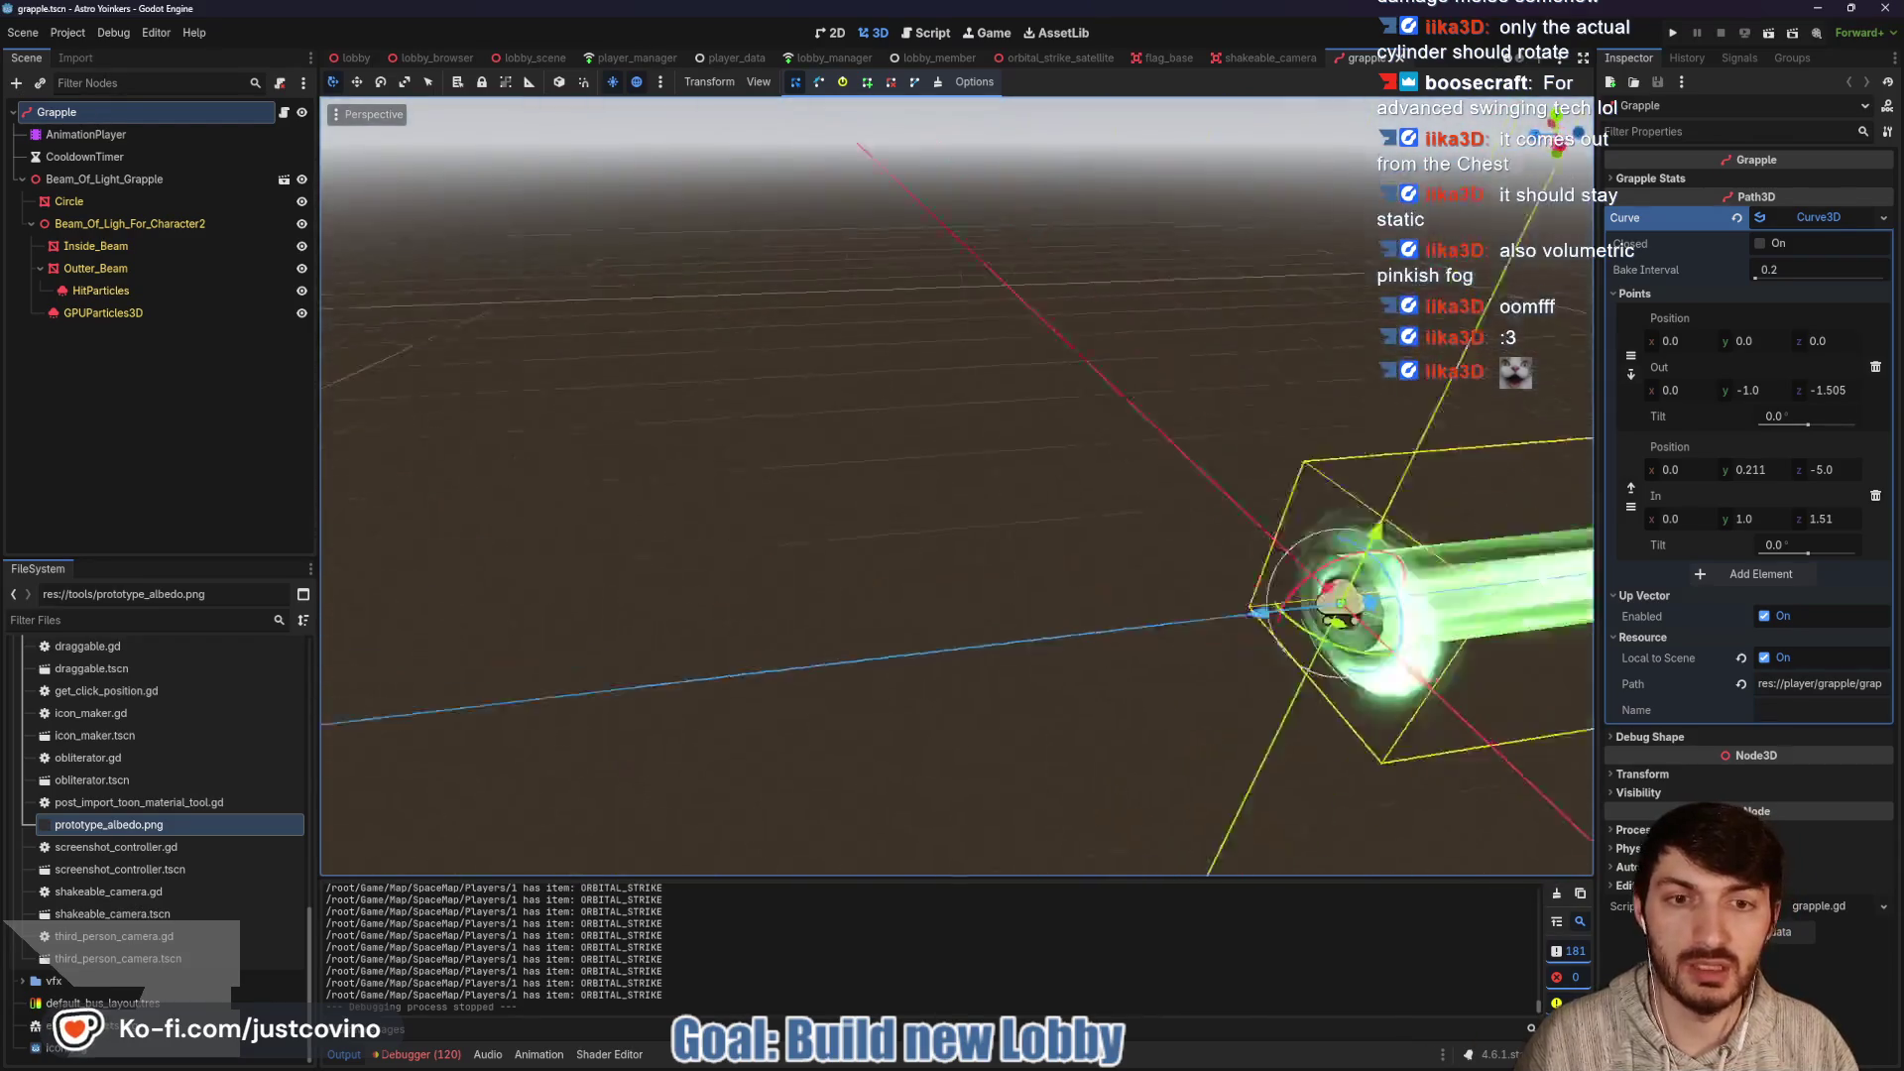
drag(853, 536, 900, 596)
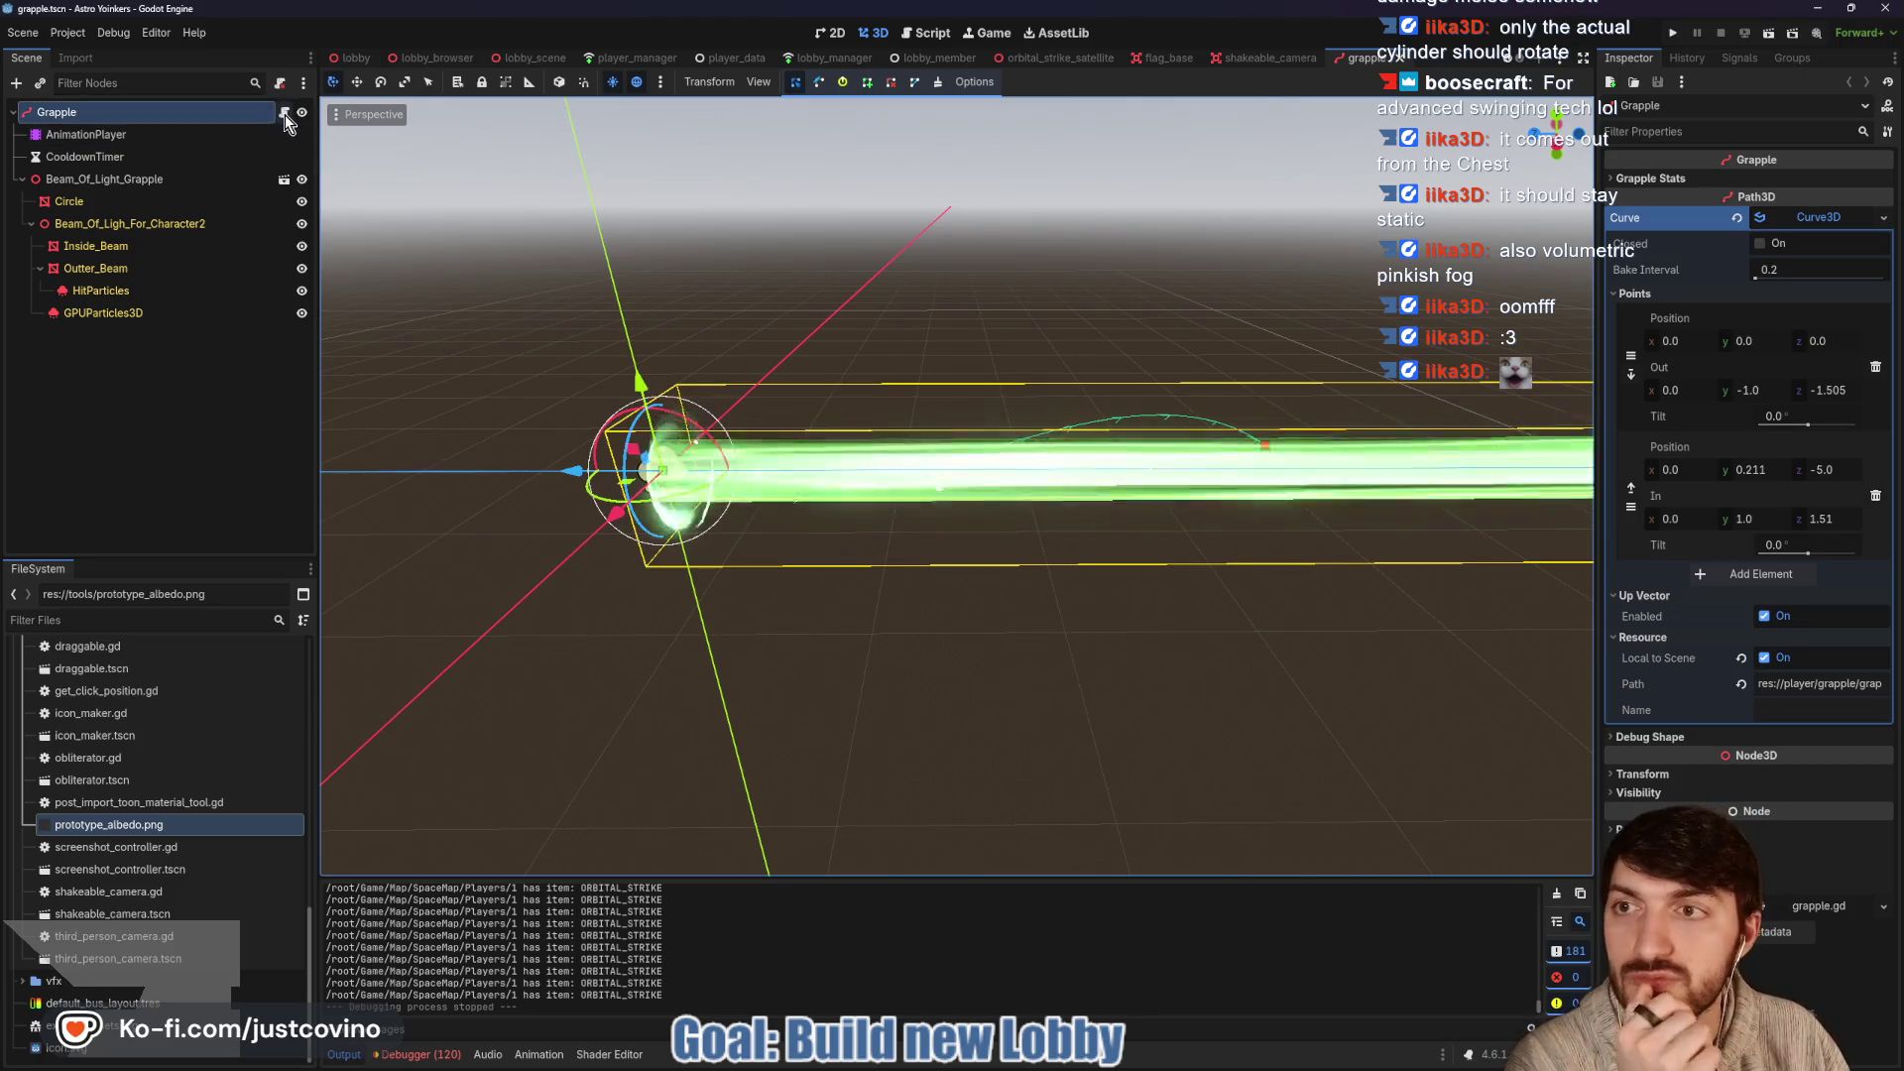
click(85, 204)
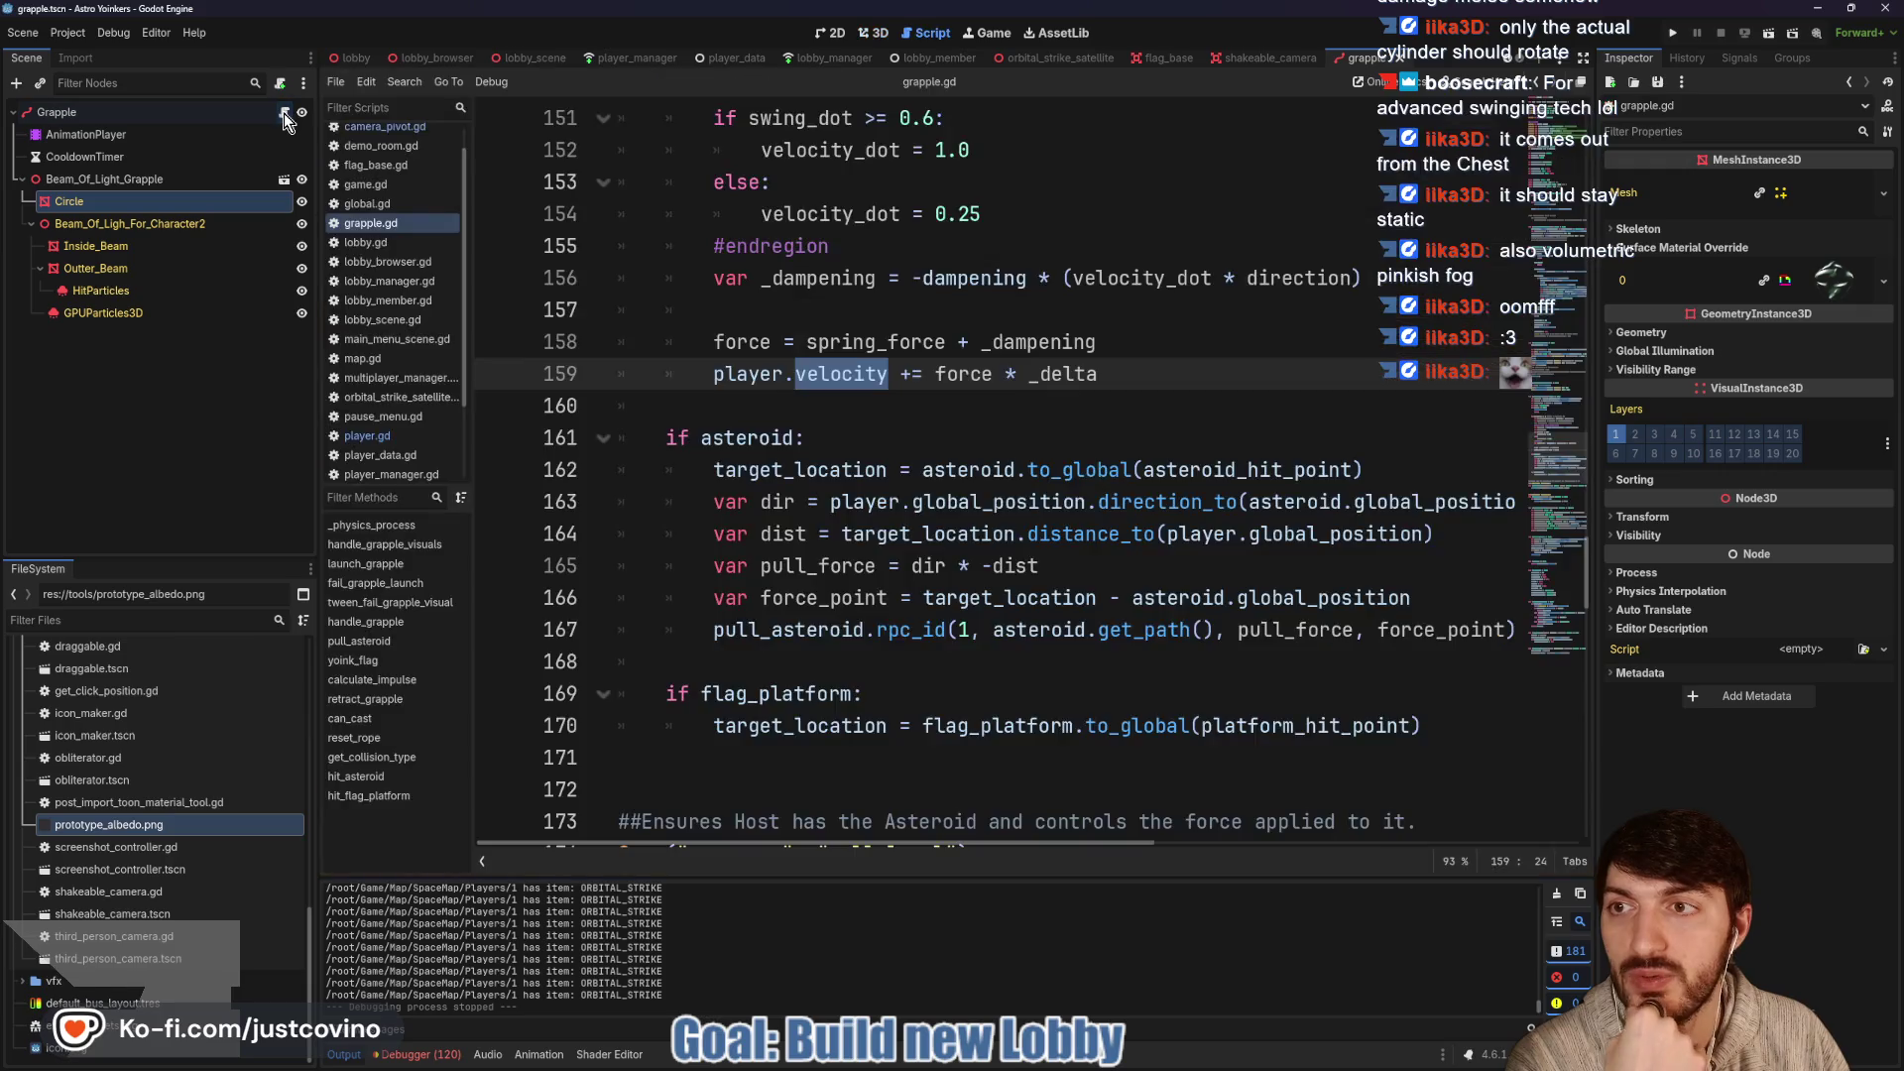
click(284, 113)
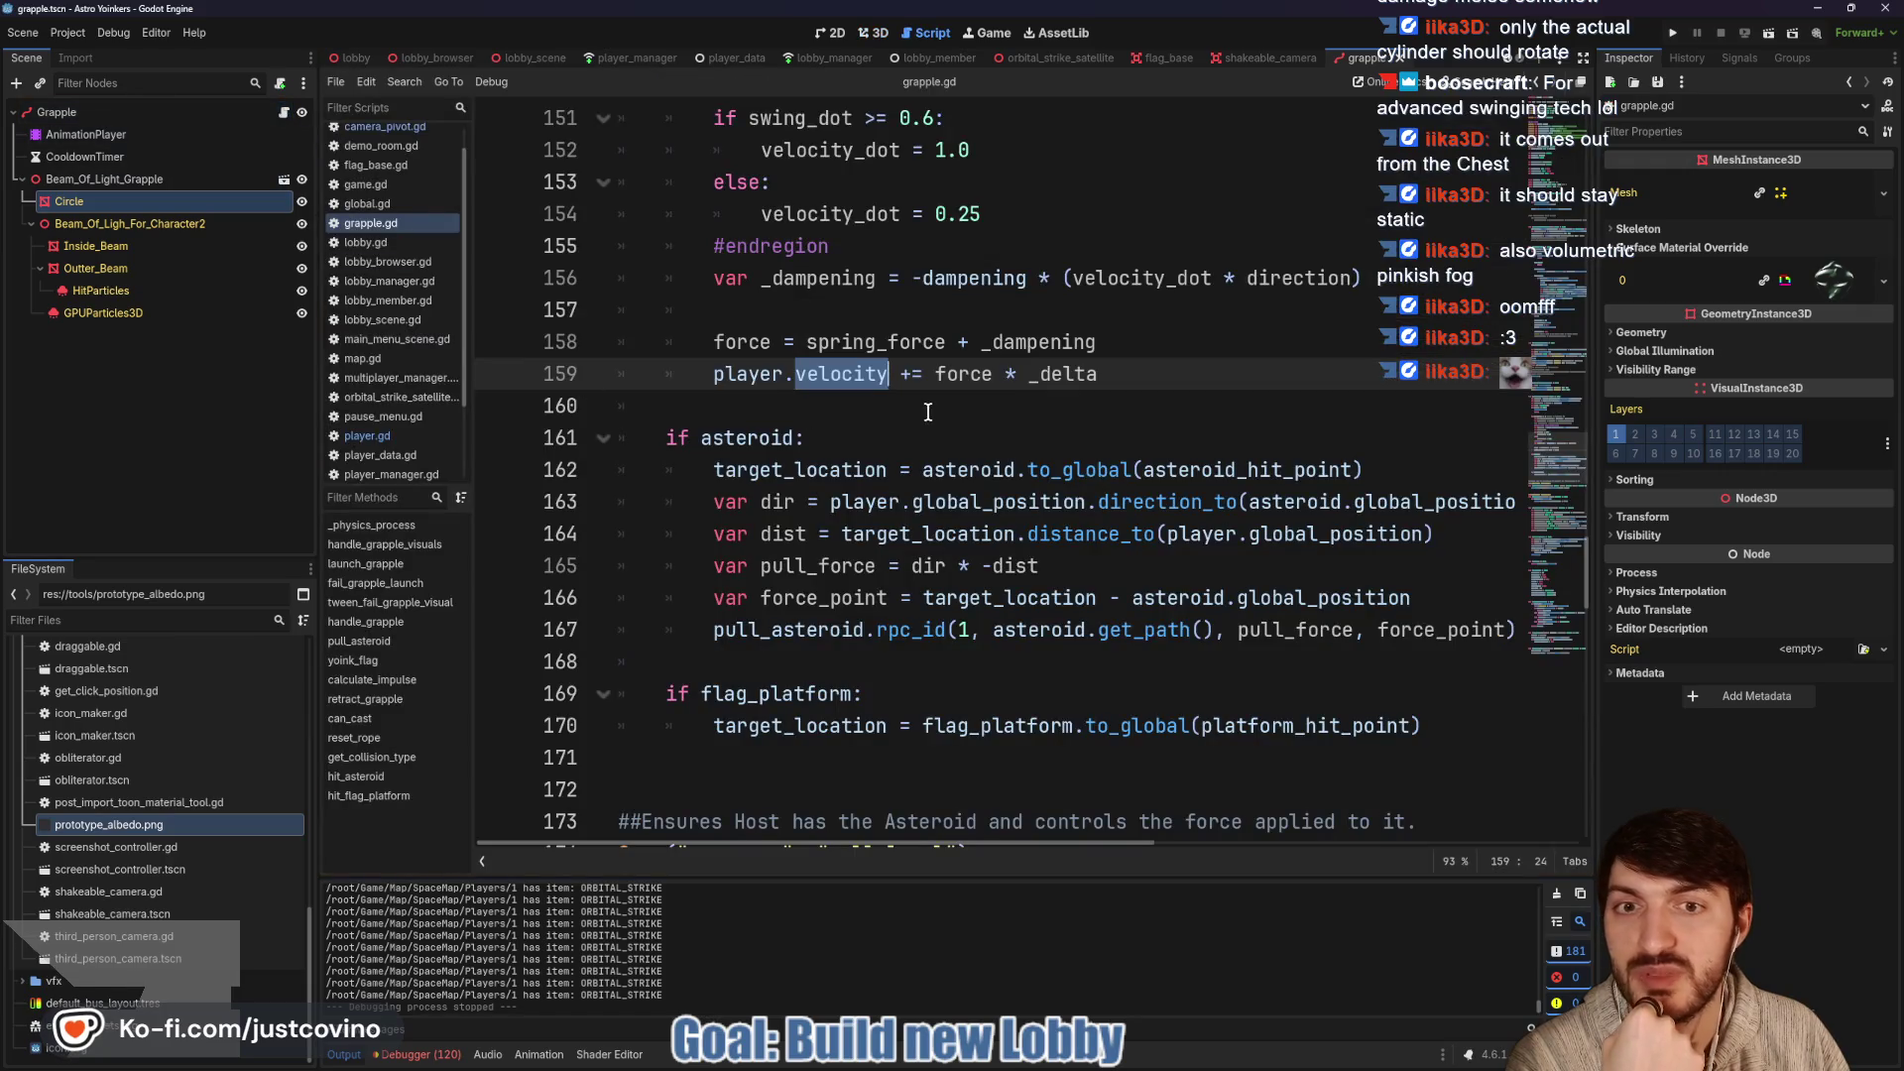
scroll(755, 433, up, 9)
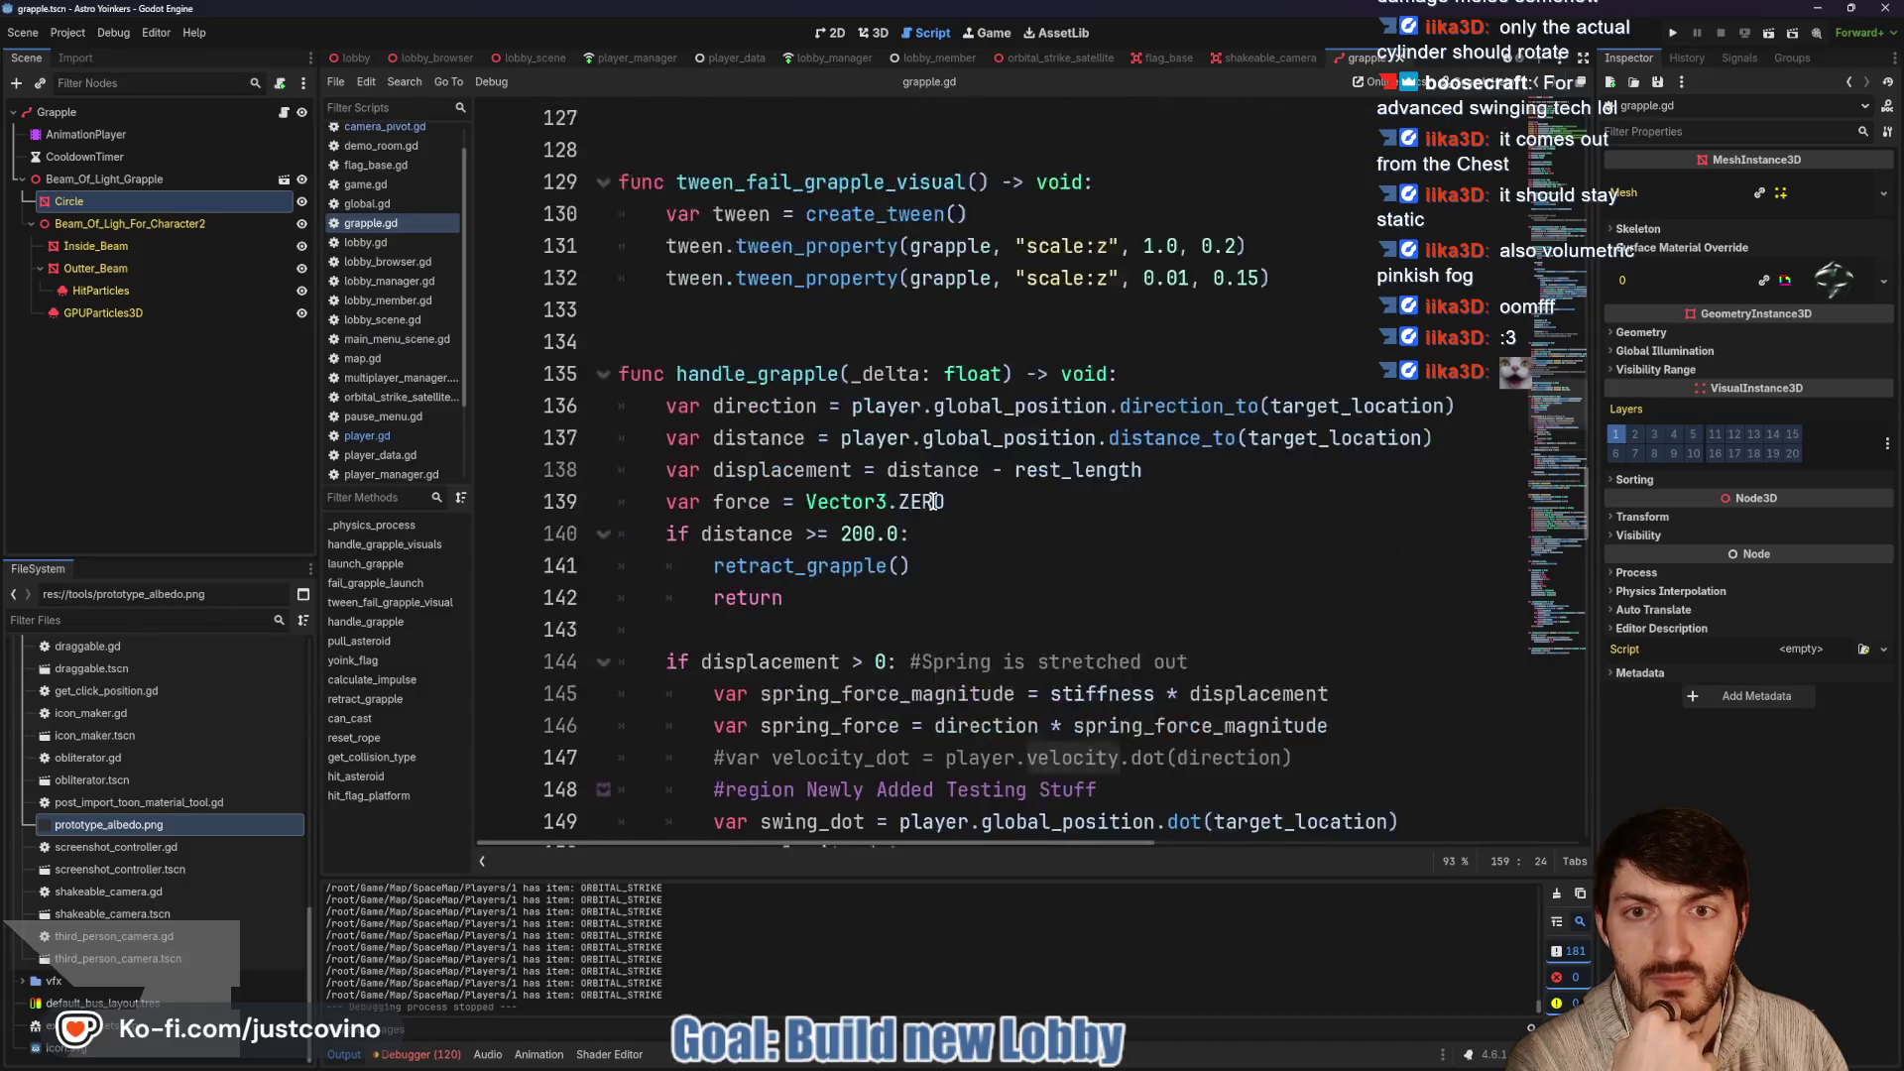
scroll(916, 494, up, 4)
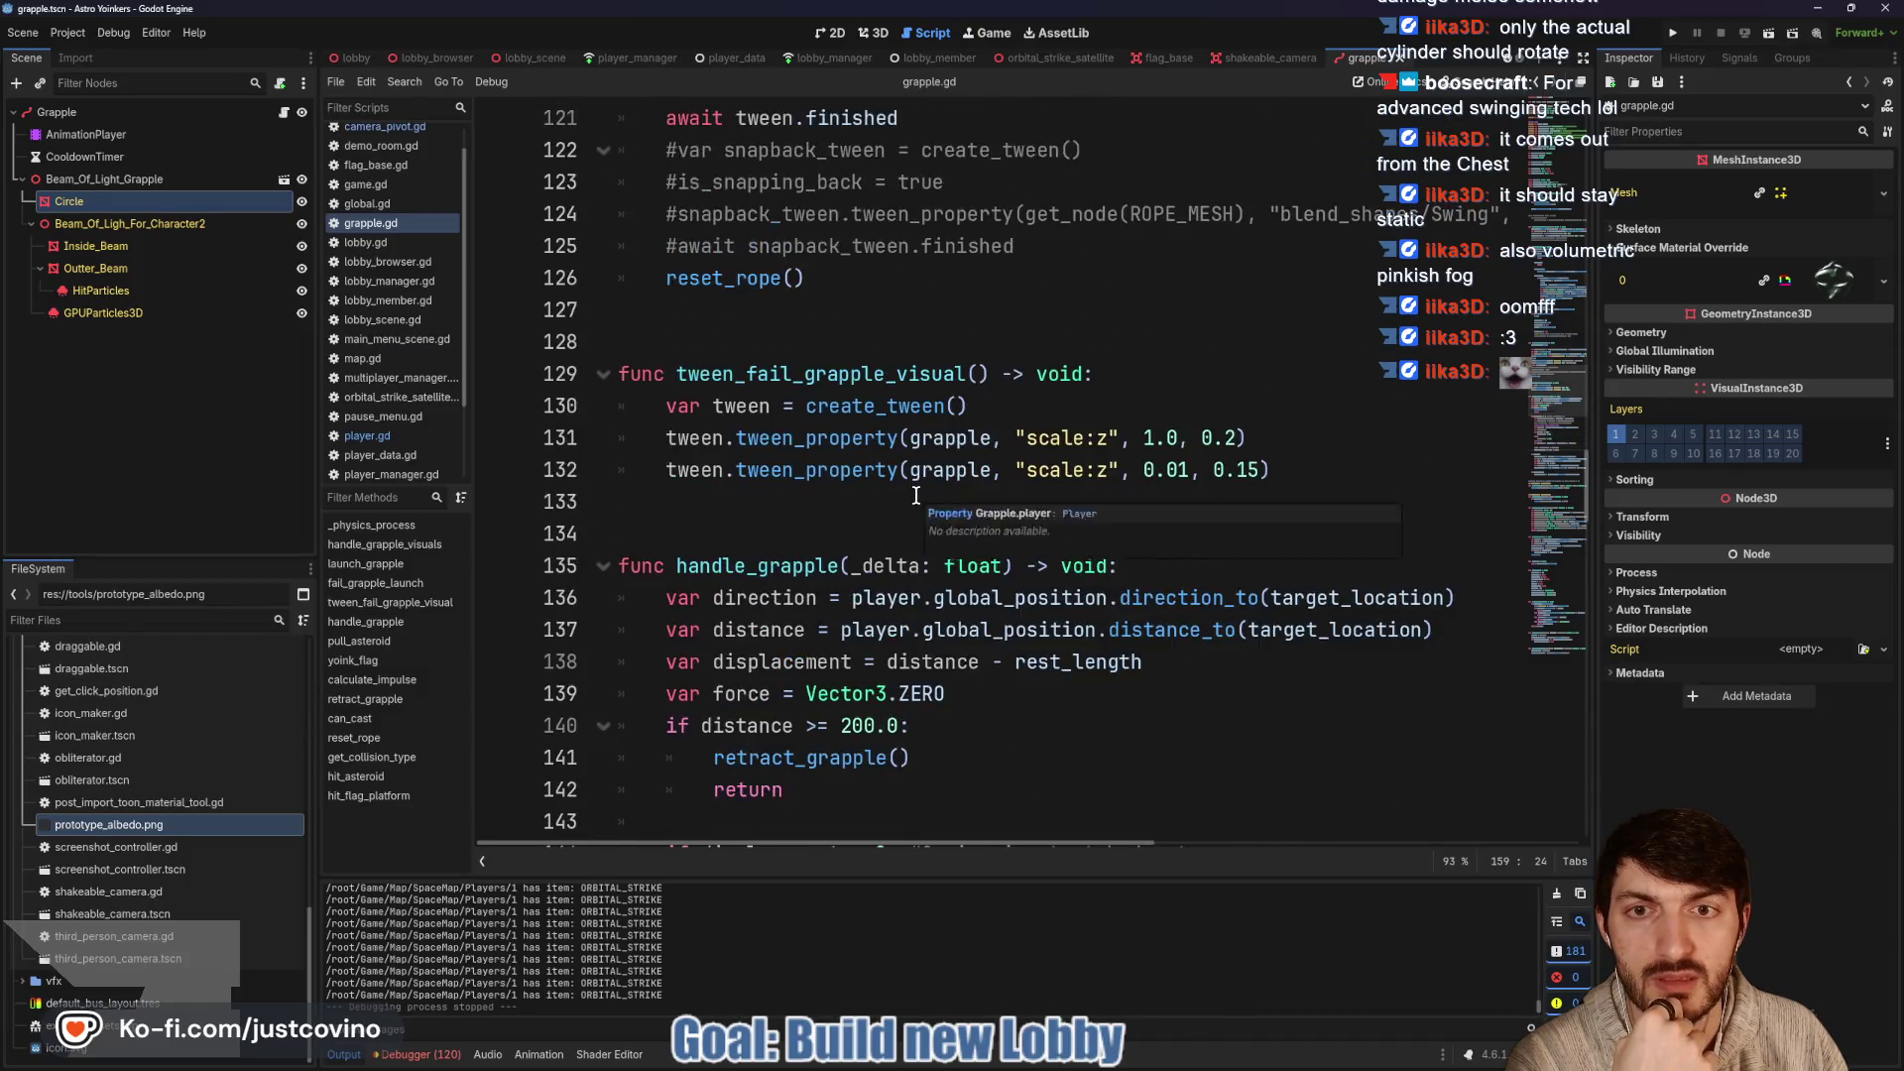
scroll(754, 508, down, 2)
scroll(852, 483, up, 4)
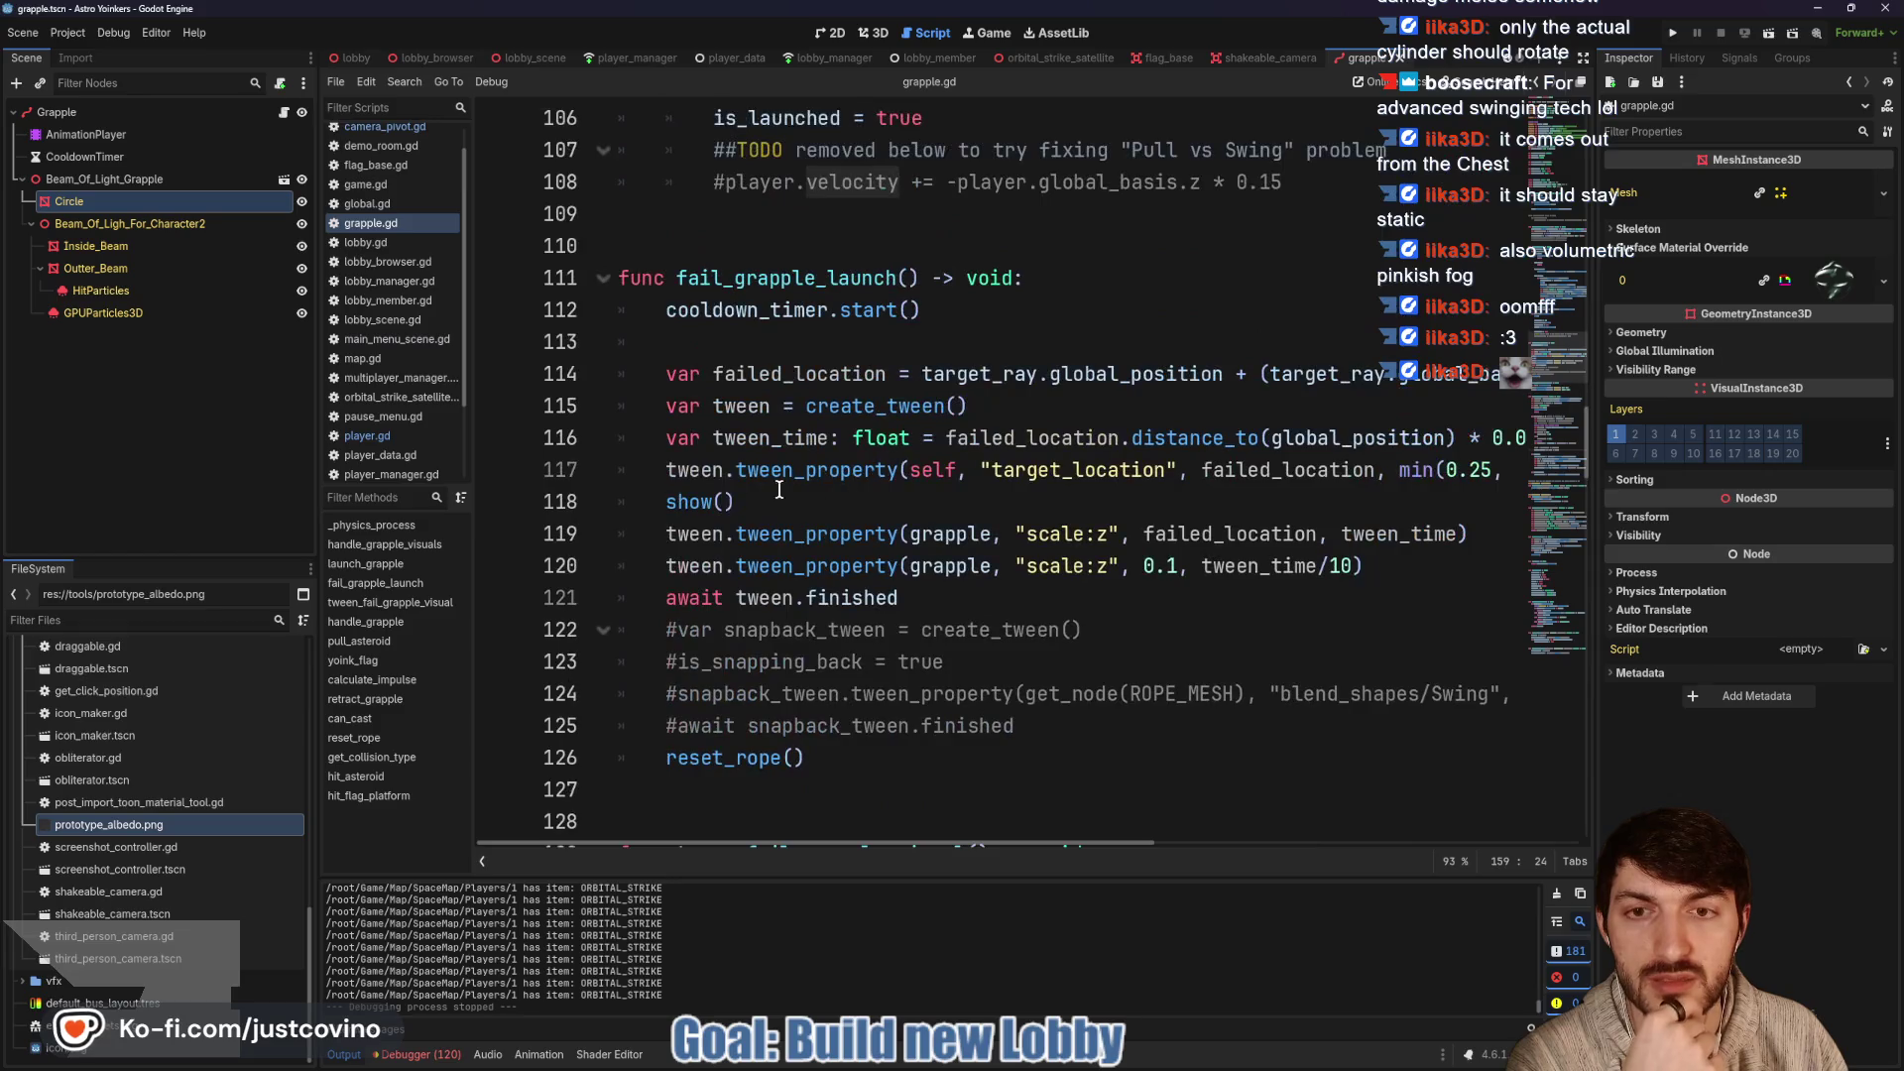
scroll(700, 467, up, 5)
scroll(952, 503, up, 5)
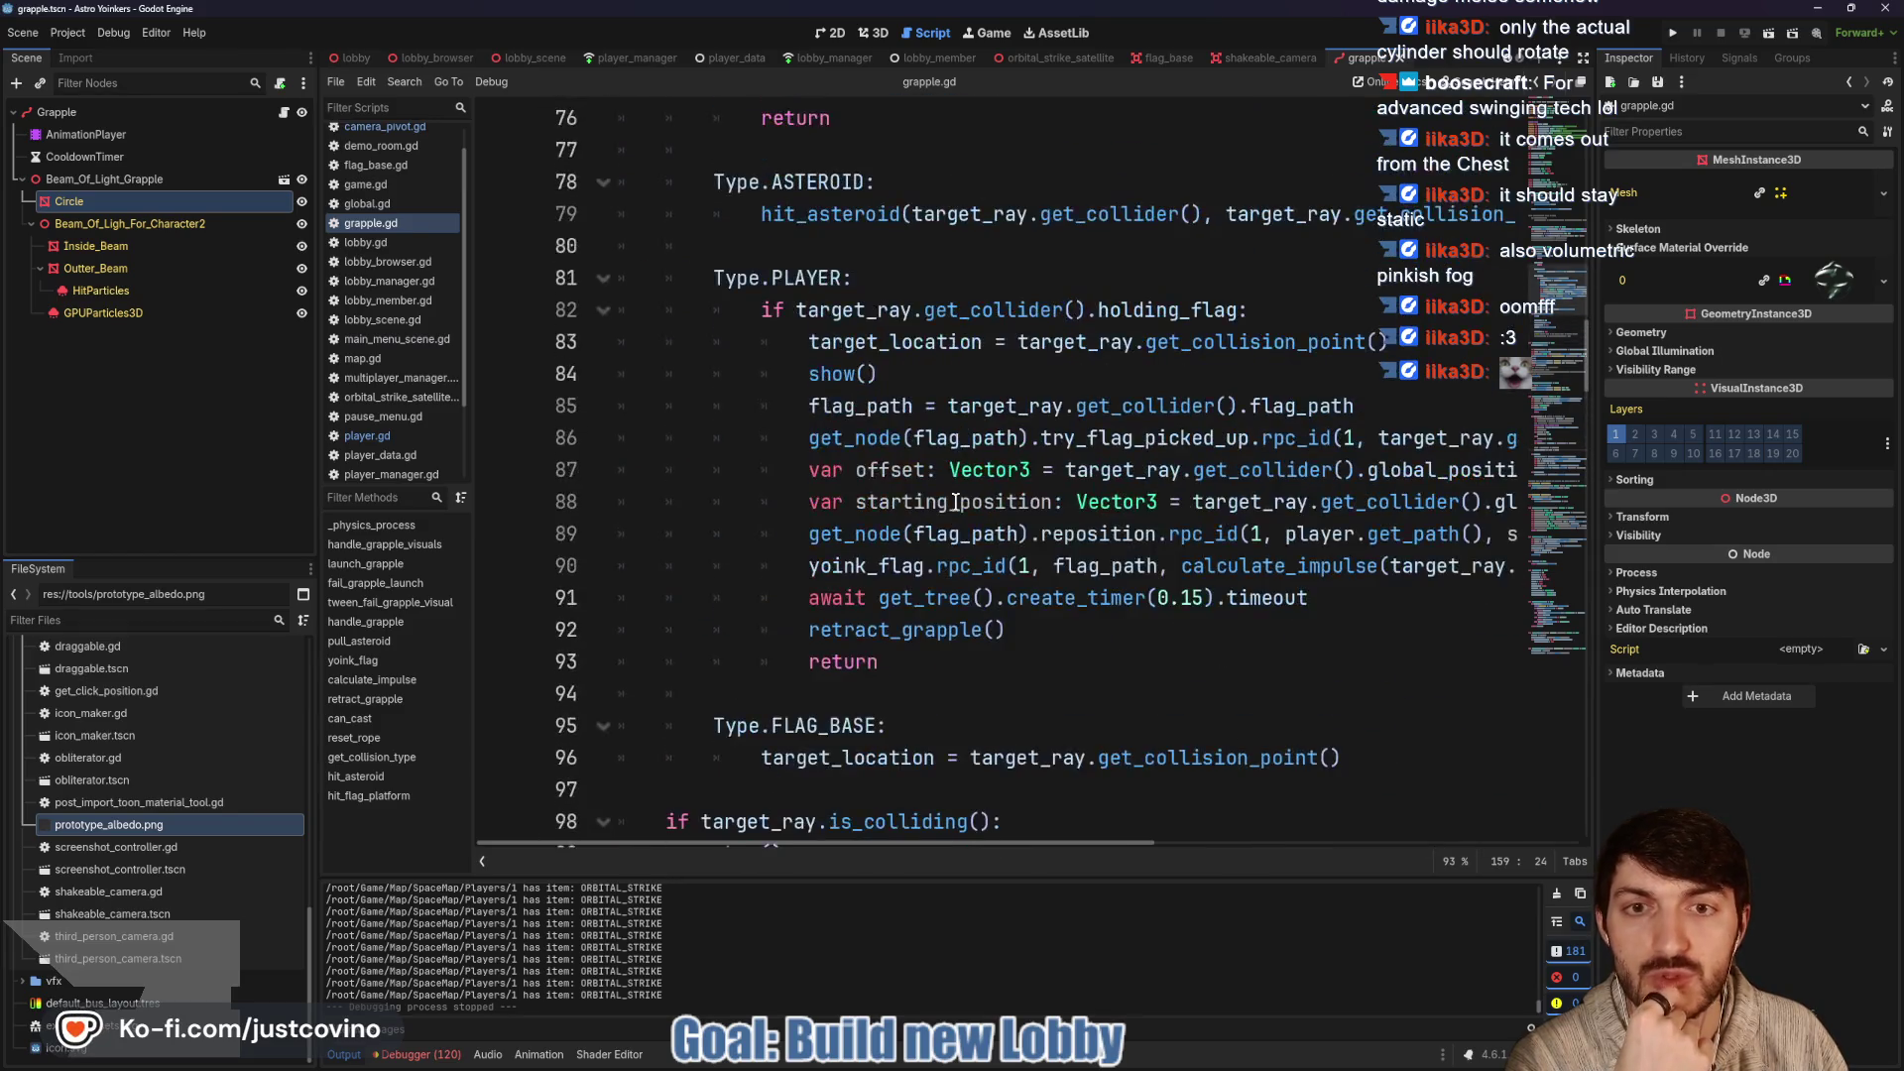
scroll(956, 503, up, 2)
scroll(906, 456, up, 6)
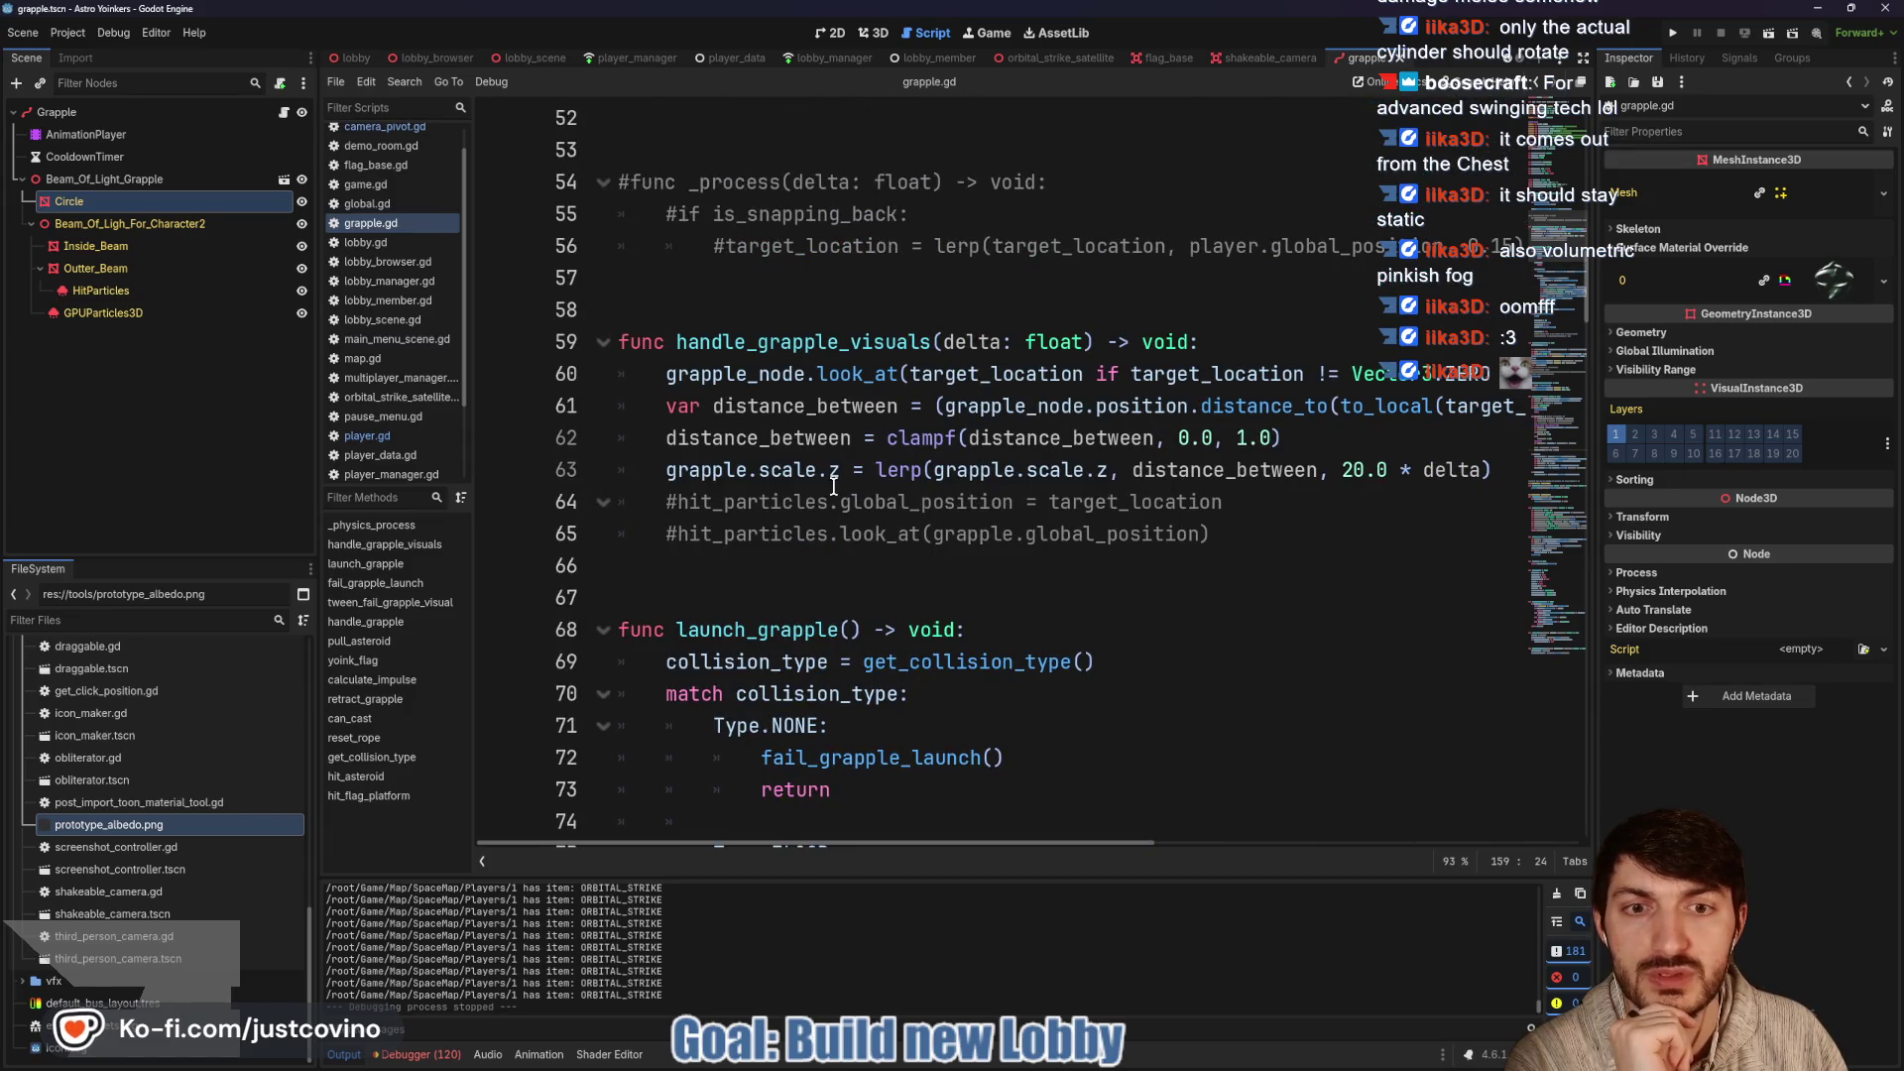
double_click(743, 372)
scroll(890, 446, up, 4)
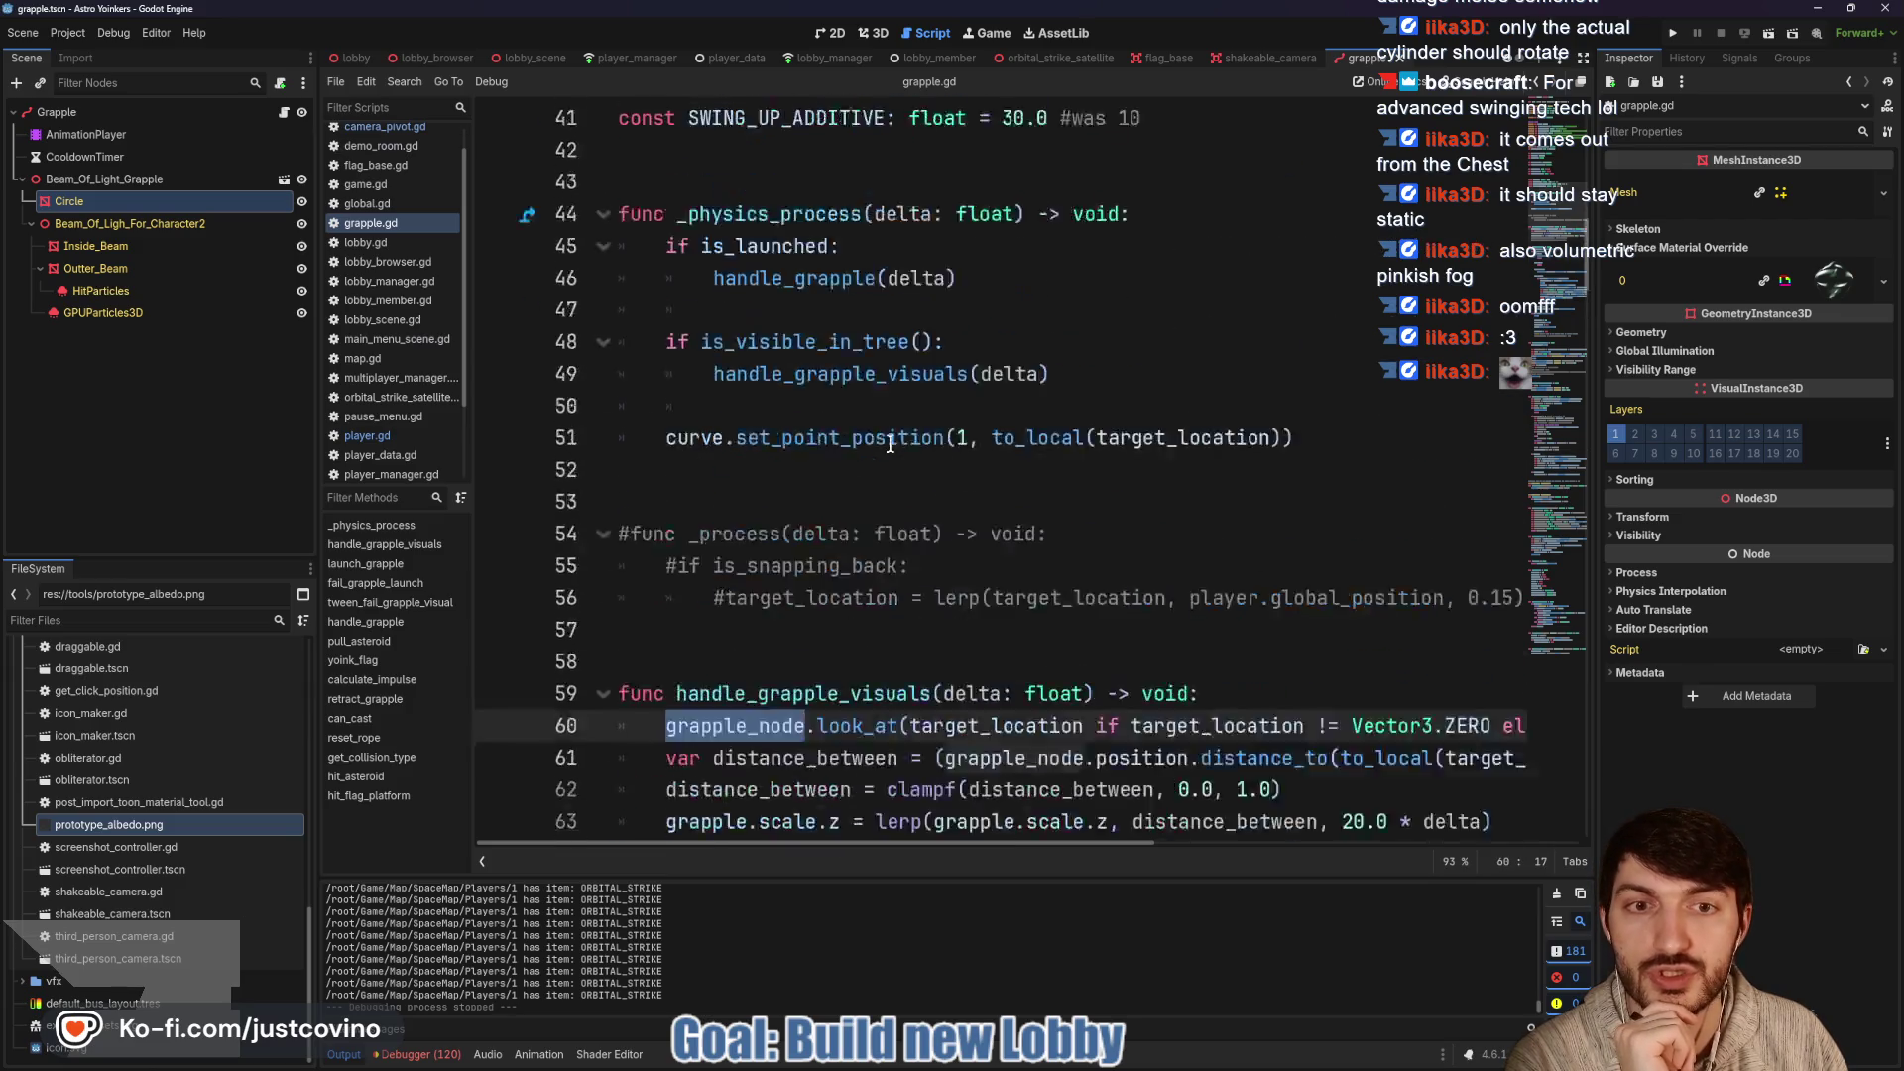
scroll(890, 445, up, 13)
scroll(886, 454, down, 1)
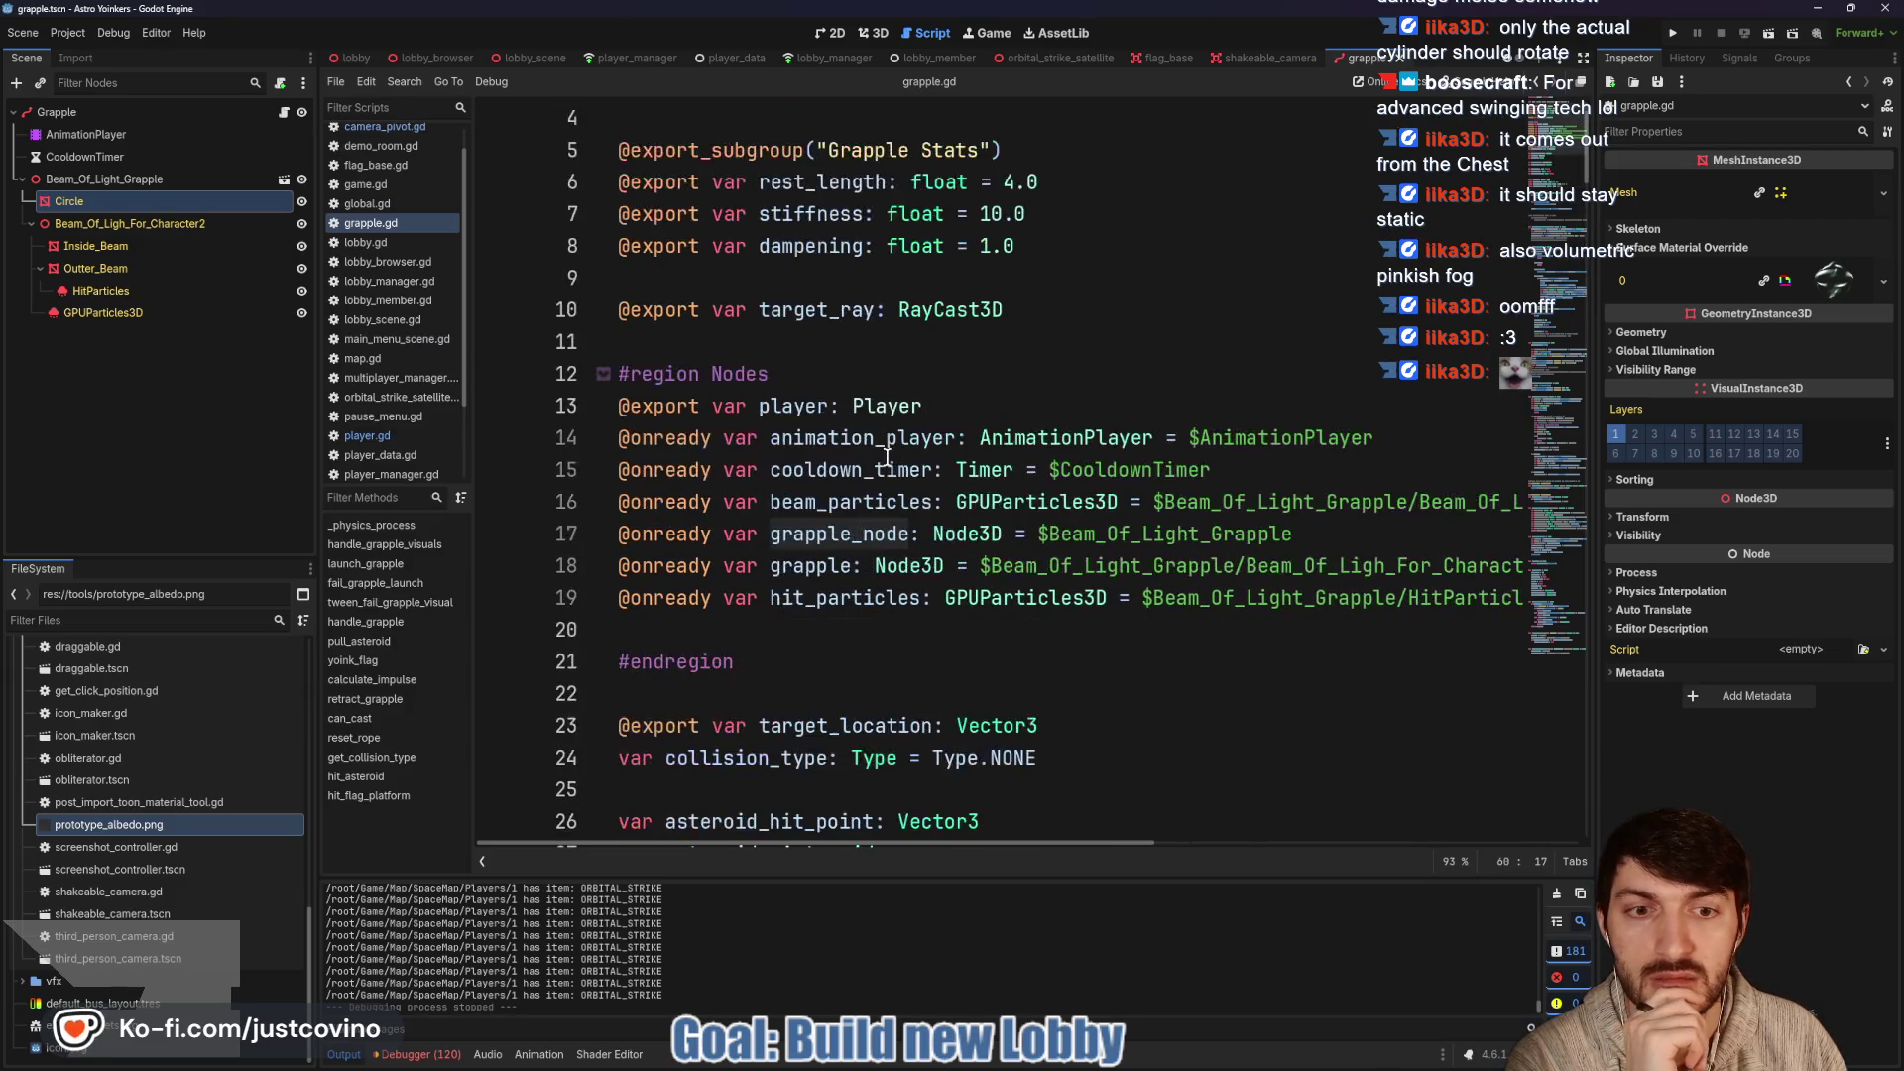
scroll(1156, 527, down, 13)
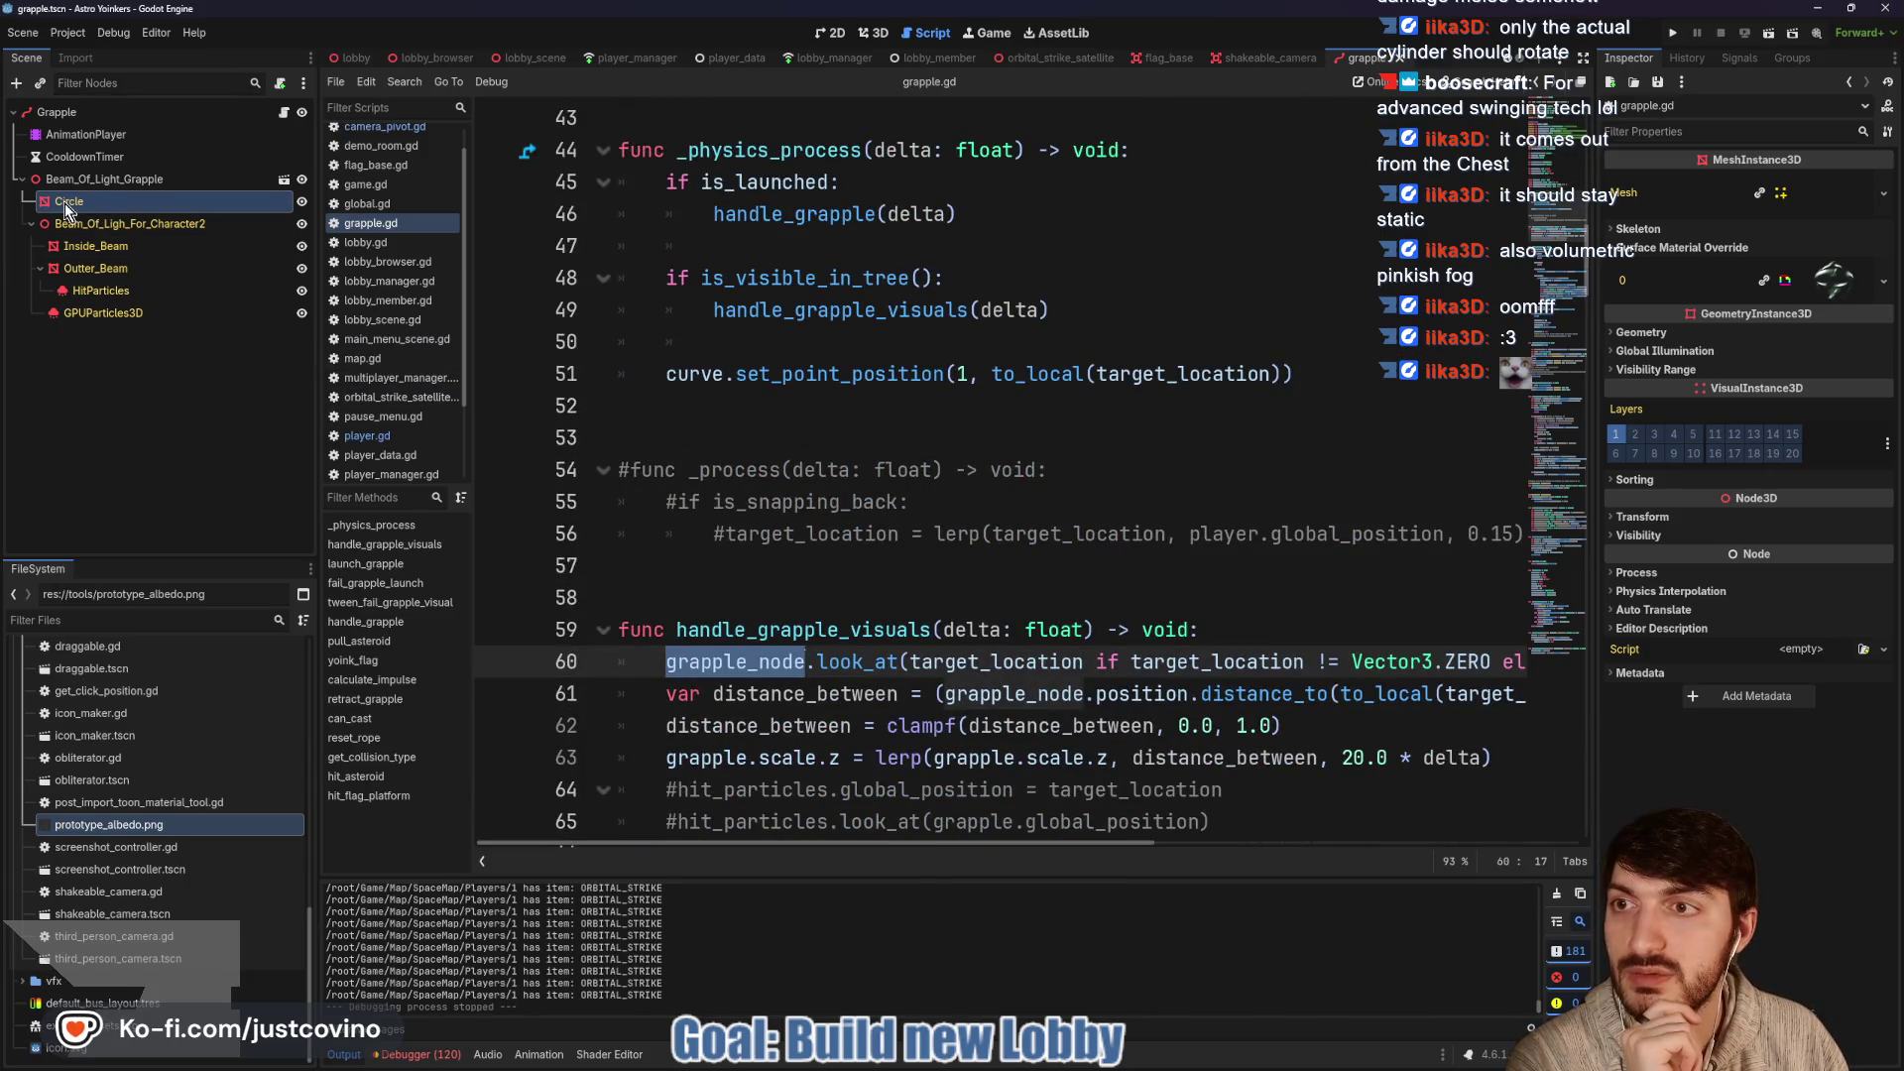
right_click(67, 208)
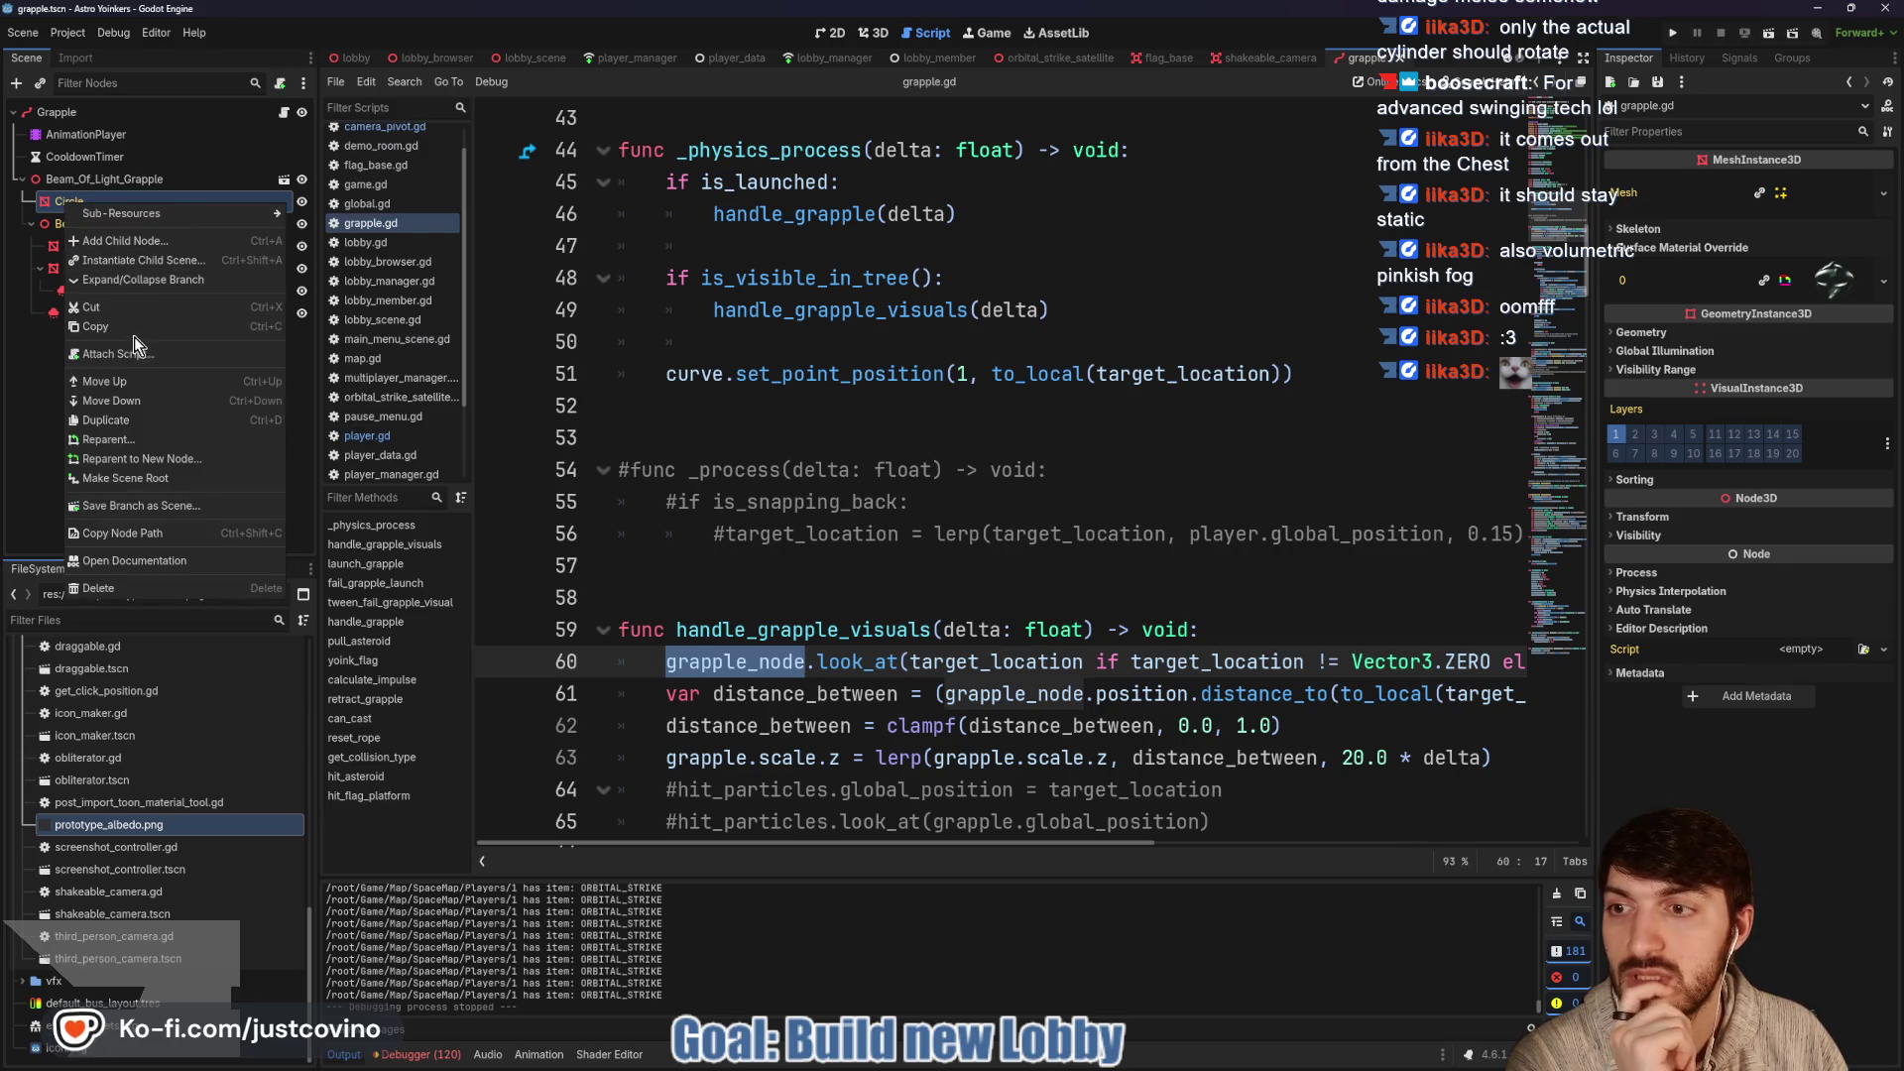
click(37, 420)
mouse_move(69, 204)
mouse_down()
mouse_move(52, 178)
mouse_move(51, 197)
mouse_up()
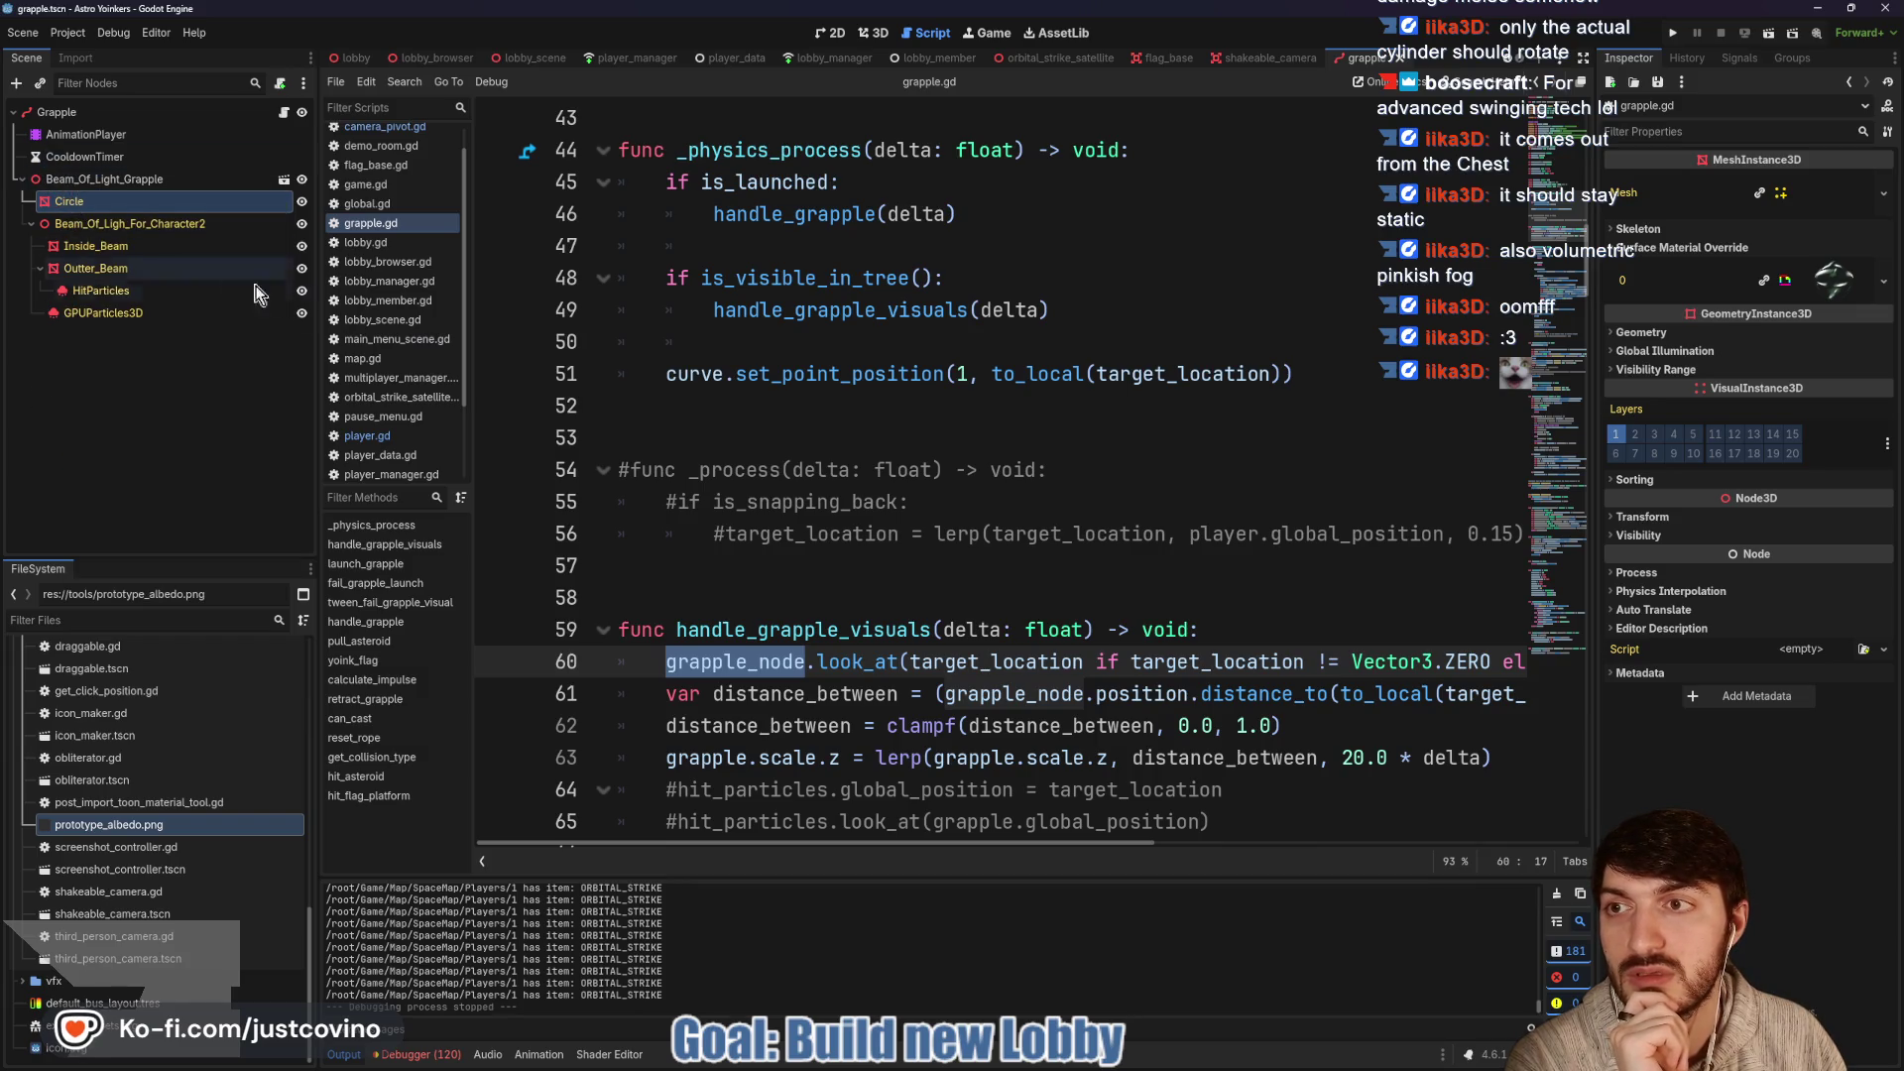
click(80, 179)
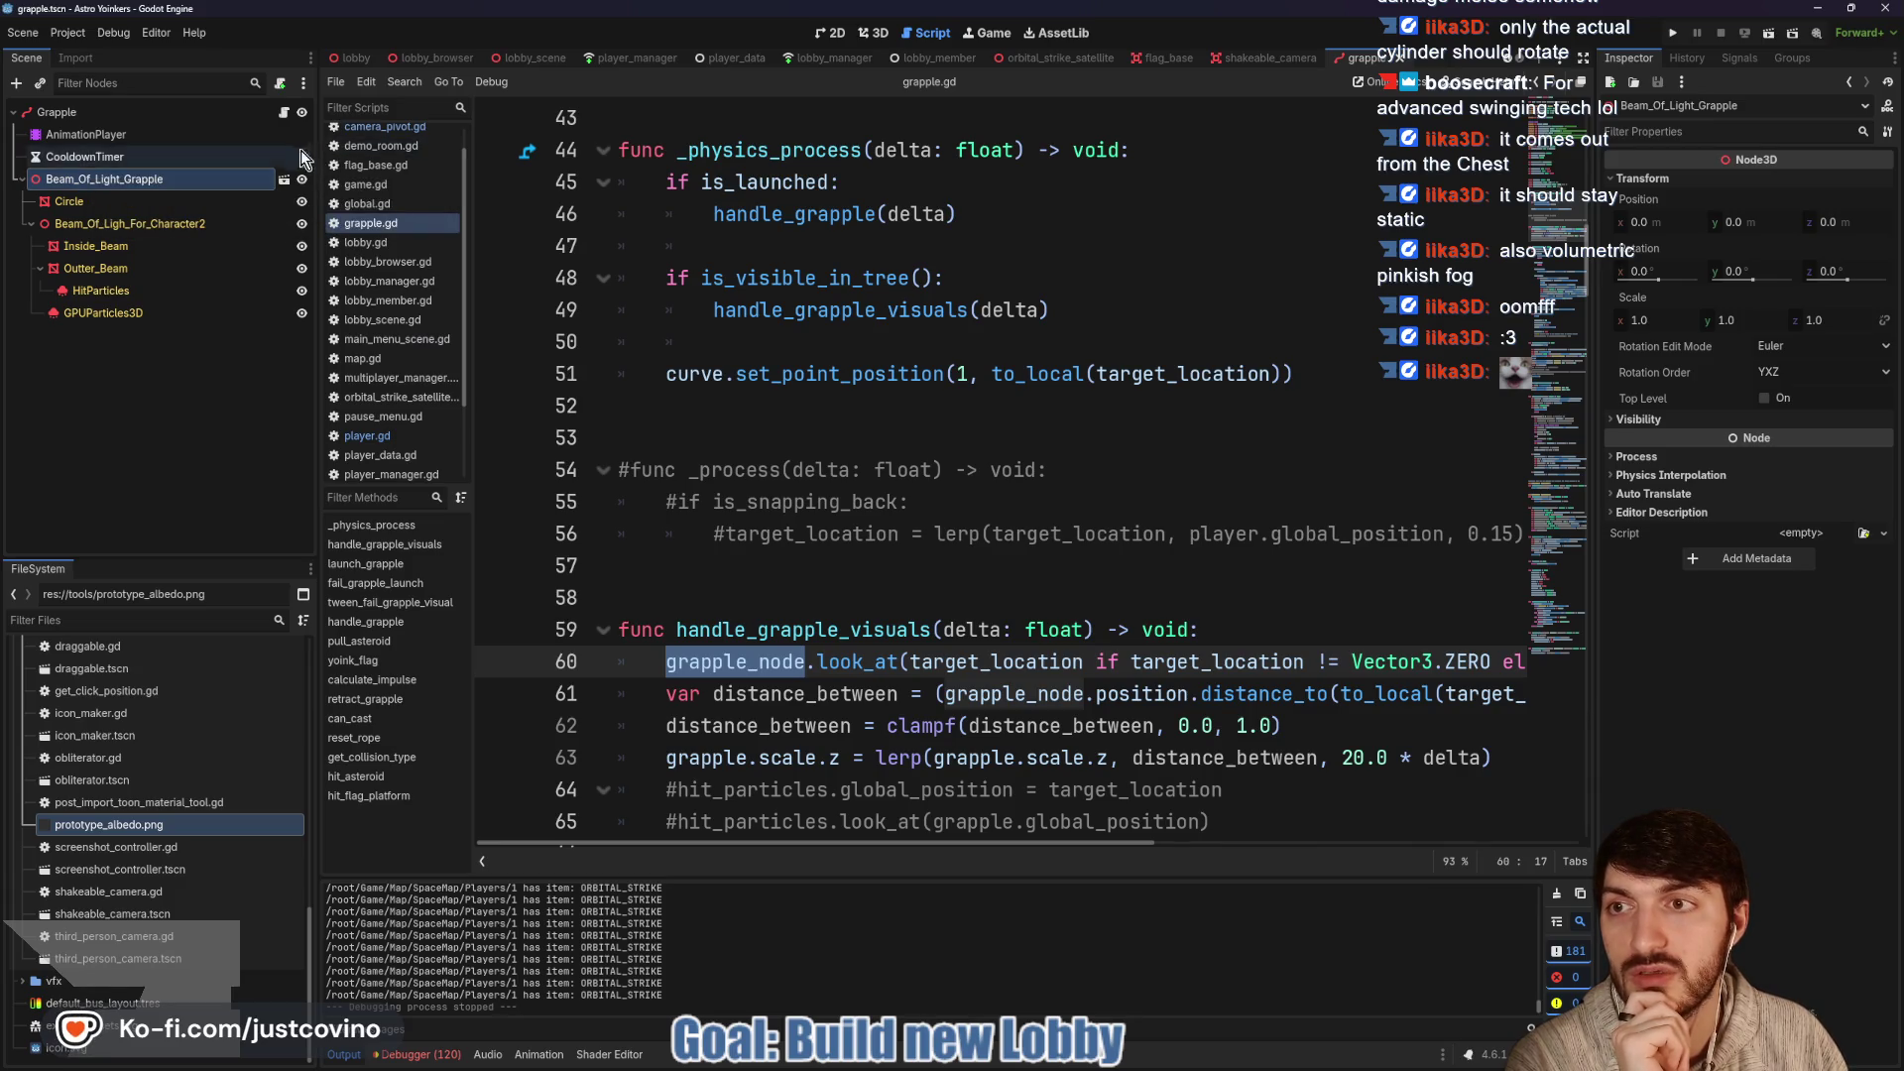
click(150, 223)
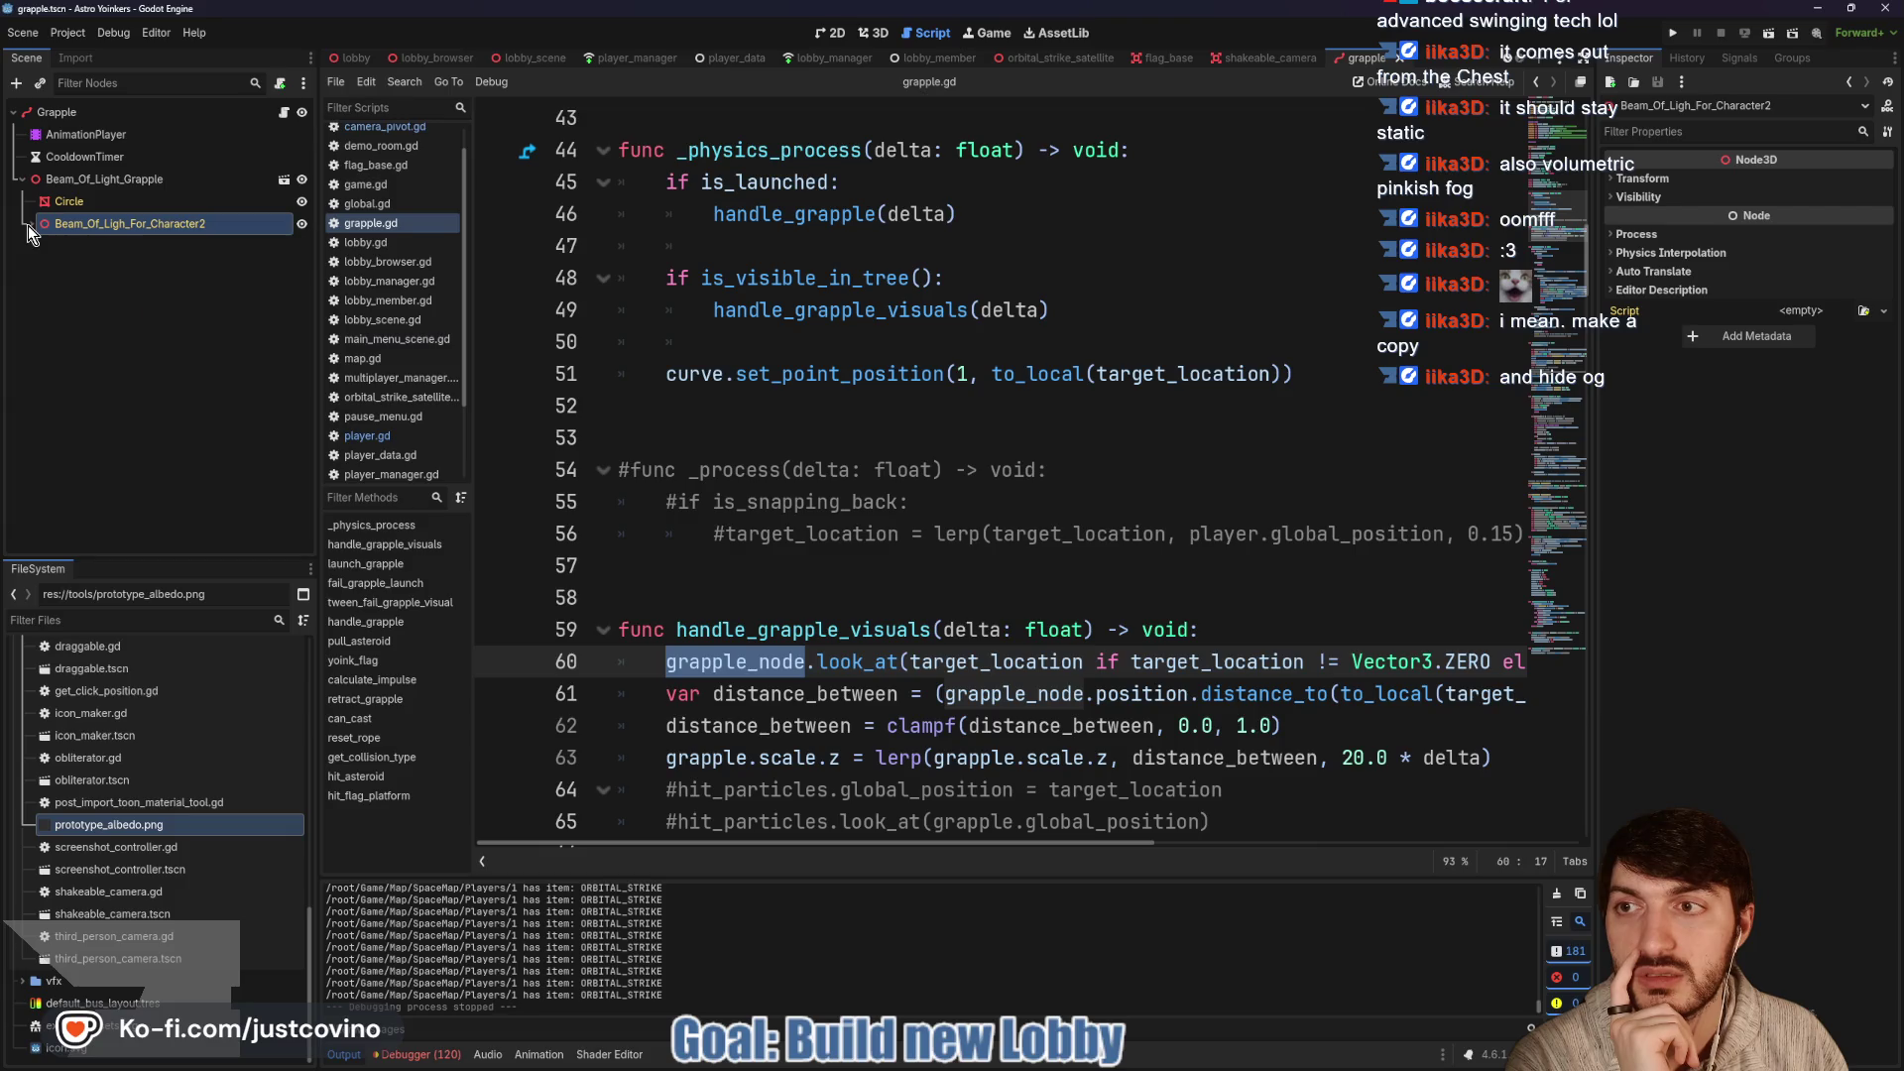
scroll(1059, 447, up, 10)
scroll(1066, 481, up, 4)
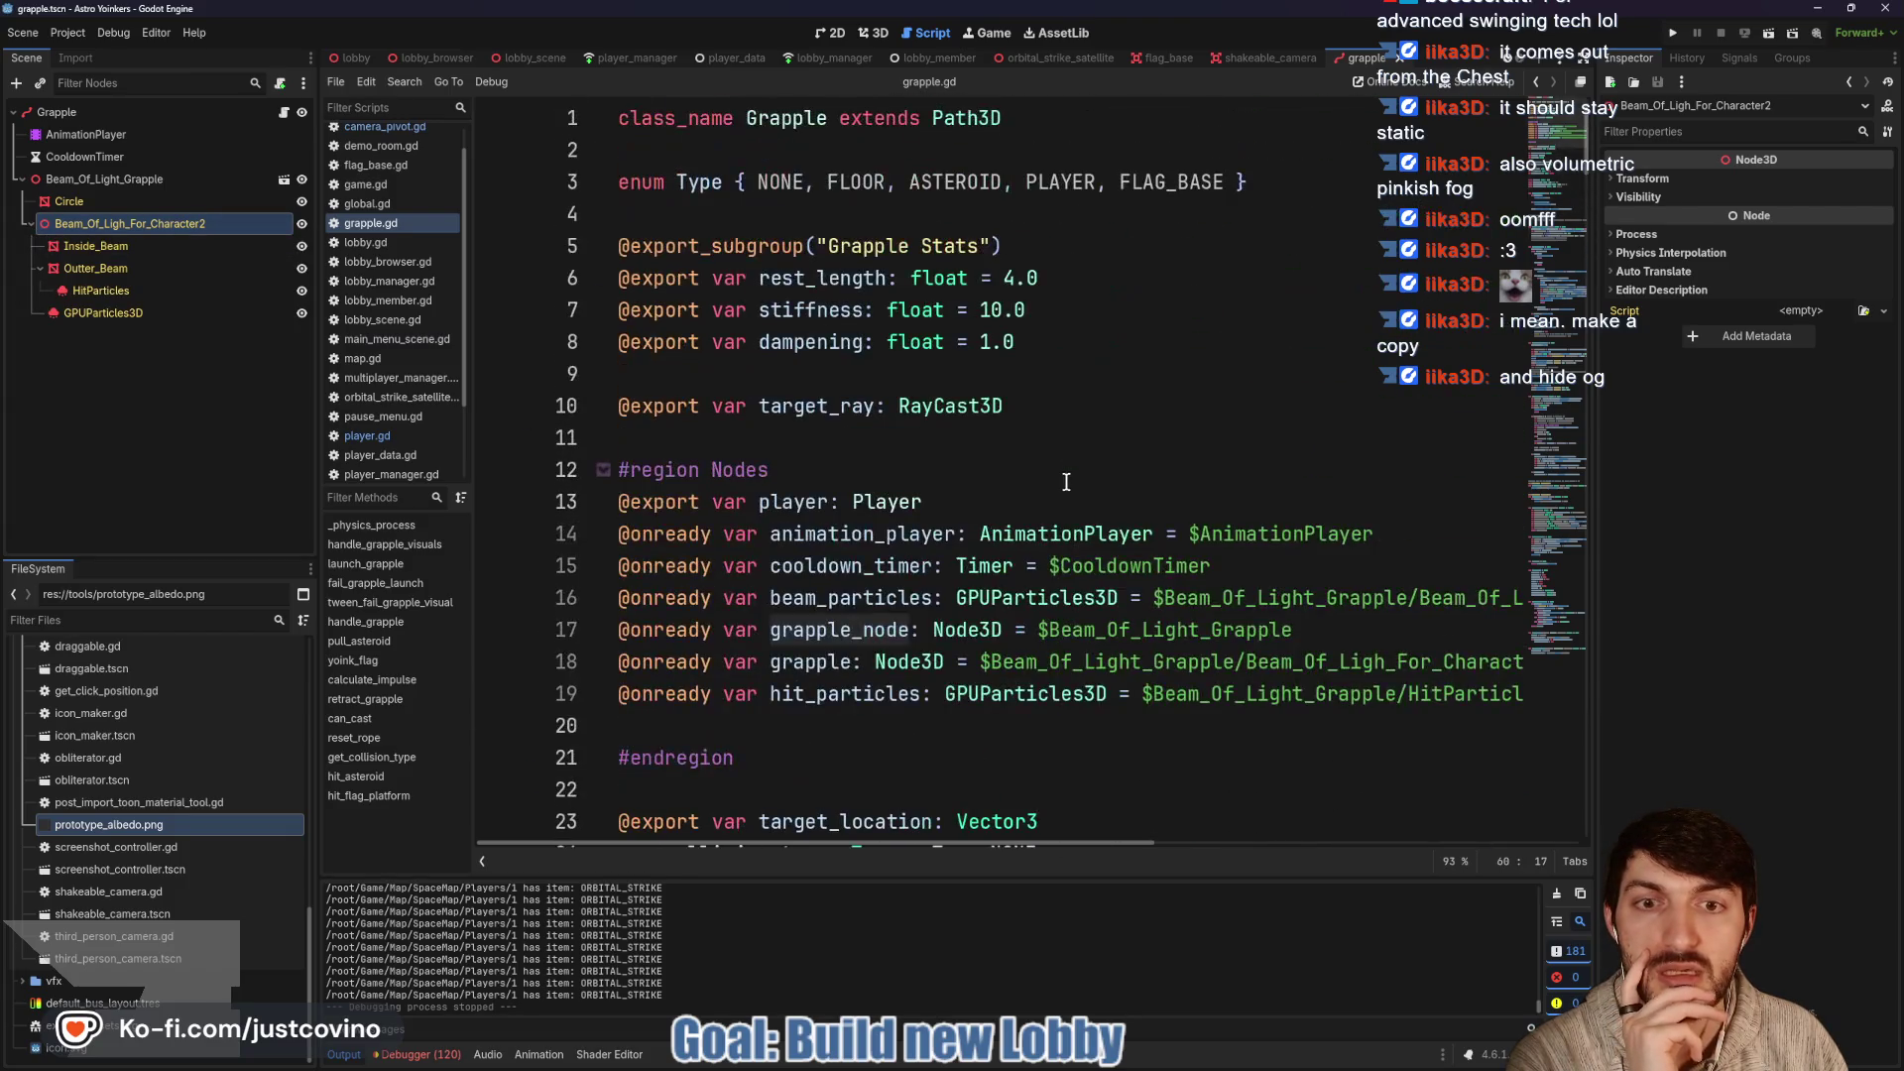
Extend the grapple_node path on line 17 to Beam_Of_Ligh_For_Character2
scroll(980, 560, down, 1)
click(1507, 530)
text(/Bea)
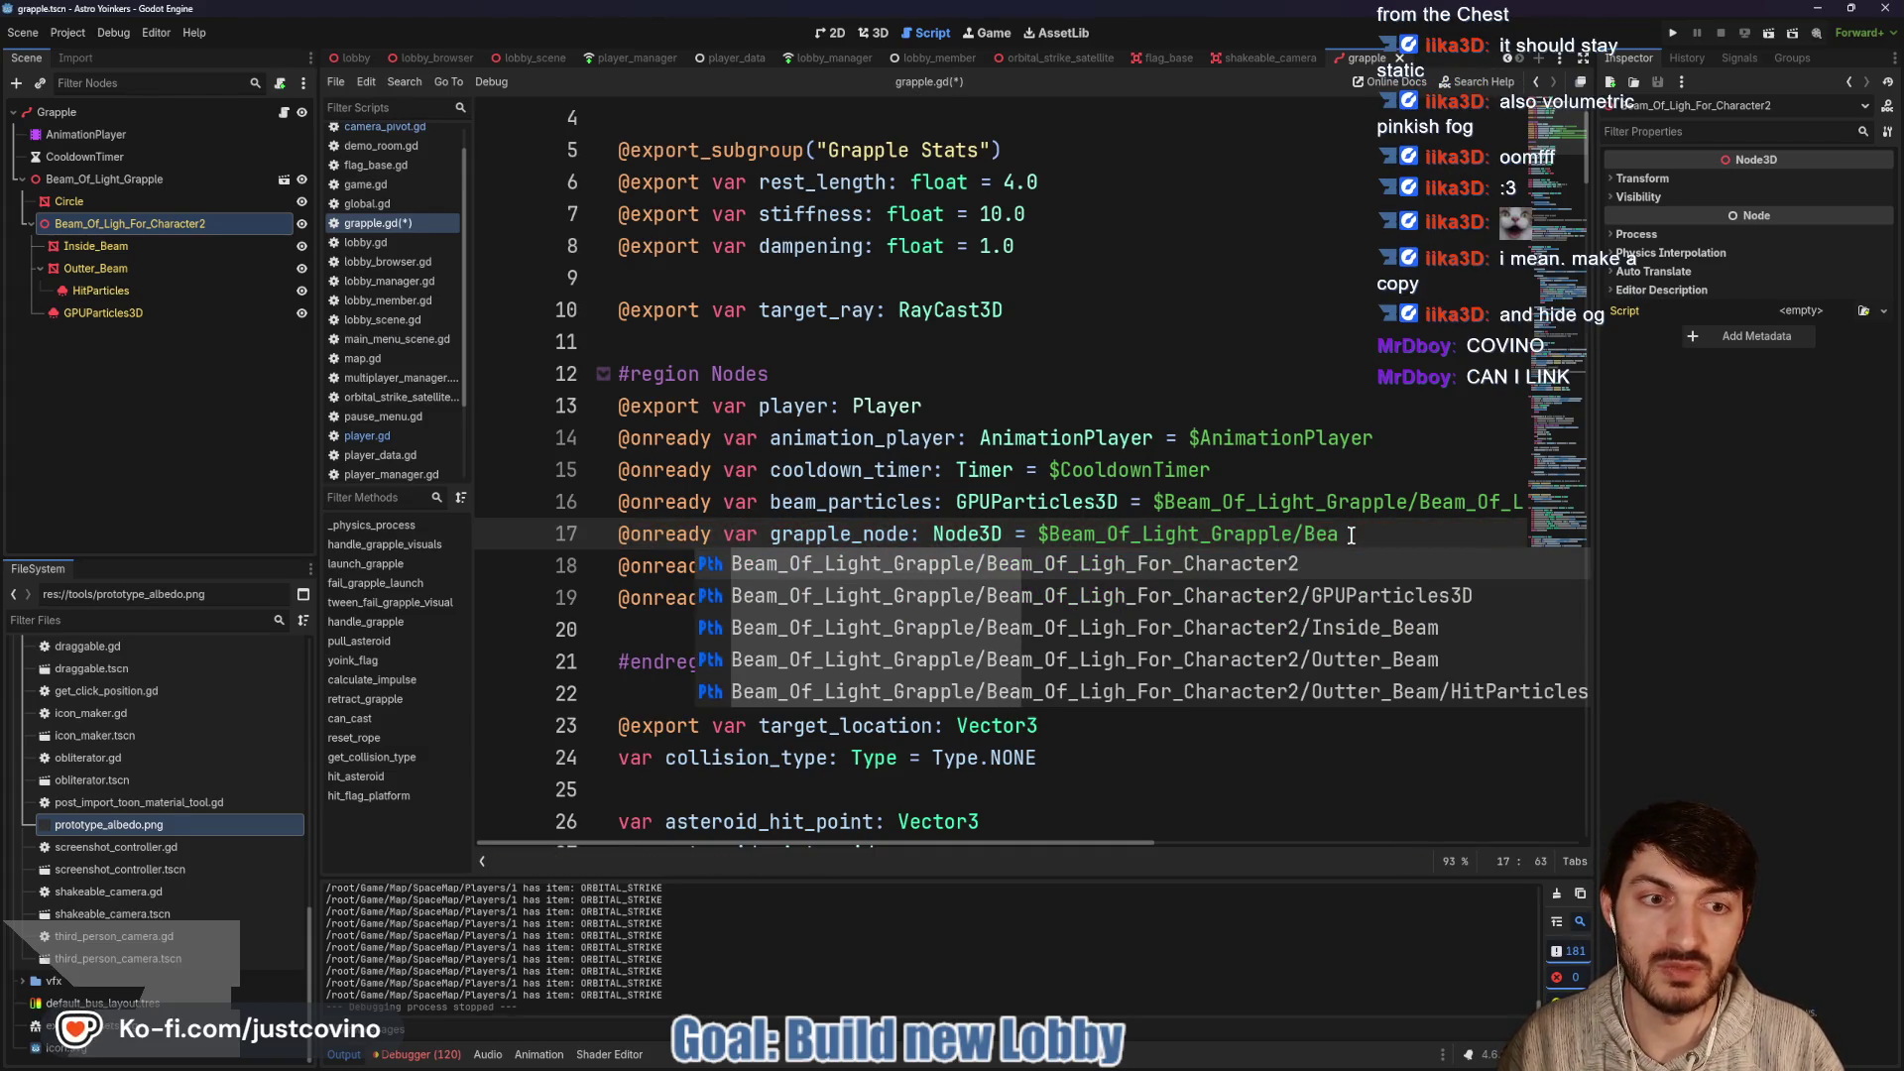
key(Return)
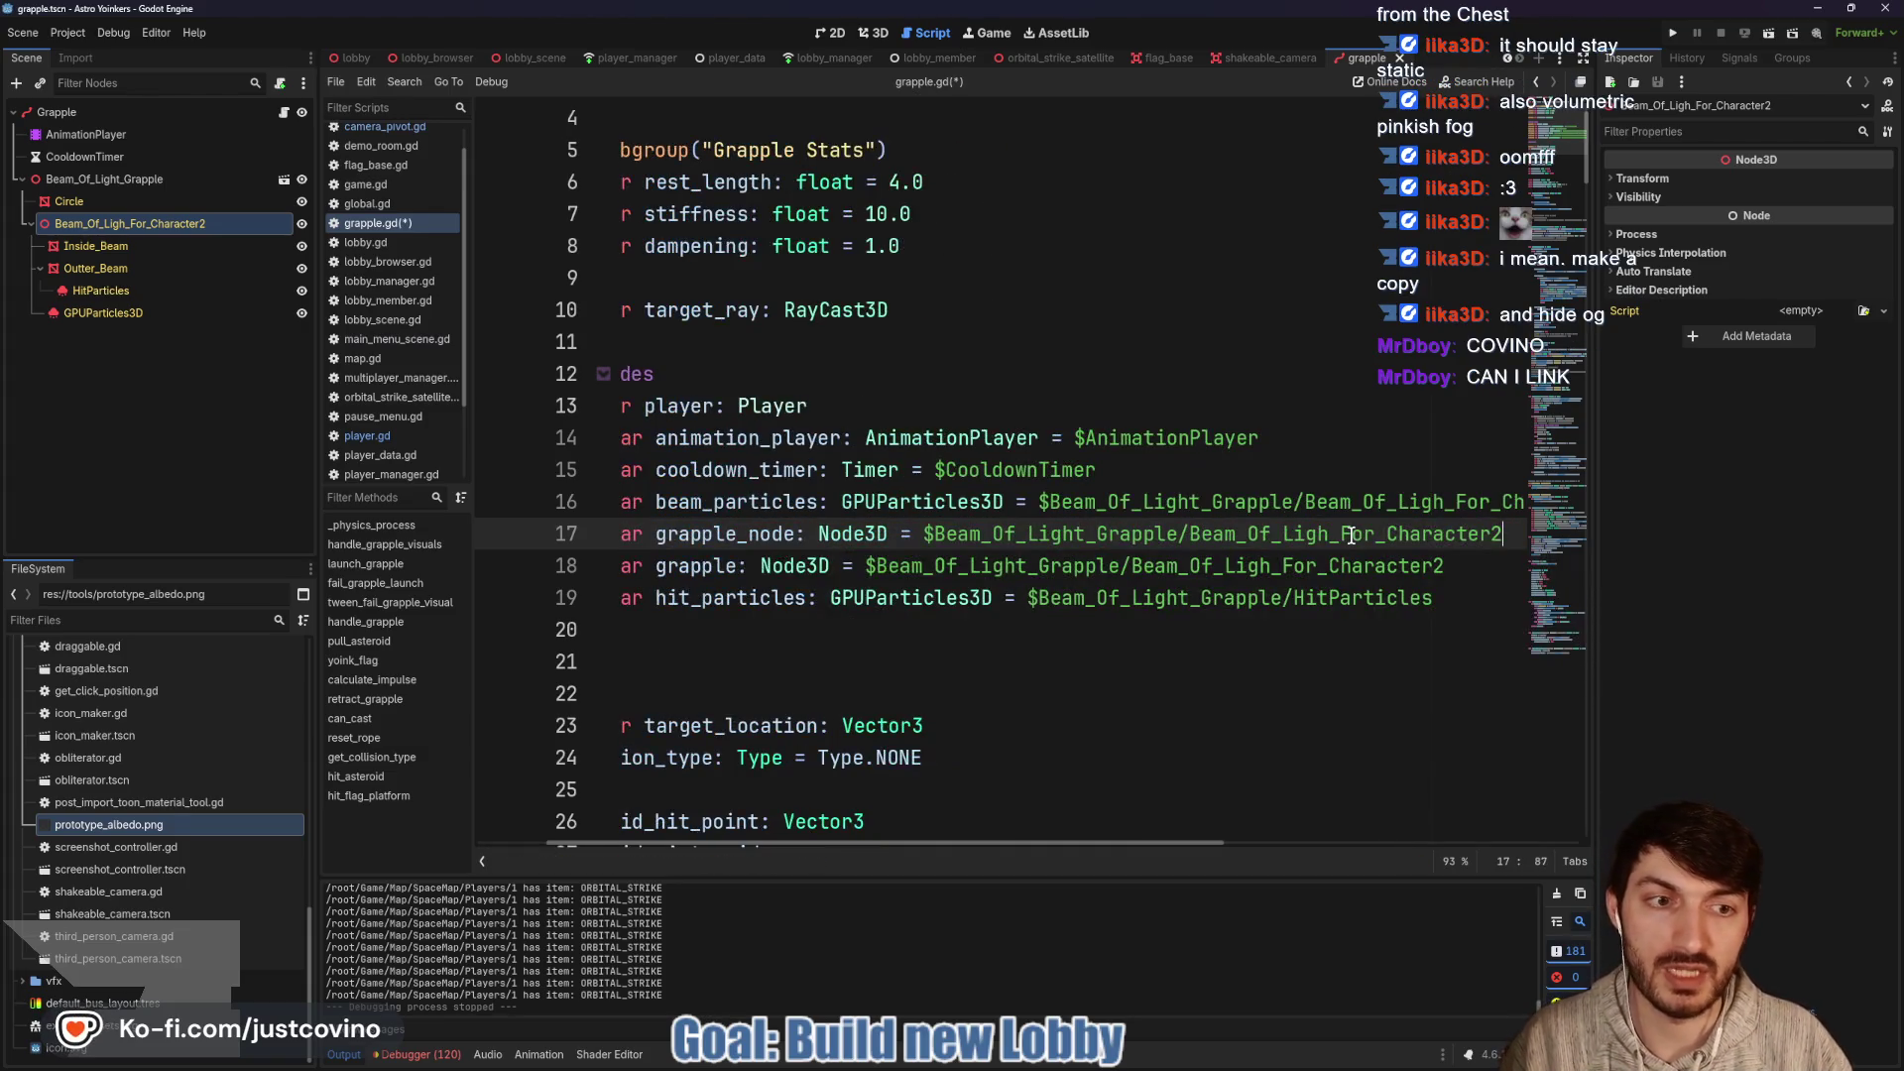
scroll(1275, 578, left, 3)
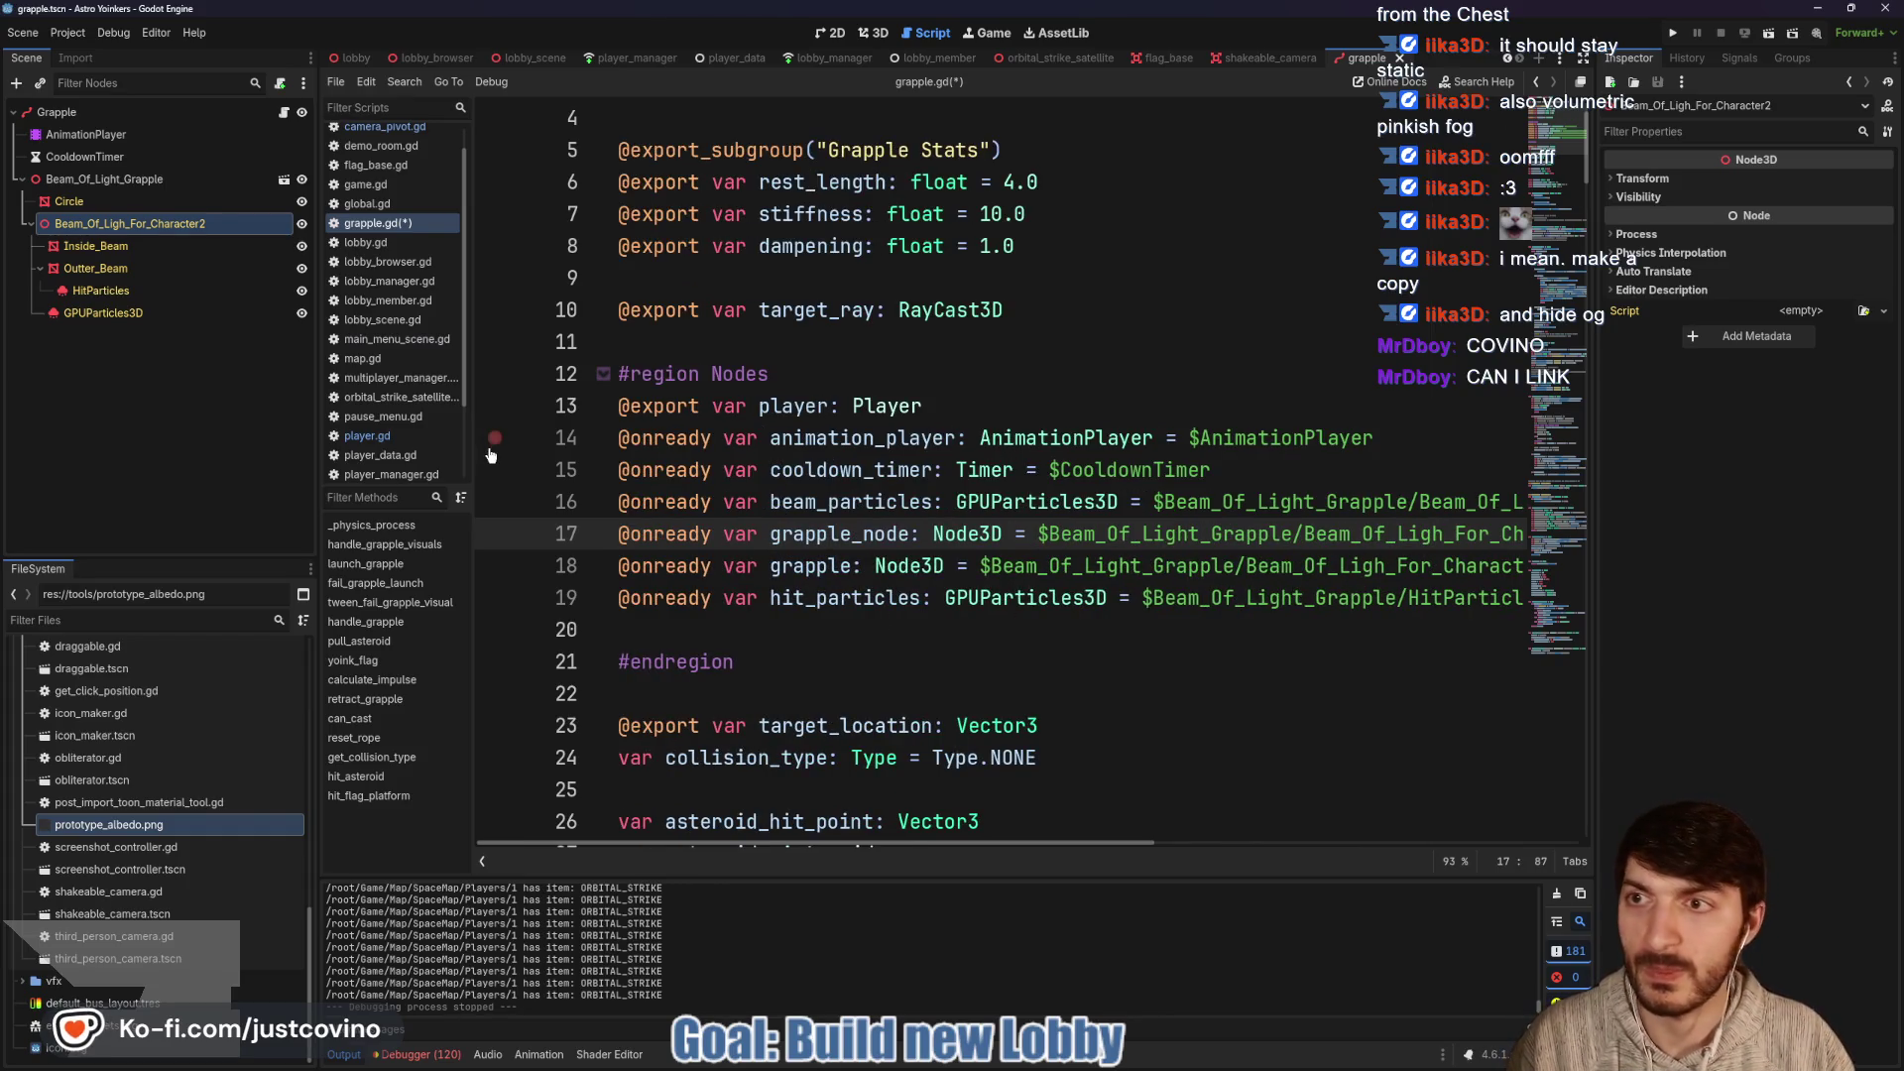
click(69, 202)
click(670, 627)
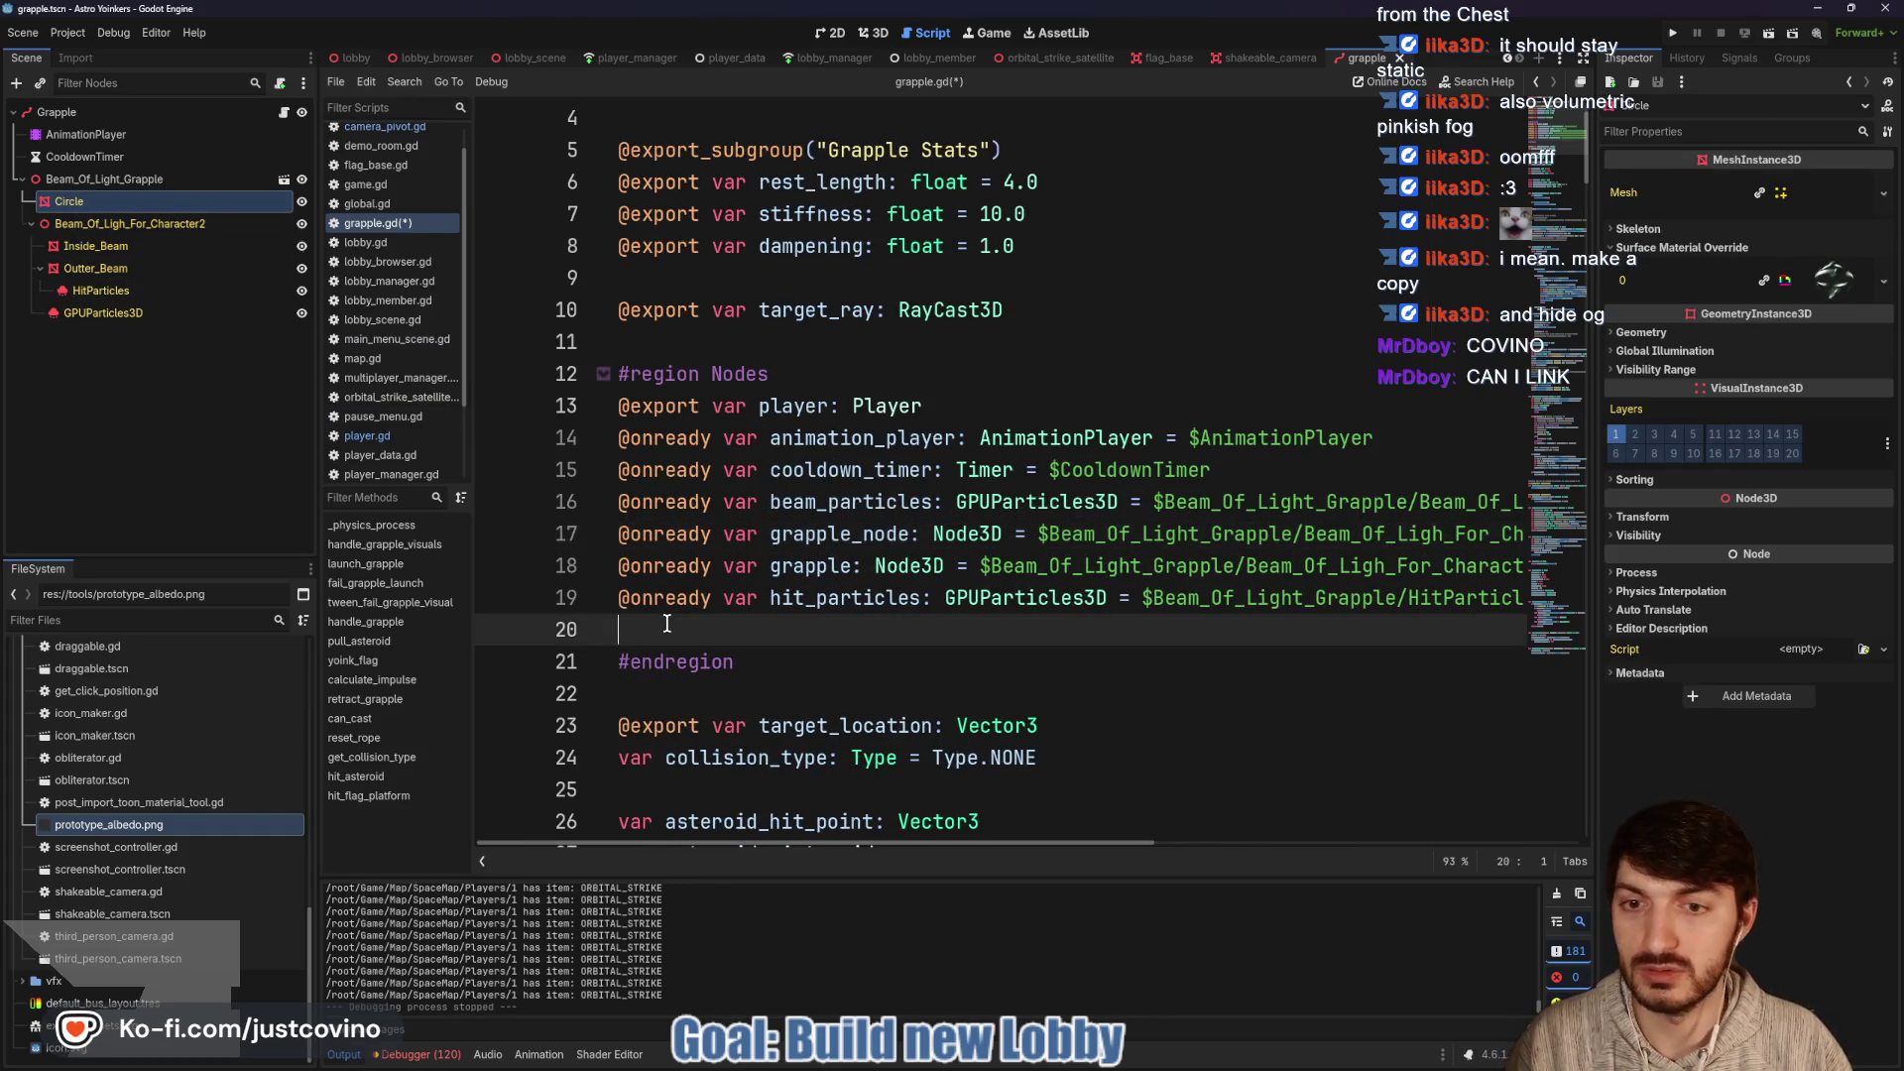
text(@onready )
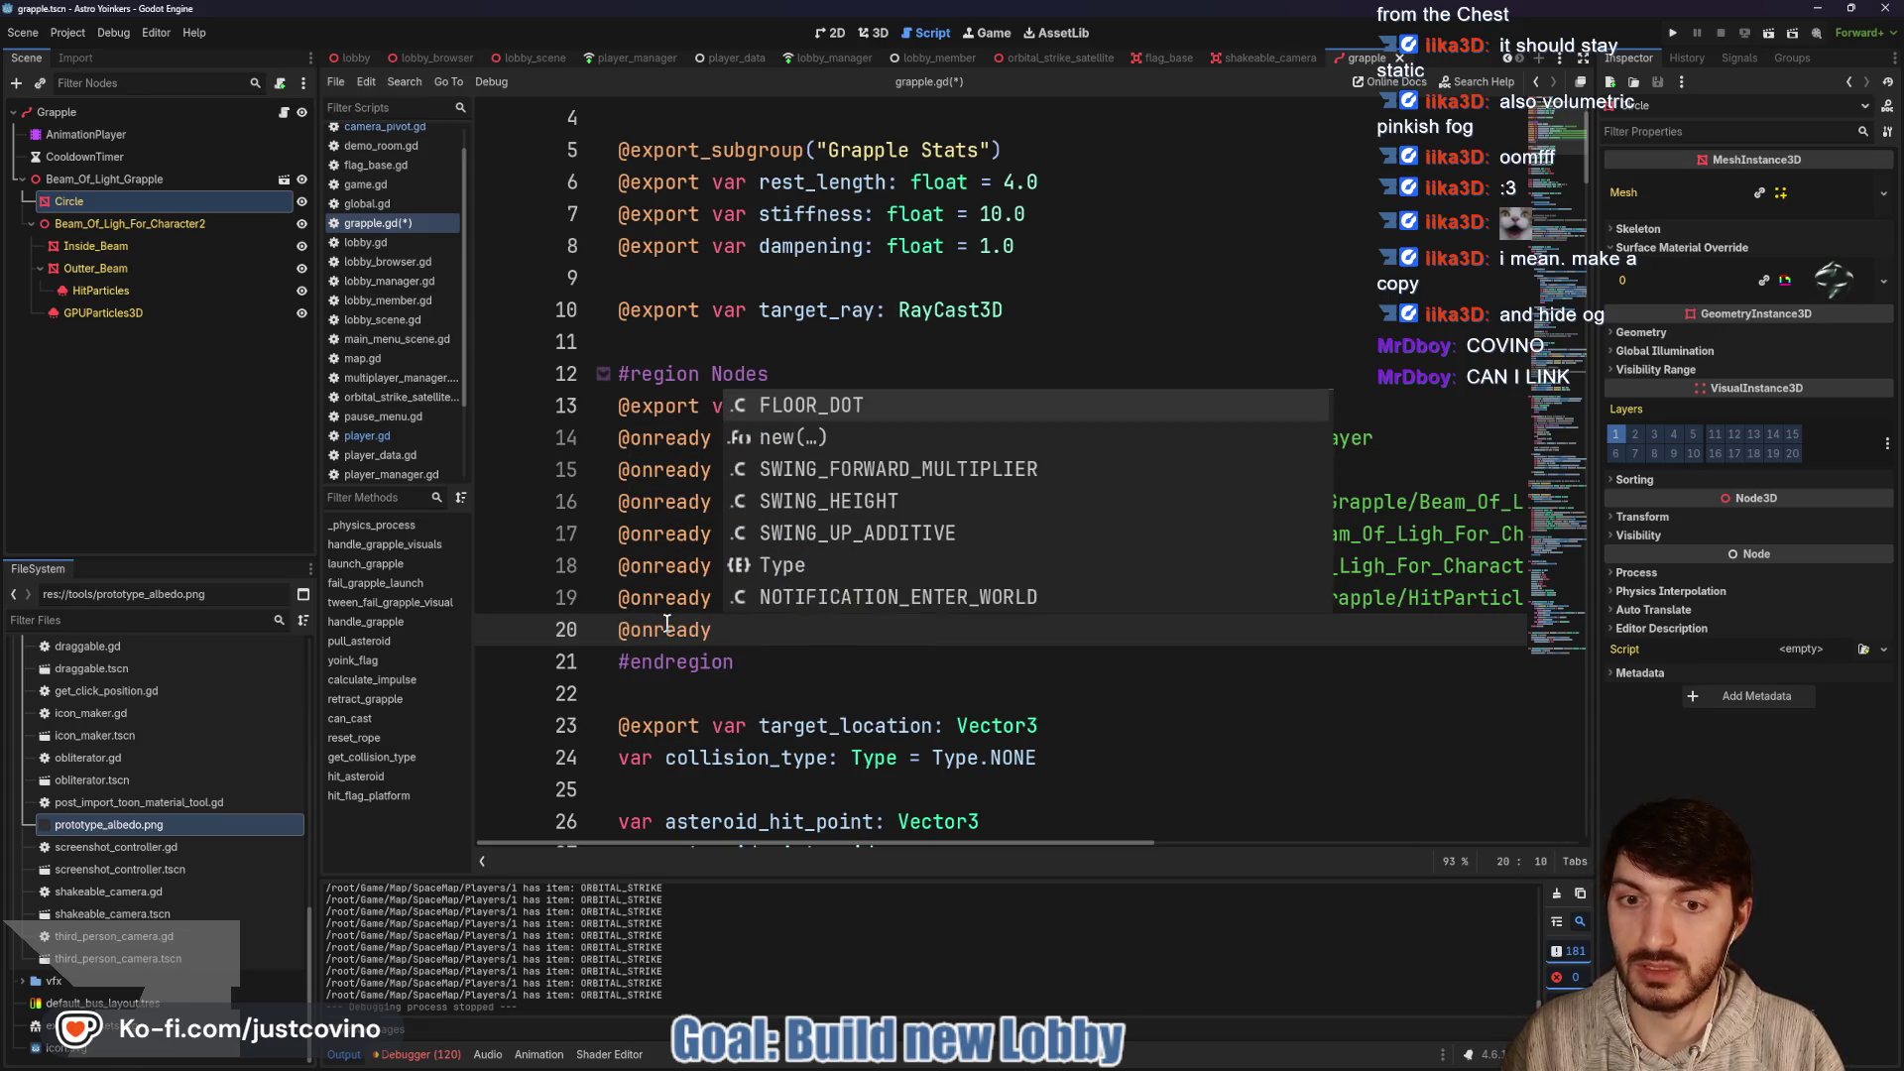
text(var beam )
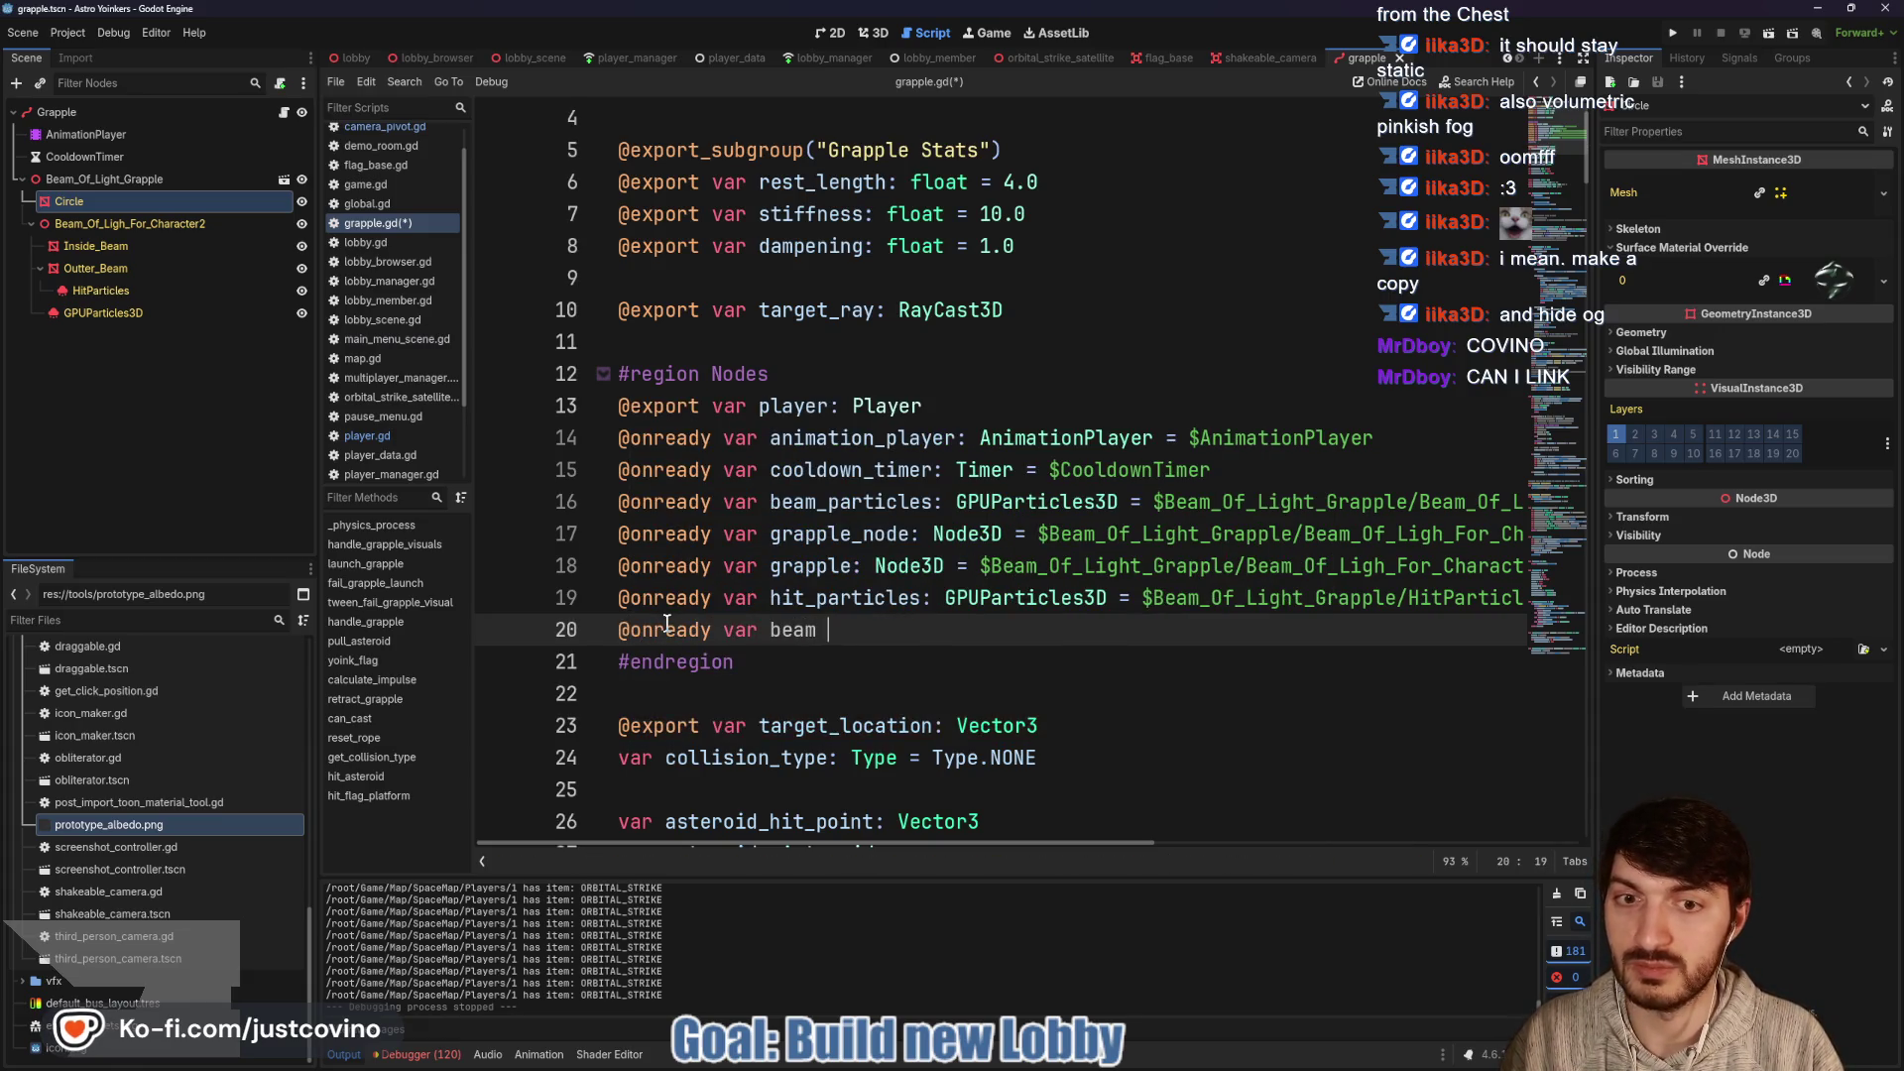
text(c)
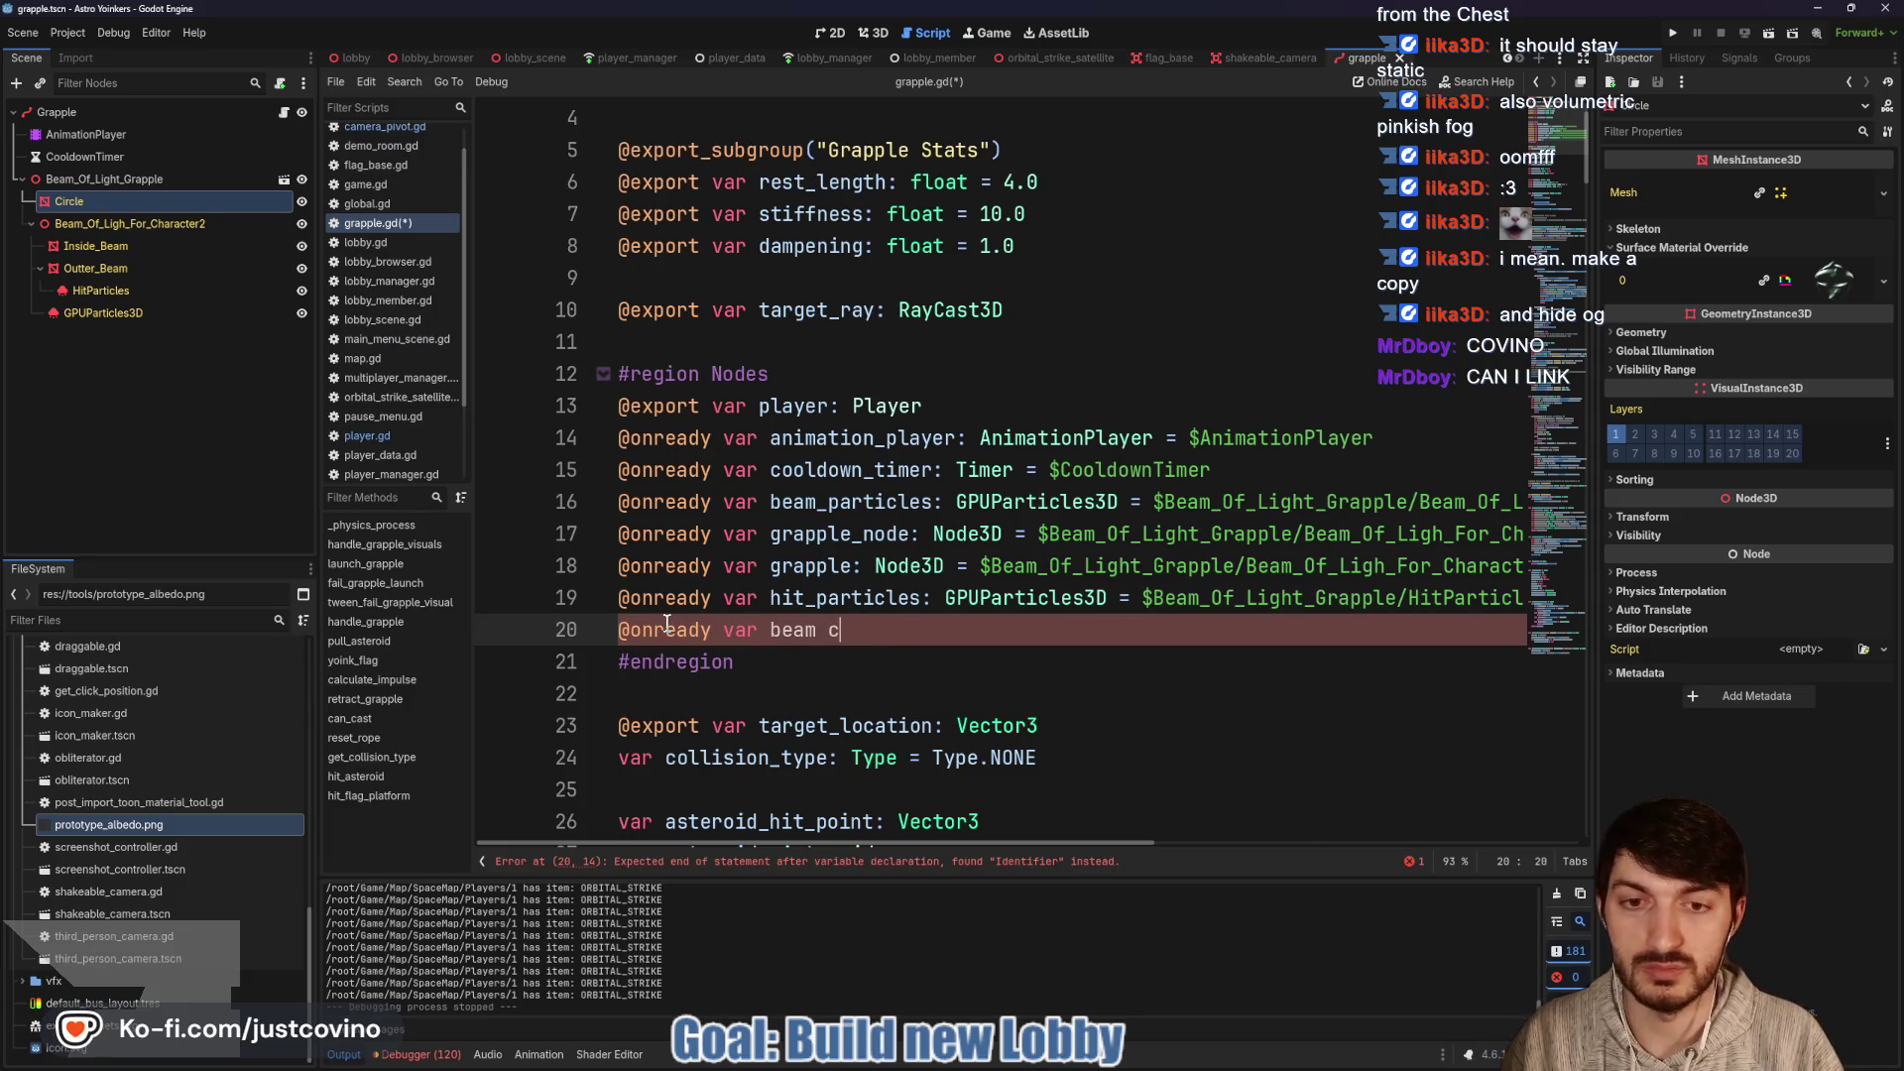
text(lcirc)
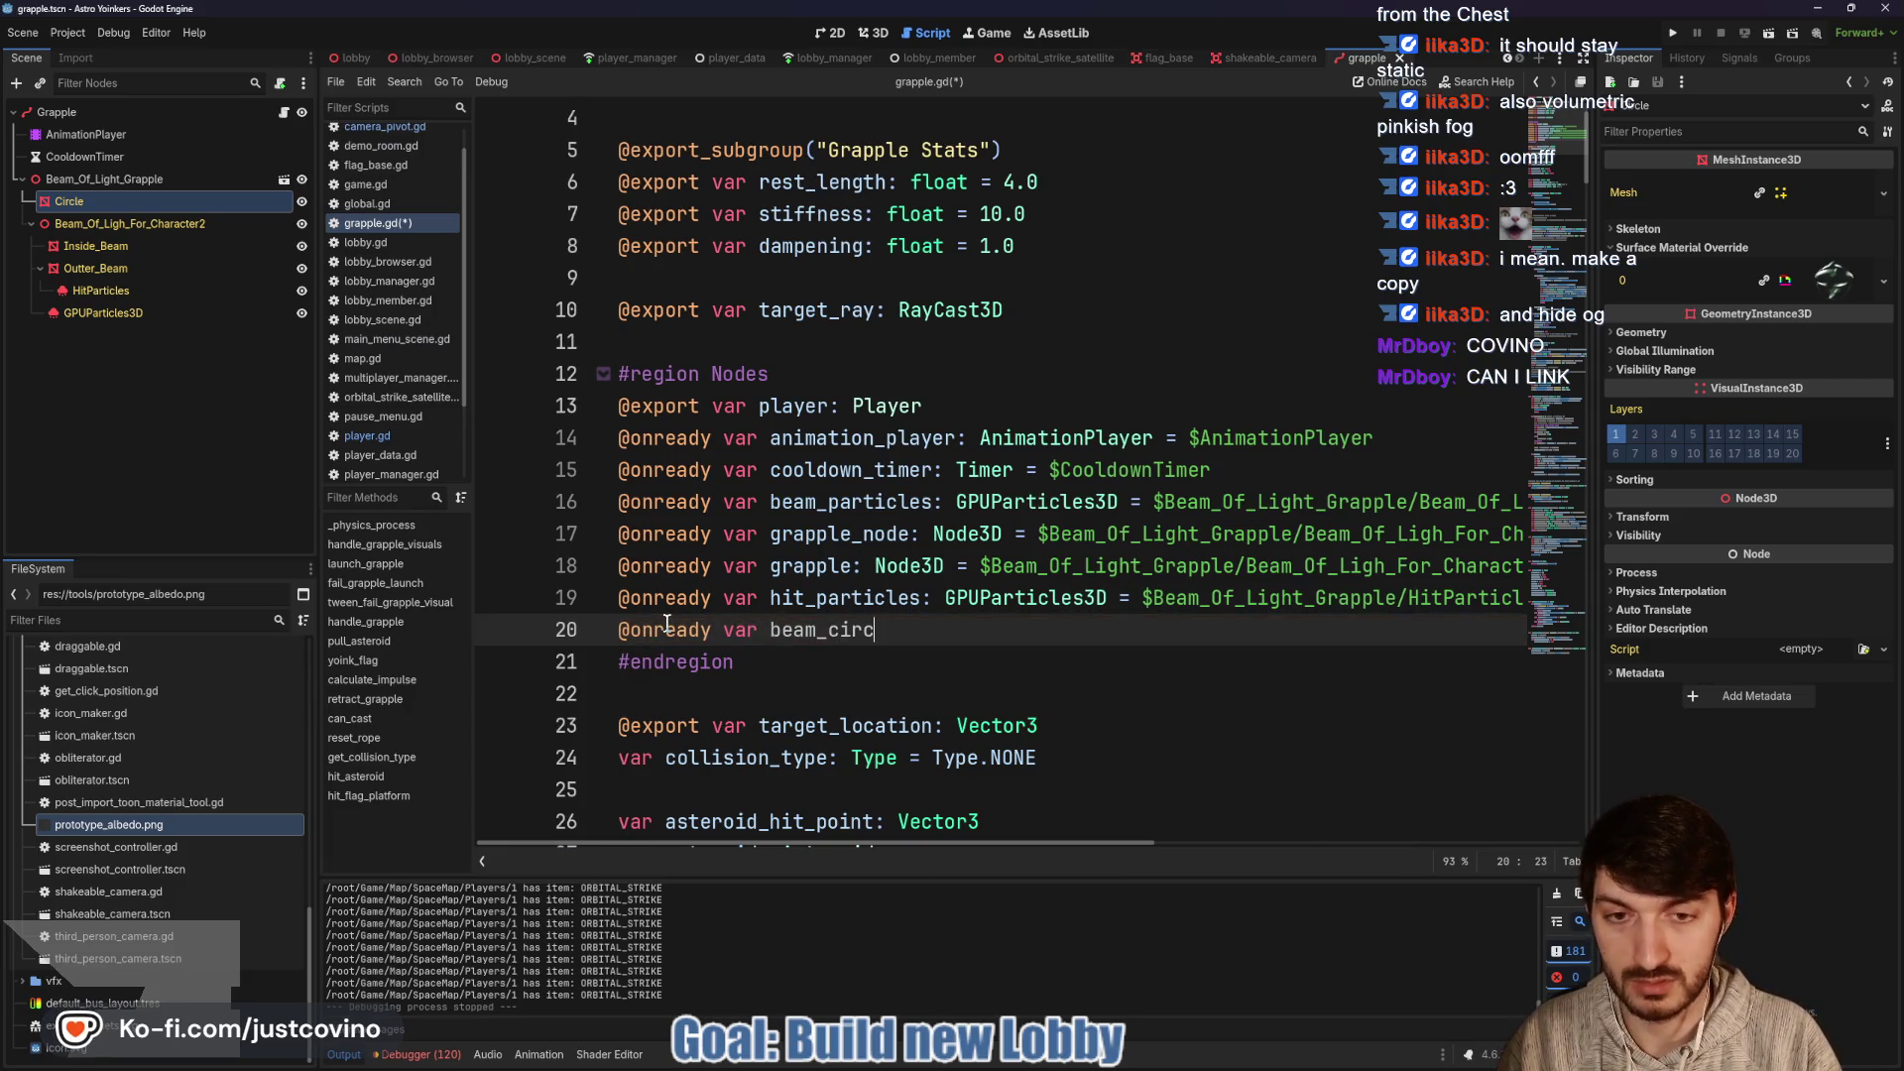
text(Node3D = Bre)
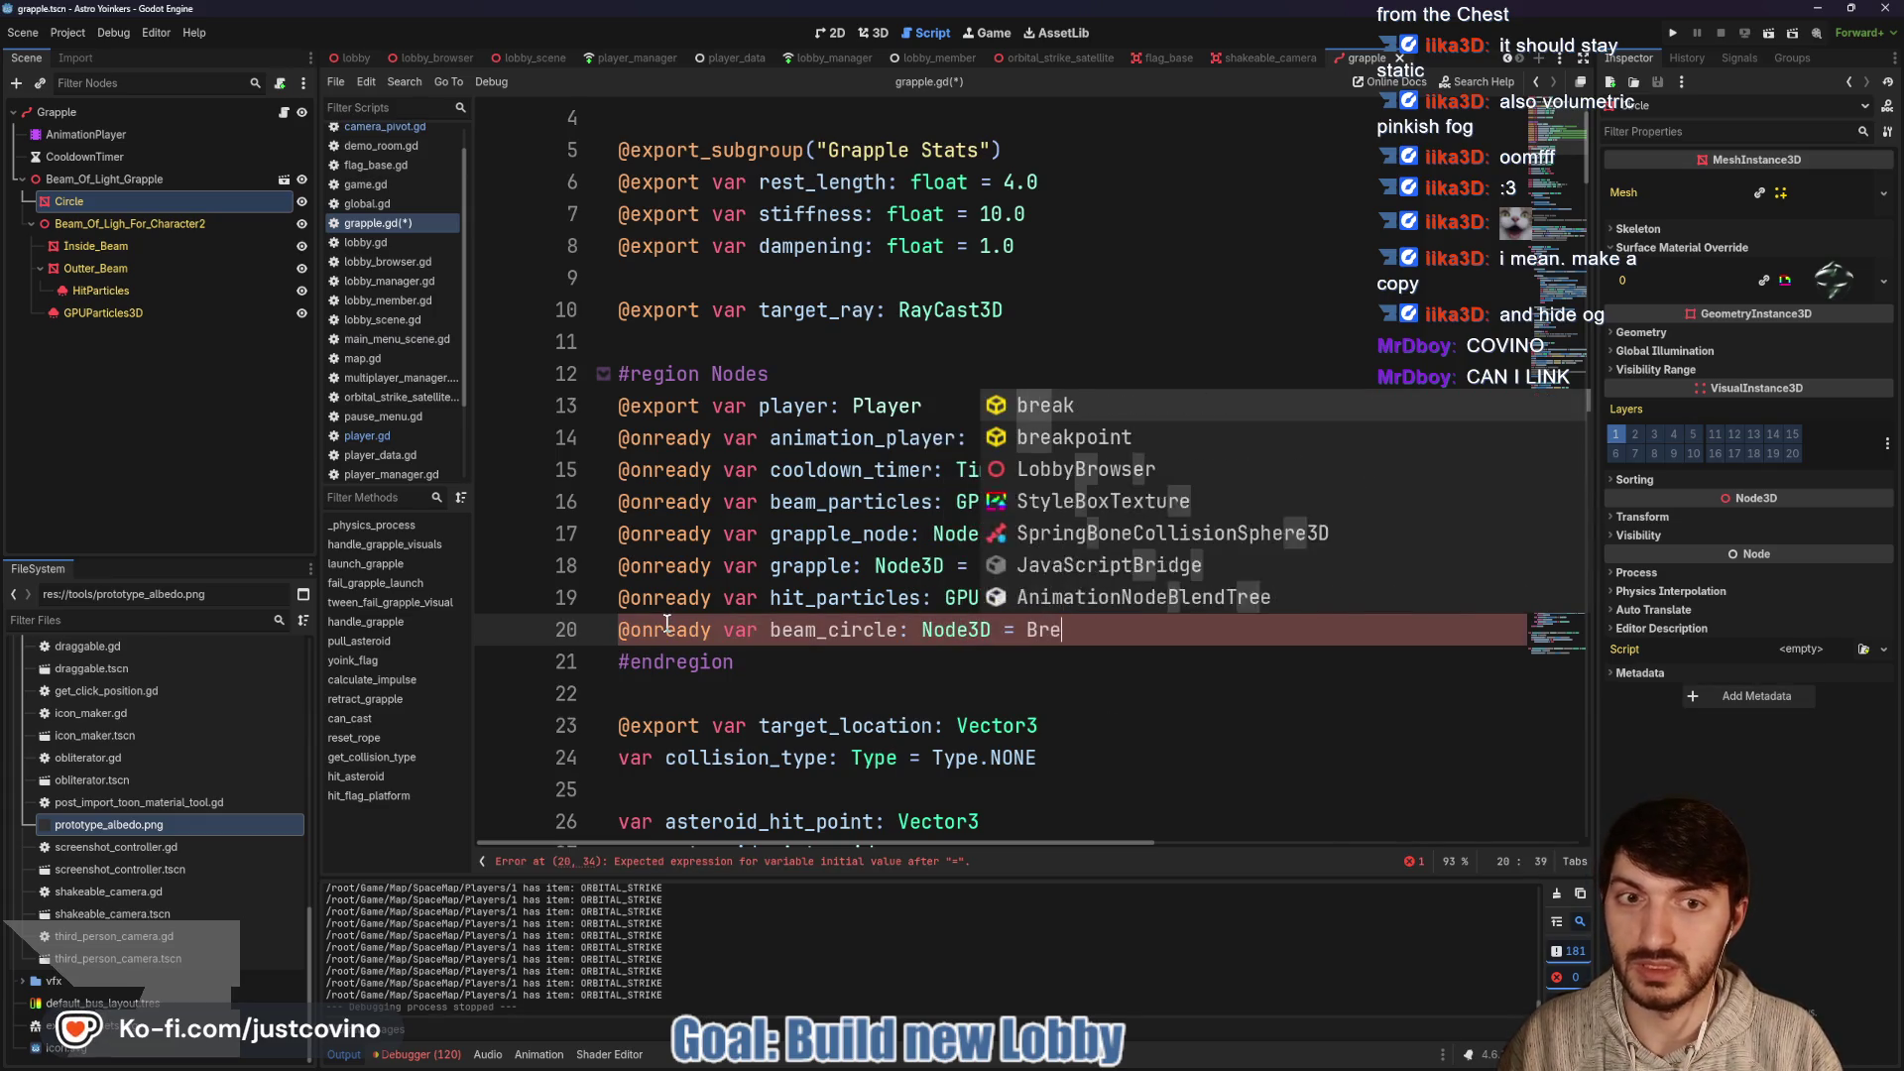
key(BackSpace)
key(BackSpace)
text(eamo)
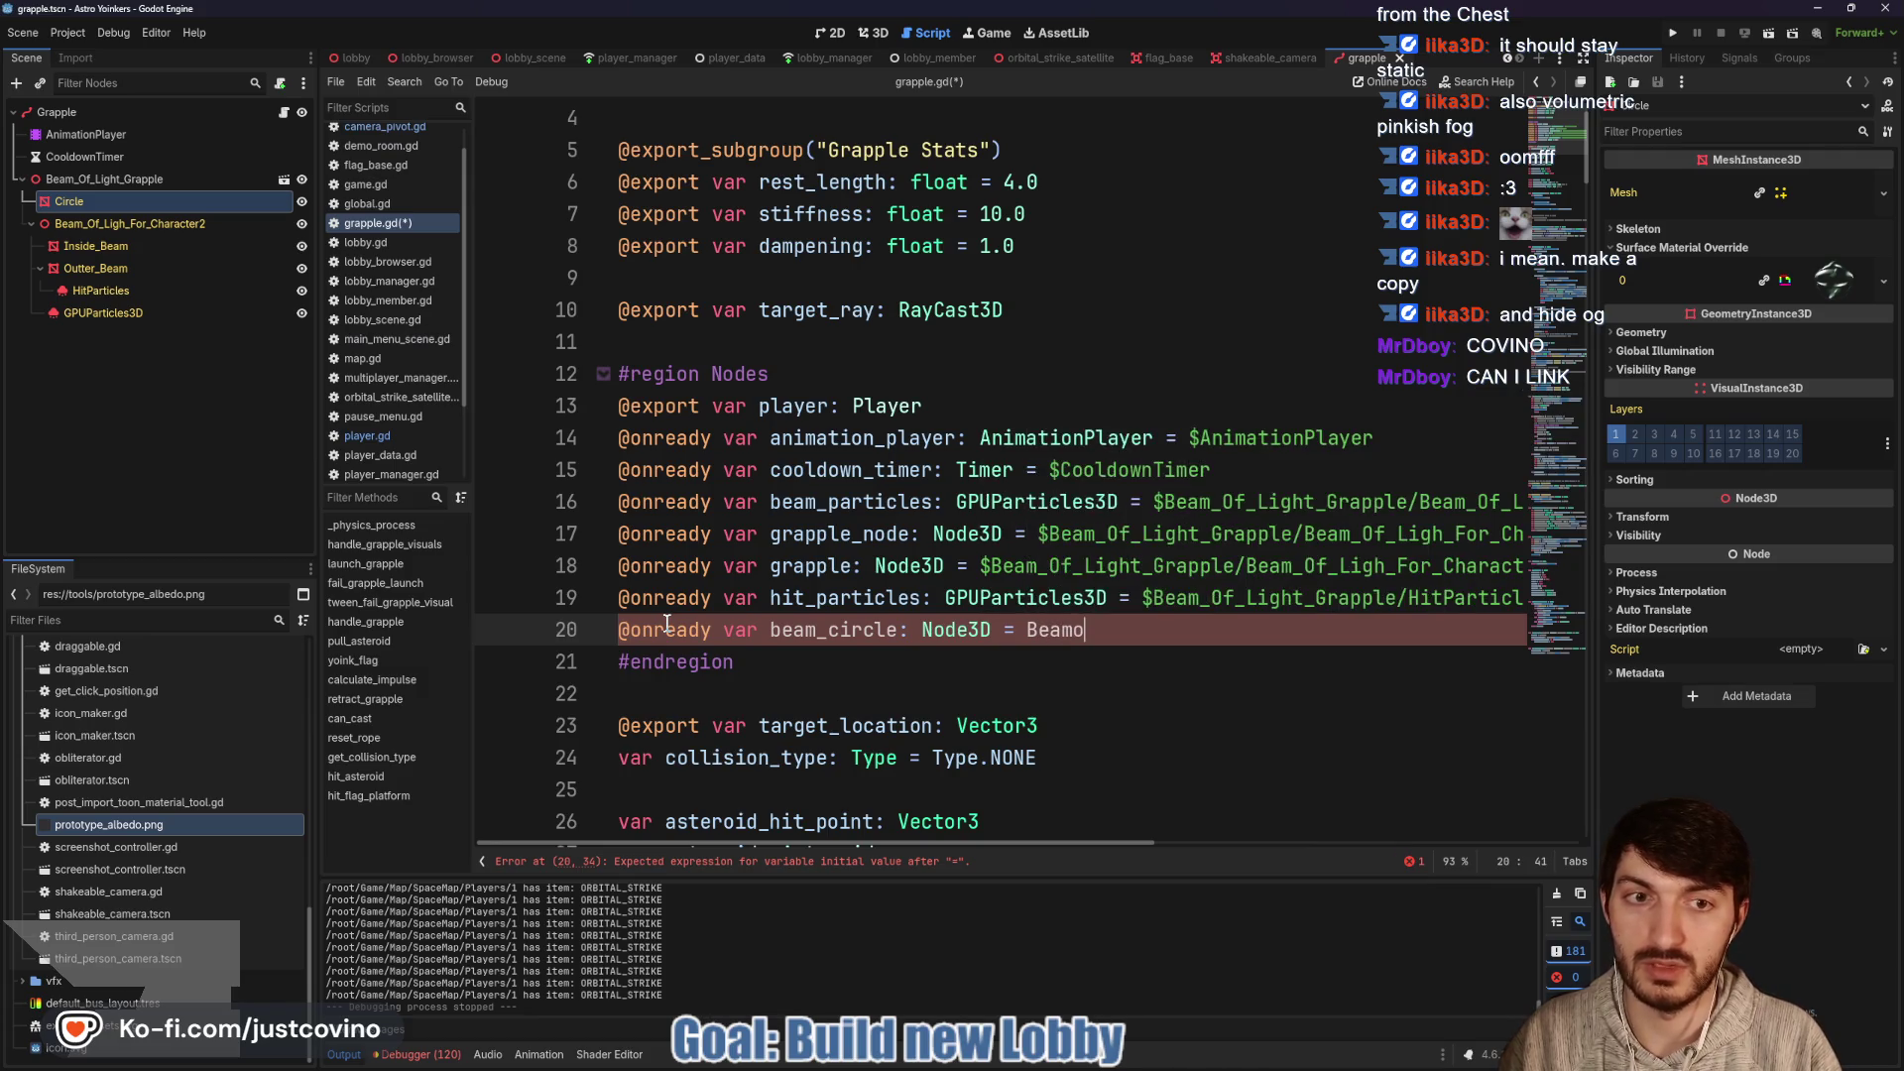
key(BackSpace)
key(BackSpace)
key(BackSpace)
text($Beam)
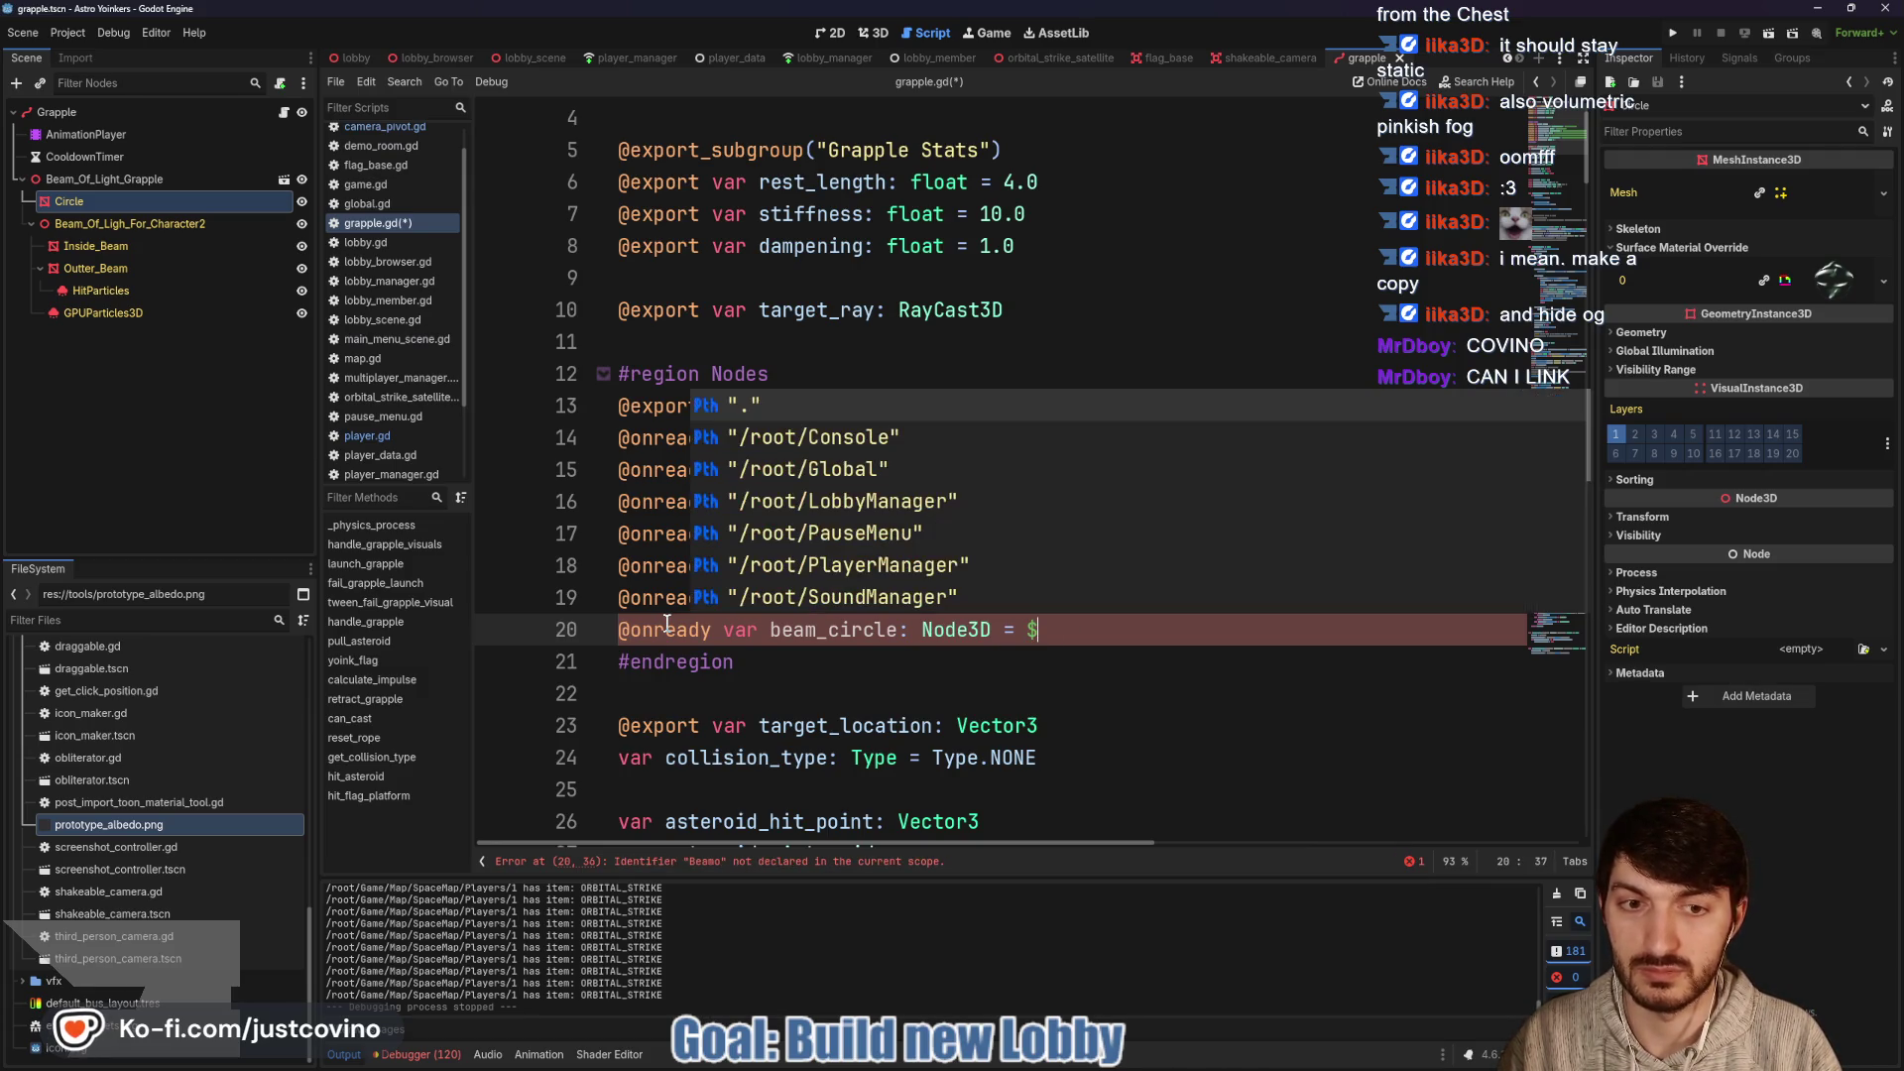
key(Return)
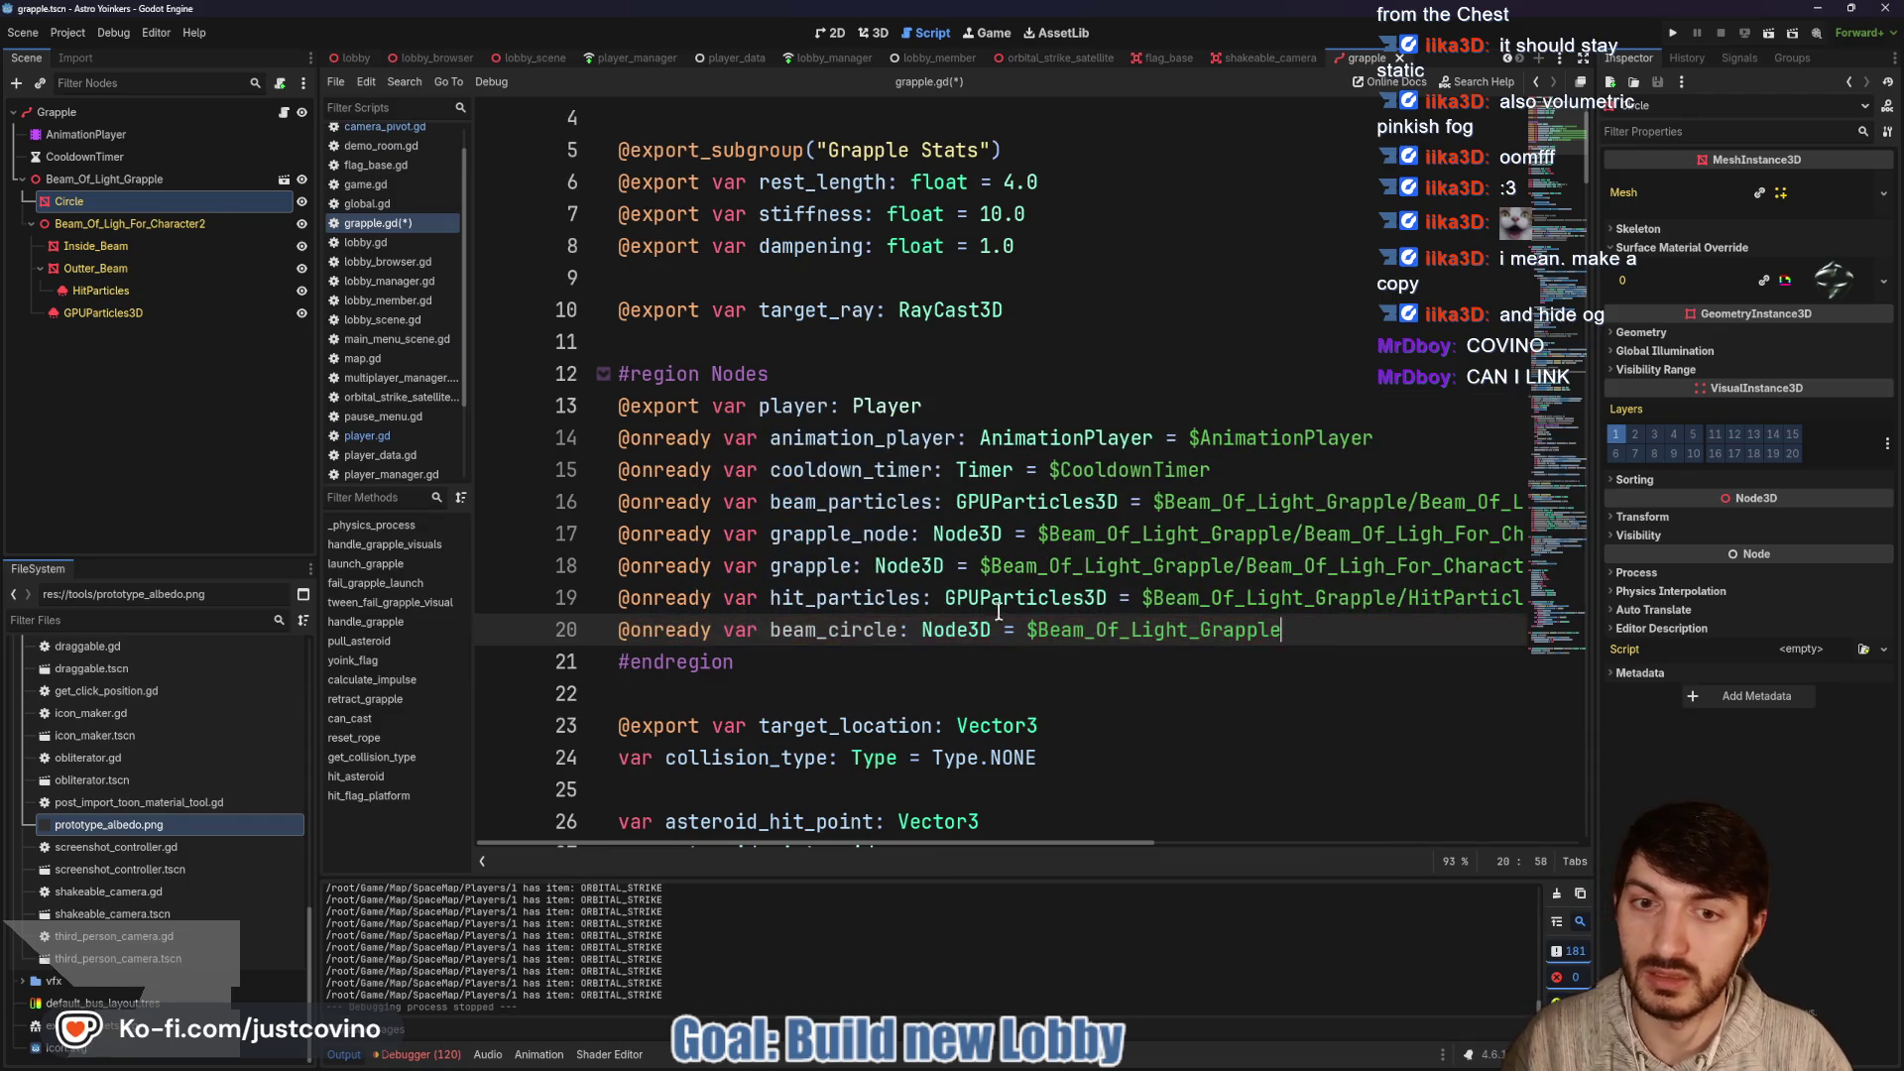
scroll(987, 585, down, 6)
click(1055, 513)
key(ctrl+s)
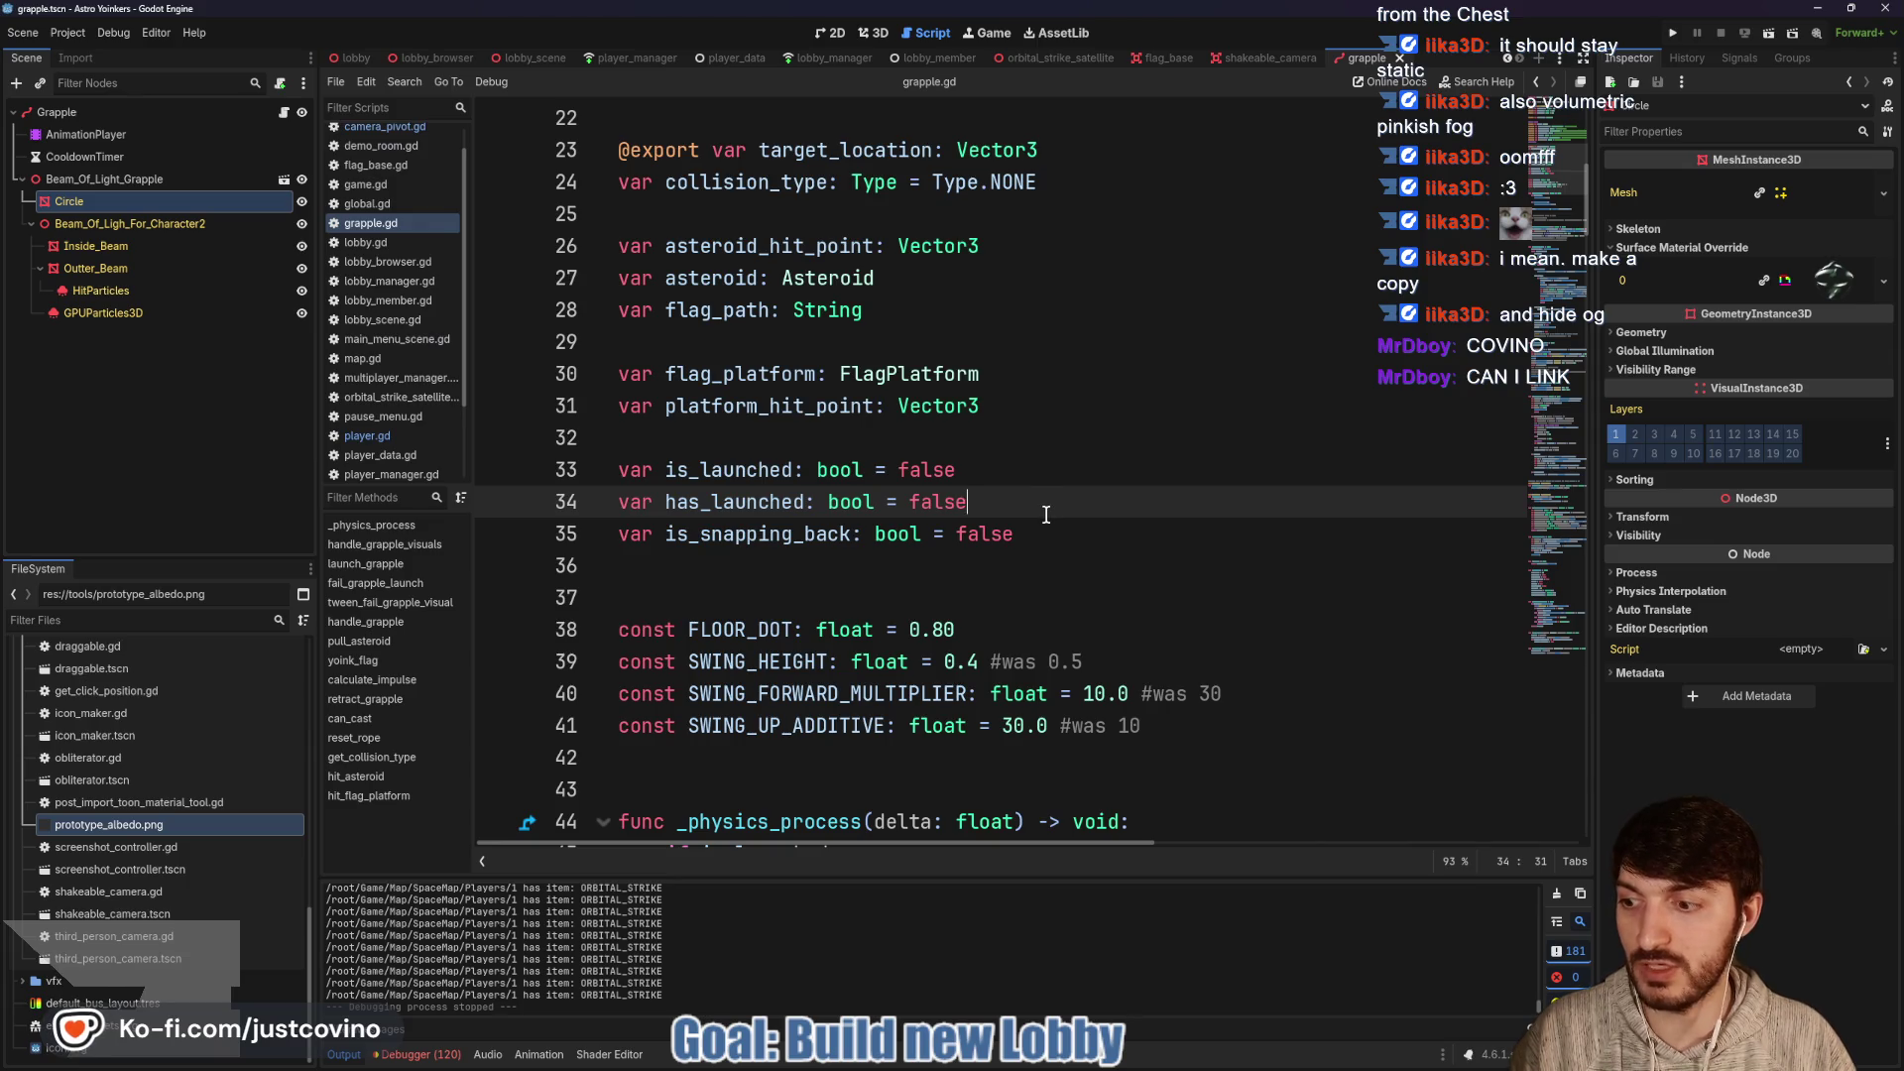
Review the handle_grapple_visuals code in grapple.gd, then run the project with F5
scroll(1046, 514, down, 2)
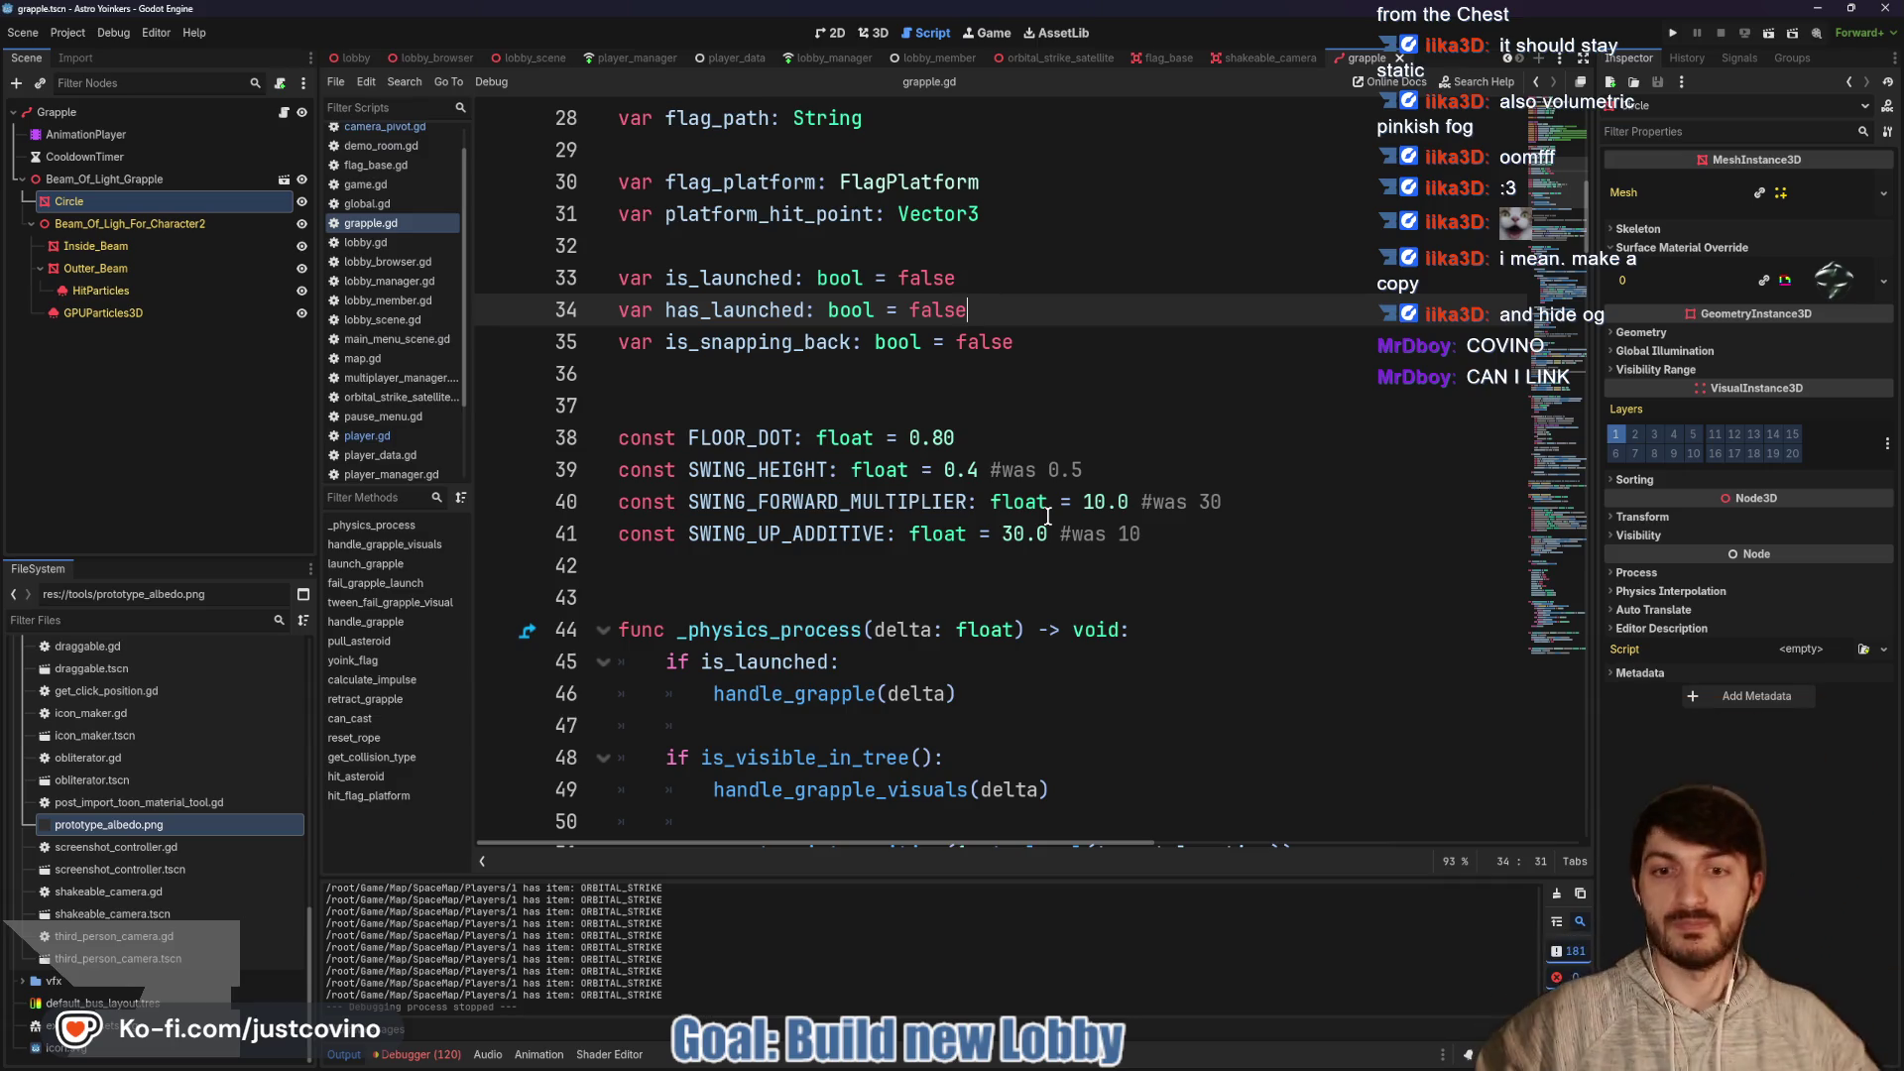
scroll(1037, 508, down, 2)
double_click(952, 597)
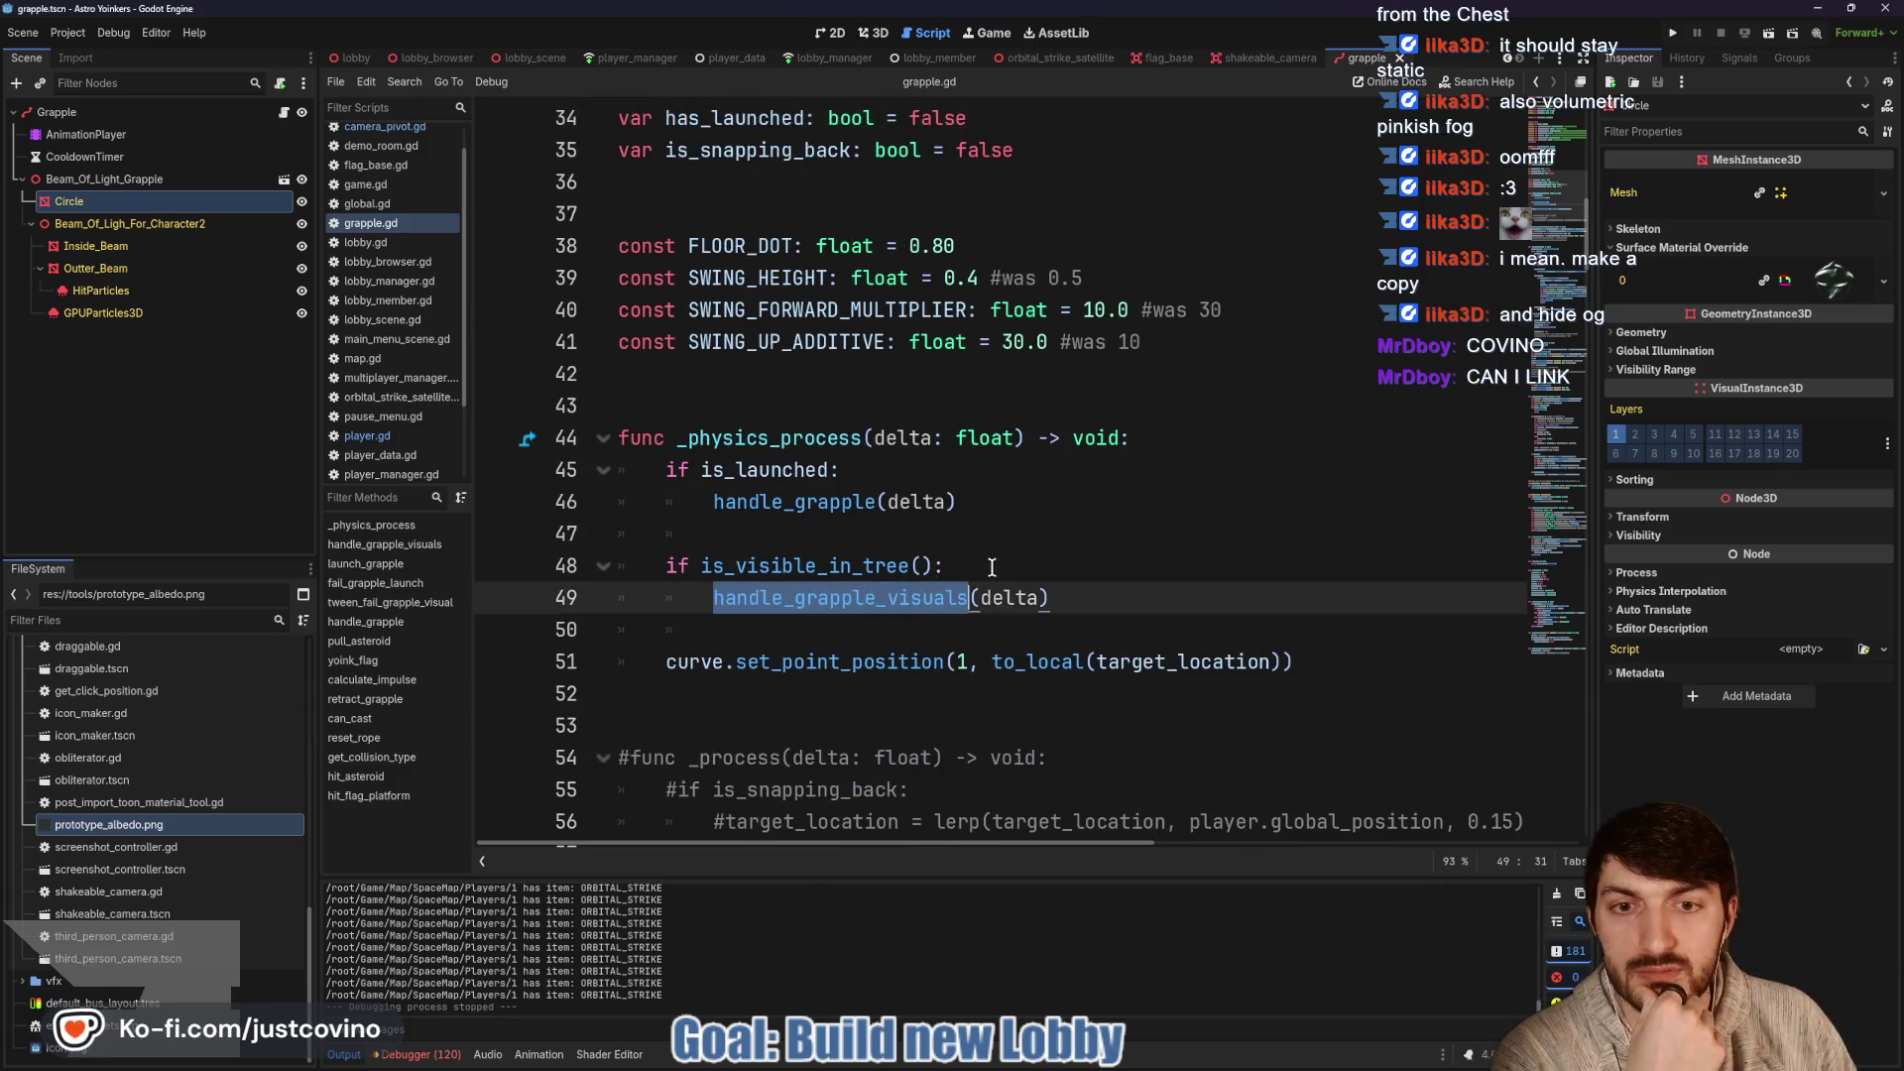
scroll(1004, 563, down, 3)
scroll(1078, 493, down, 2)
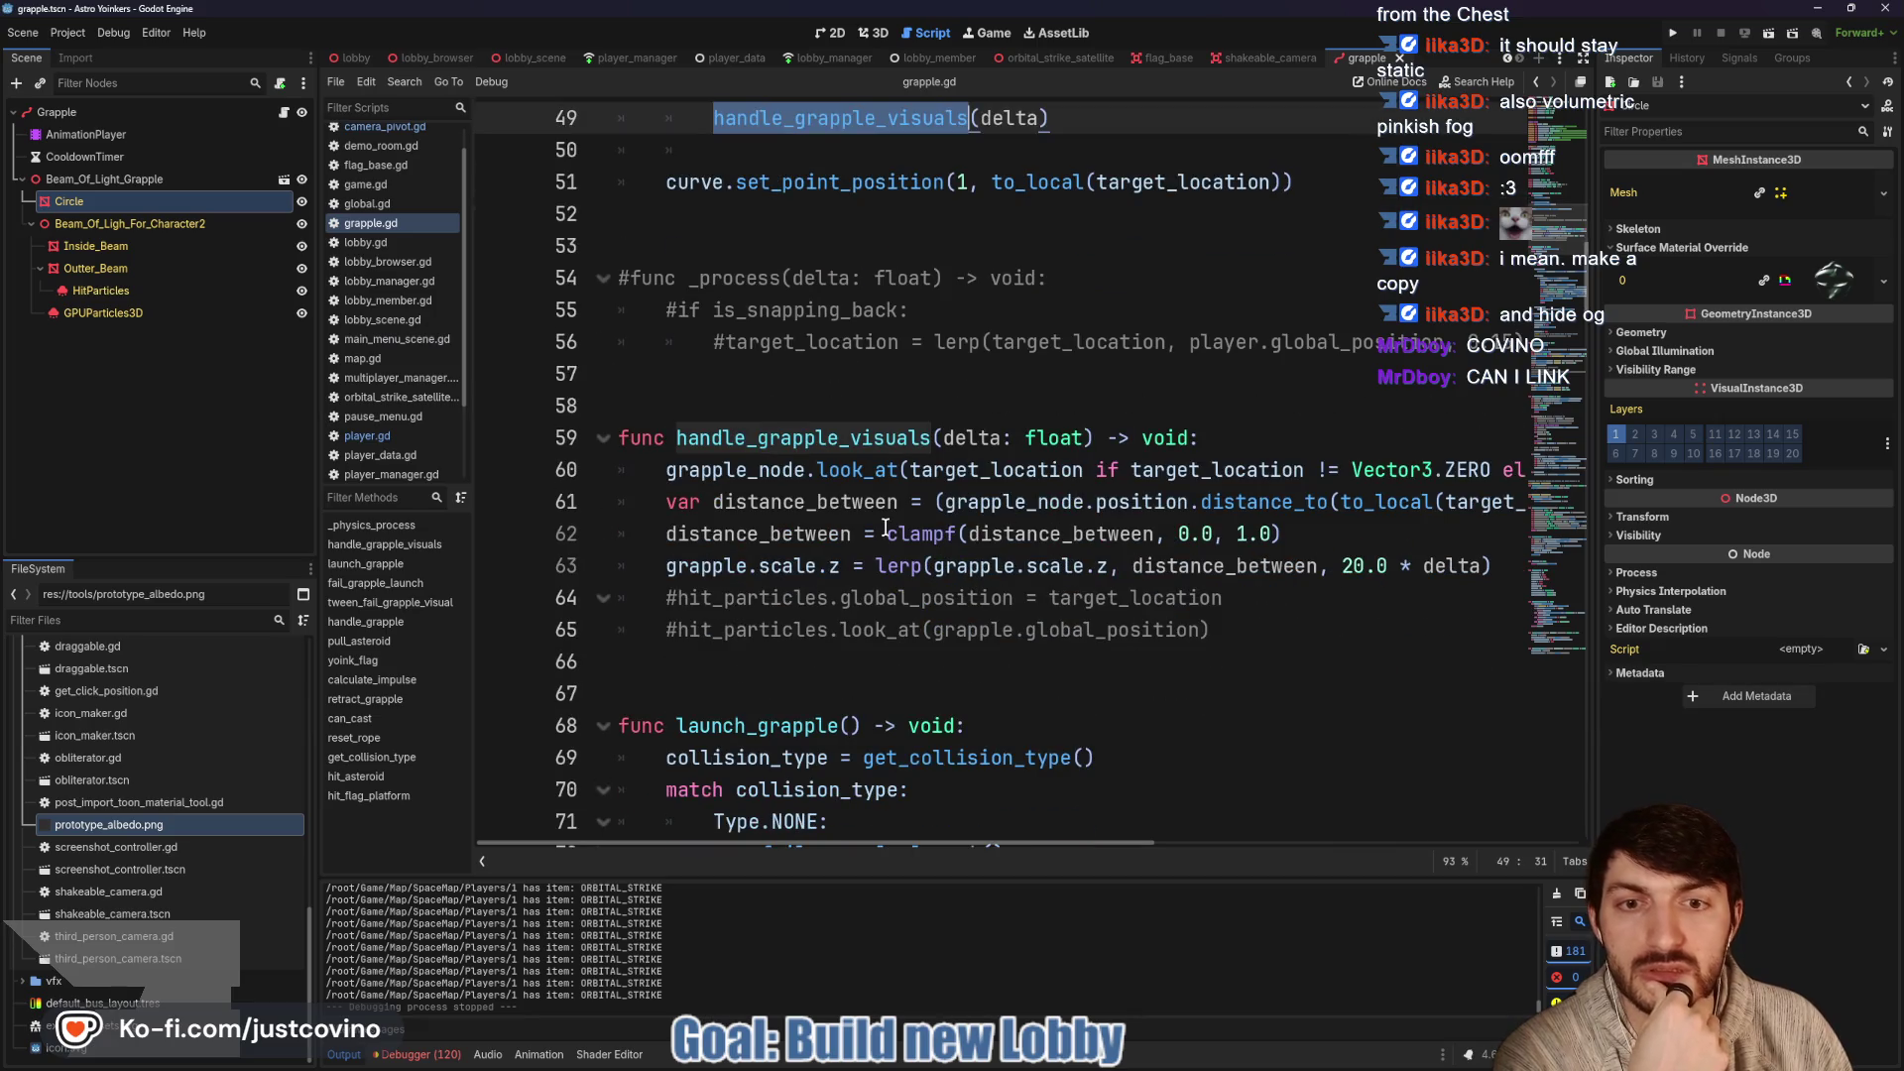
mouse_move(899, 521)
scroll(899, 521, up, 5)
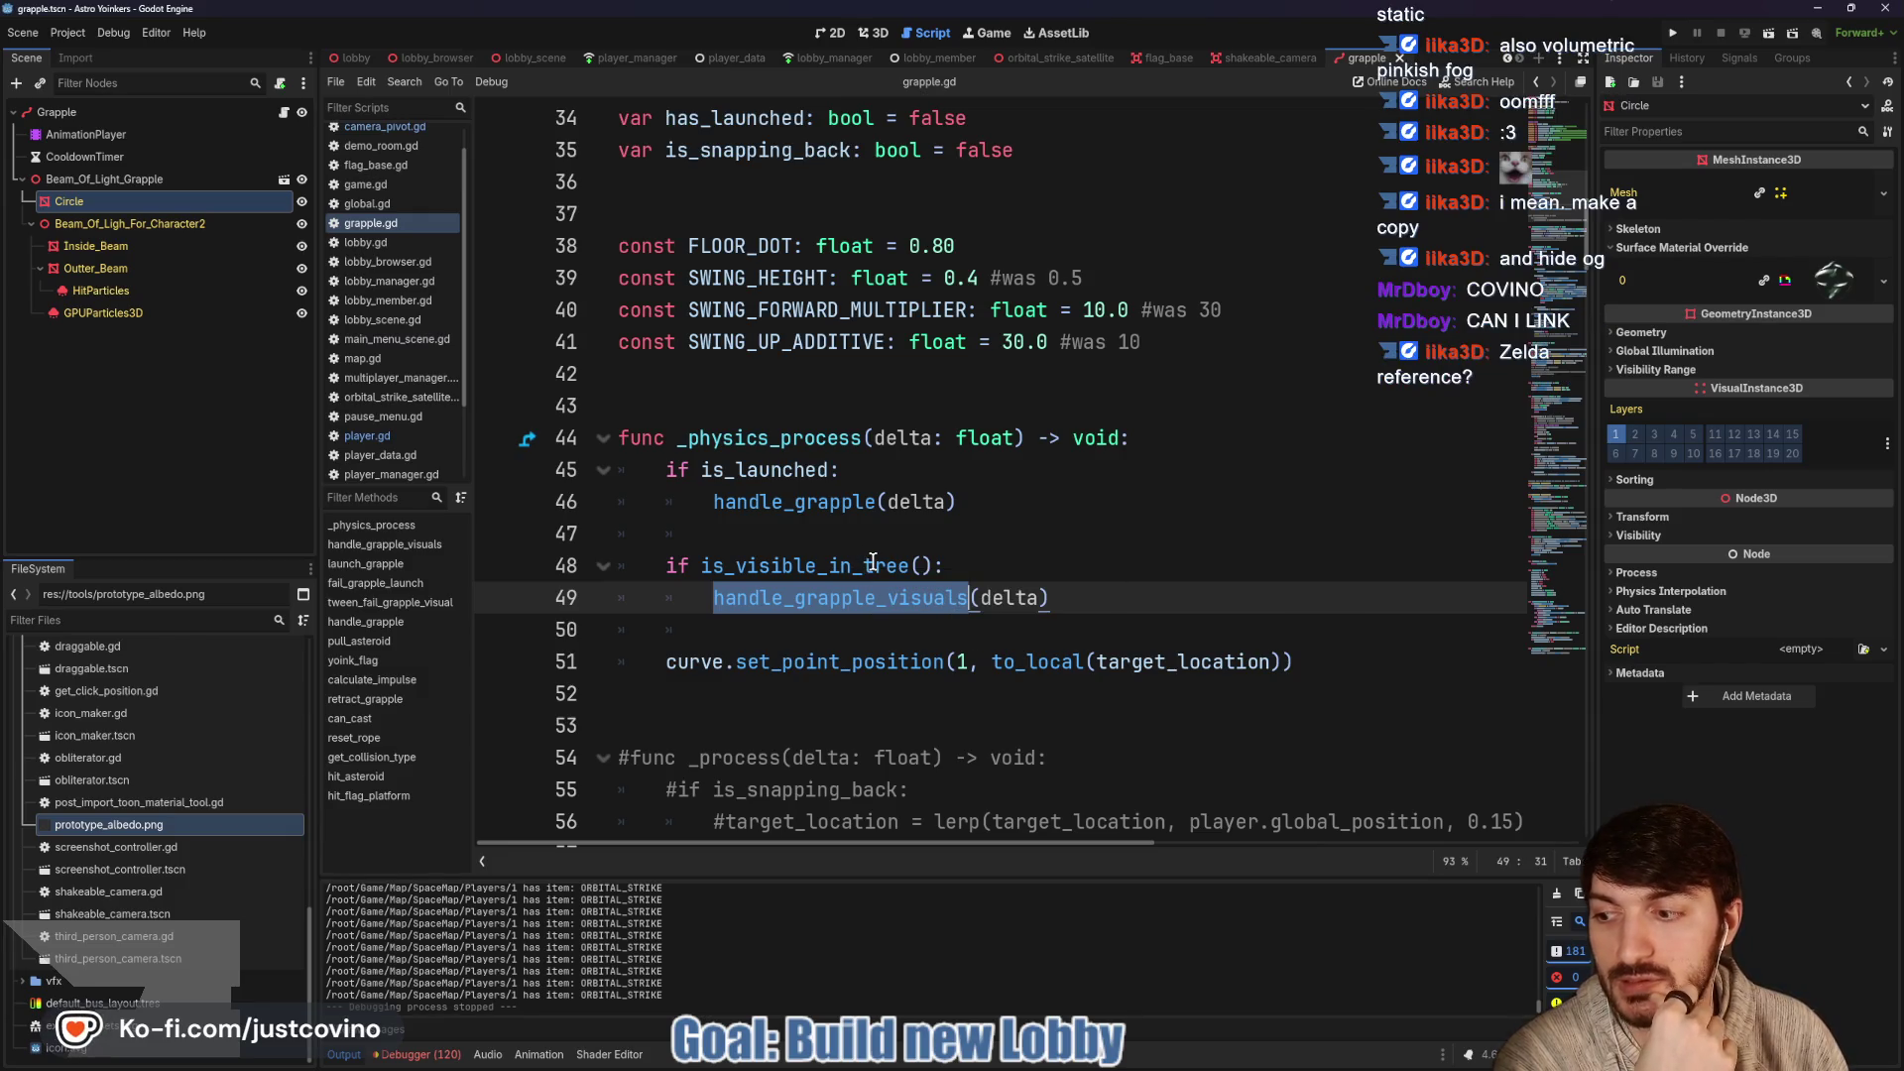
scroll(1019, 575, up, 5)
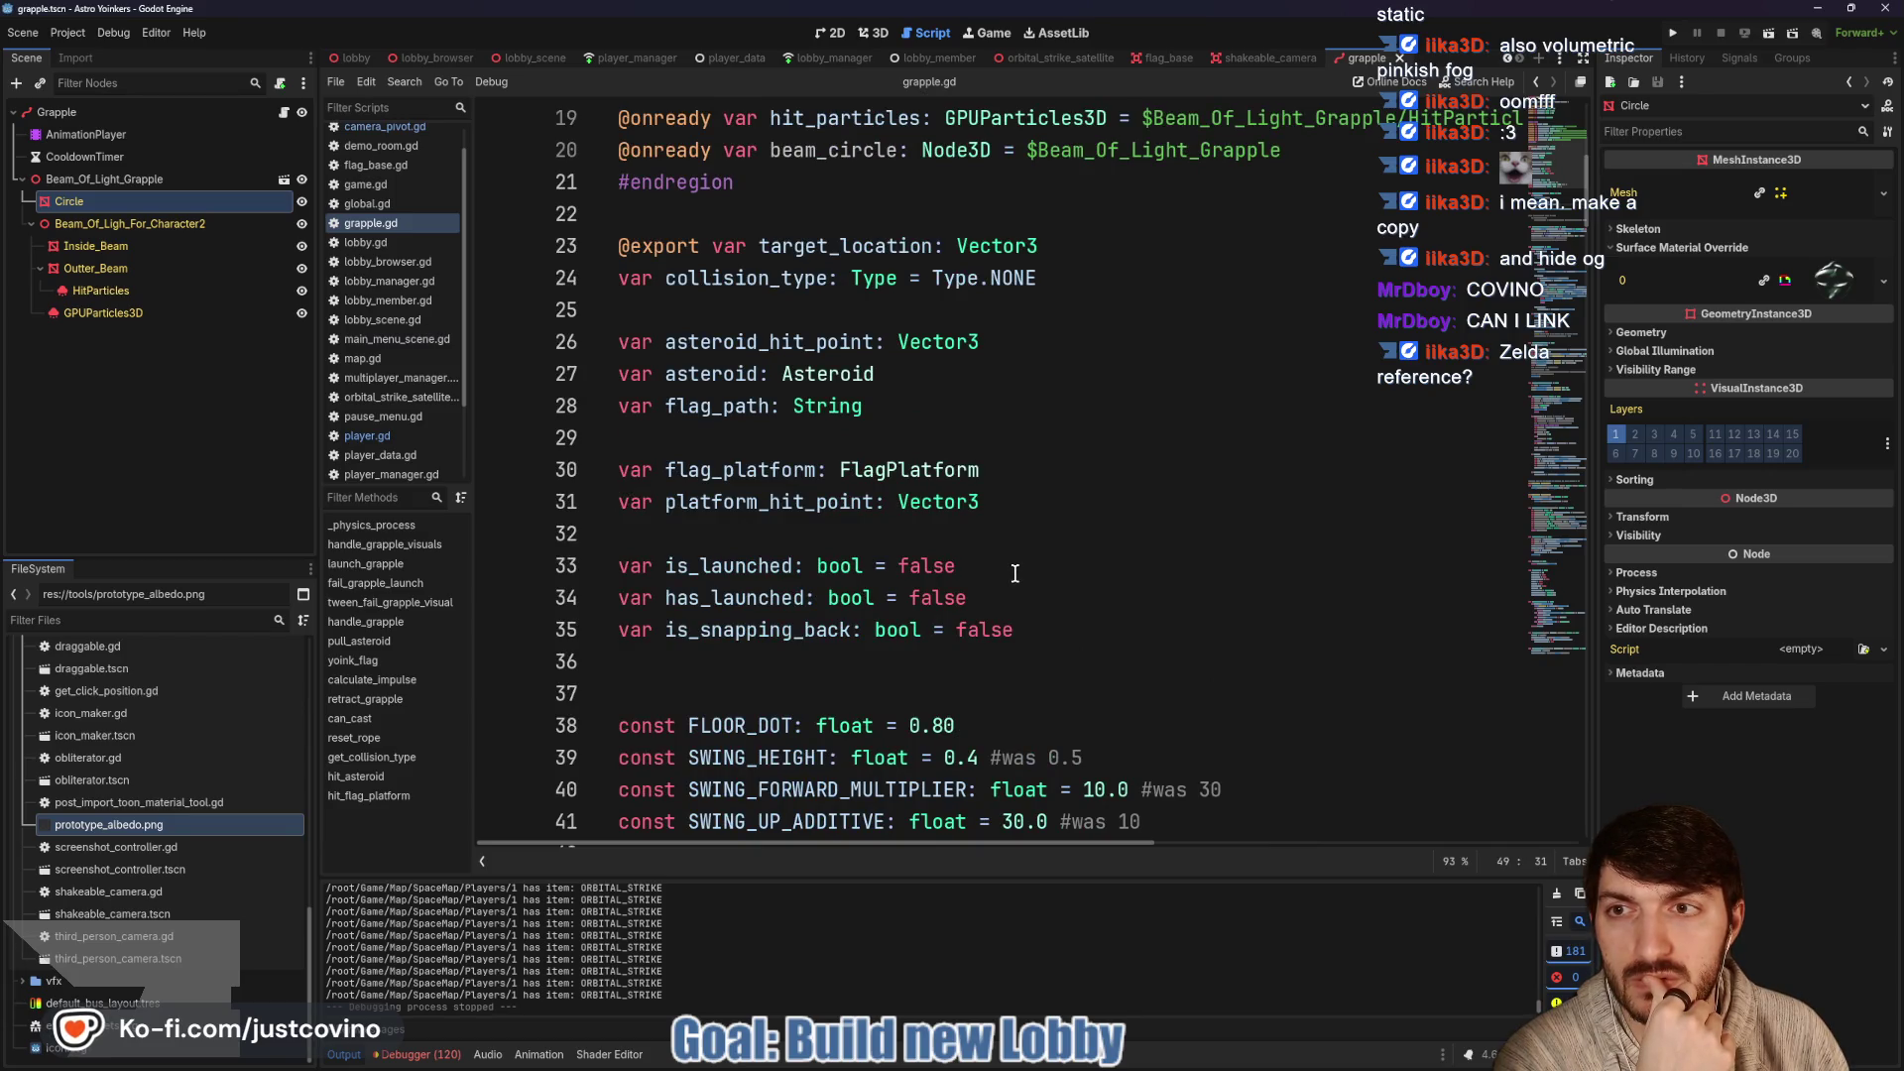
scroll(1014, 573, down, 10)
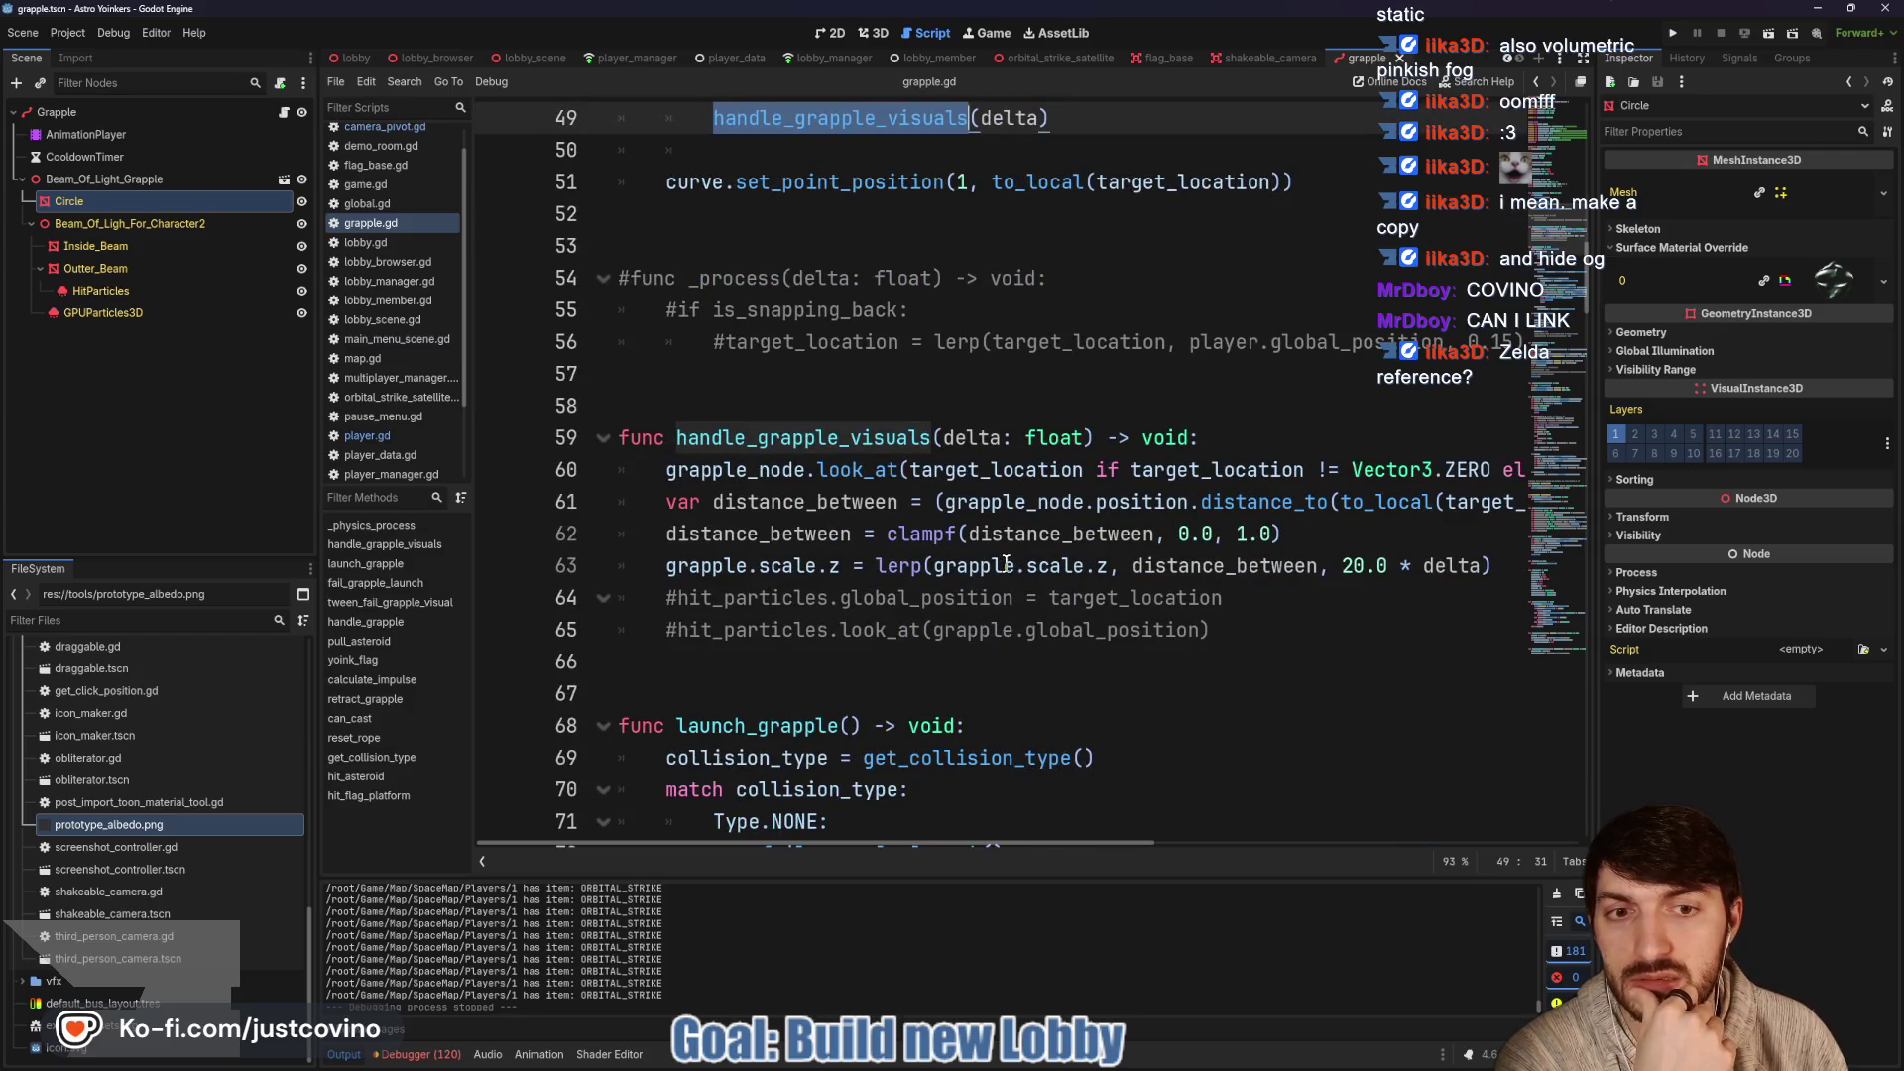
scroll(1006, 563, right, 3)
scroll(1007, 563, left, 2)
scroll(1012, 564, down, 2)
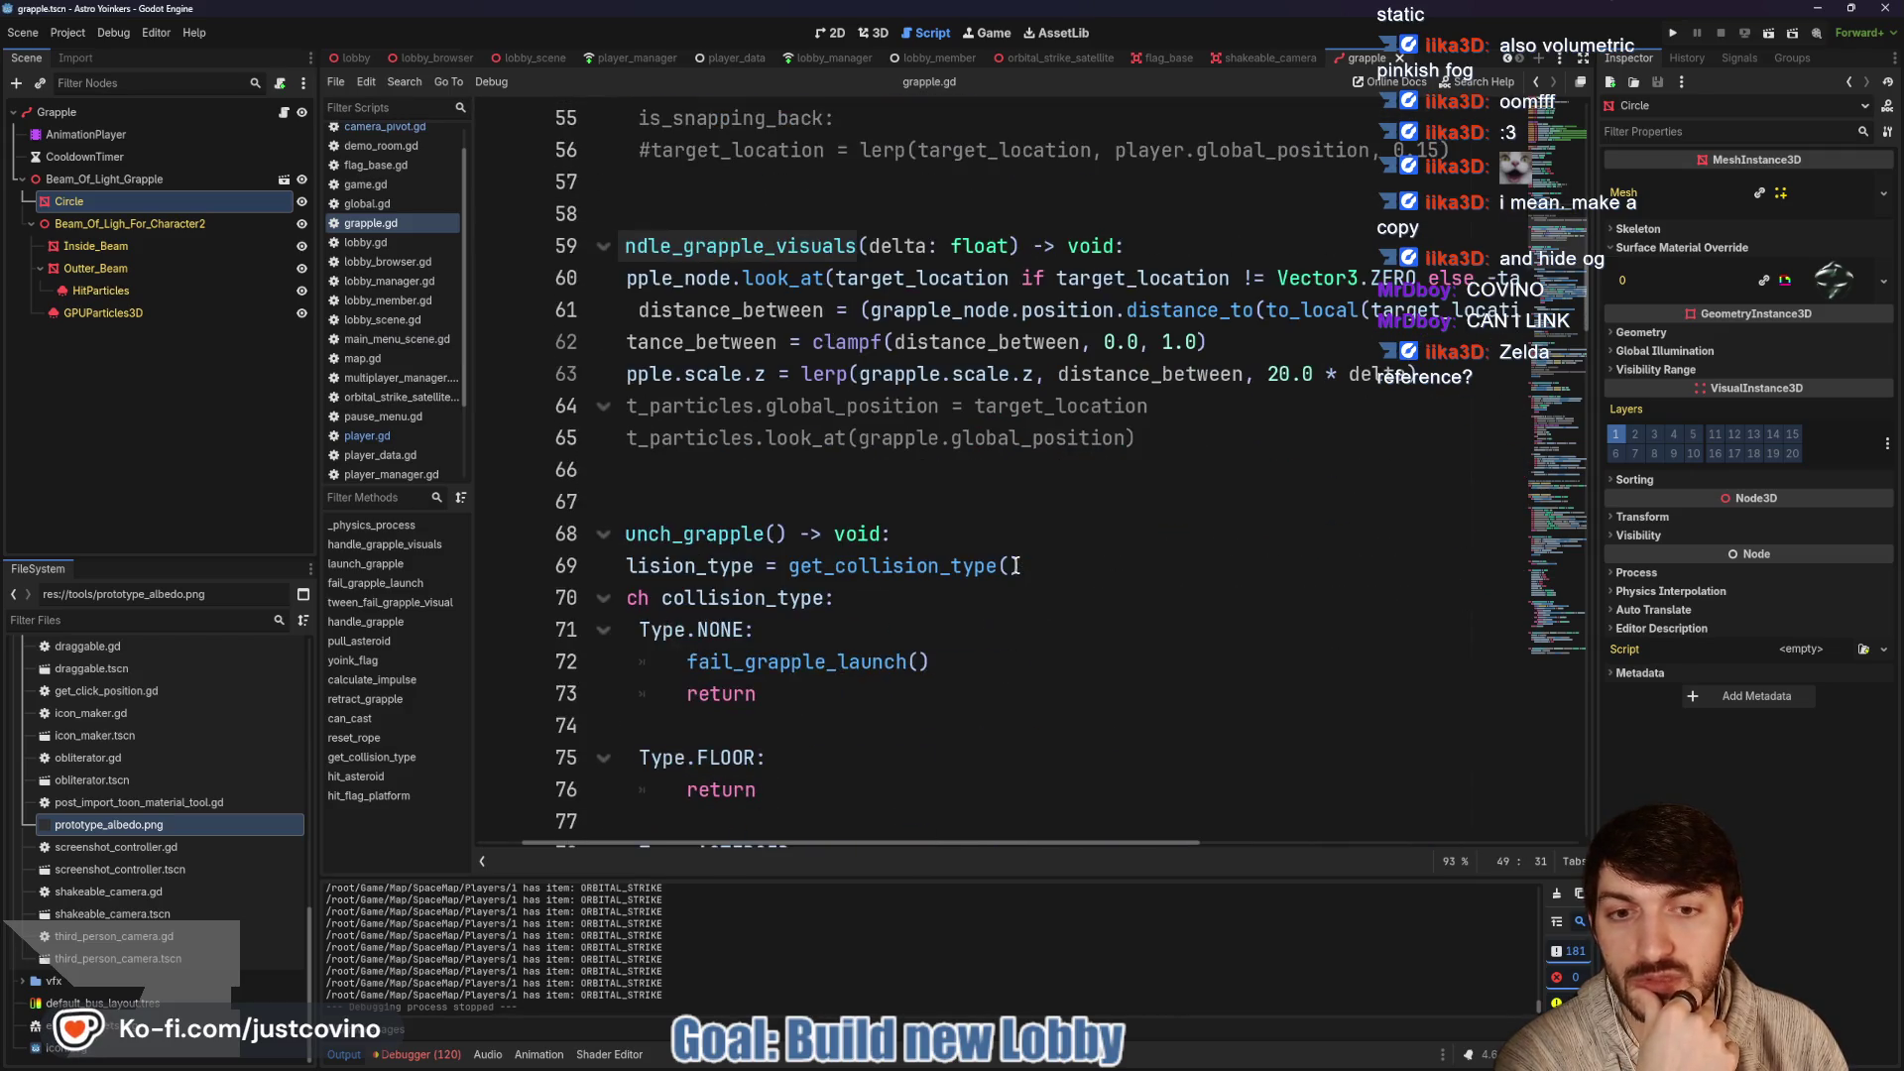
scroll(1019, 566, left, 2)
key(F5)
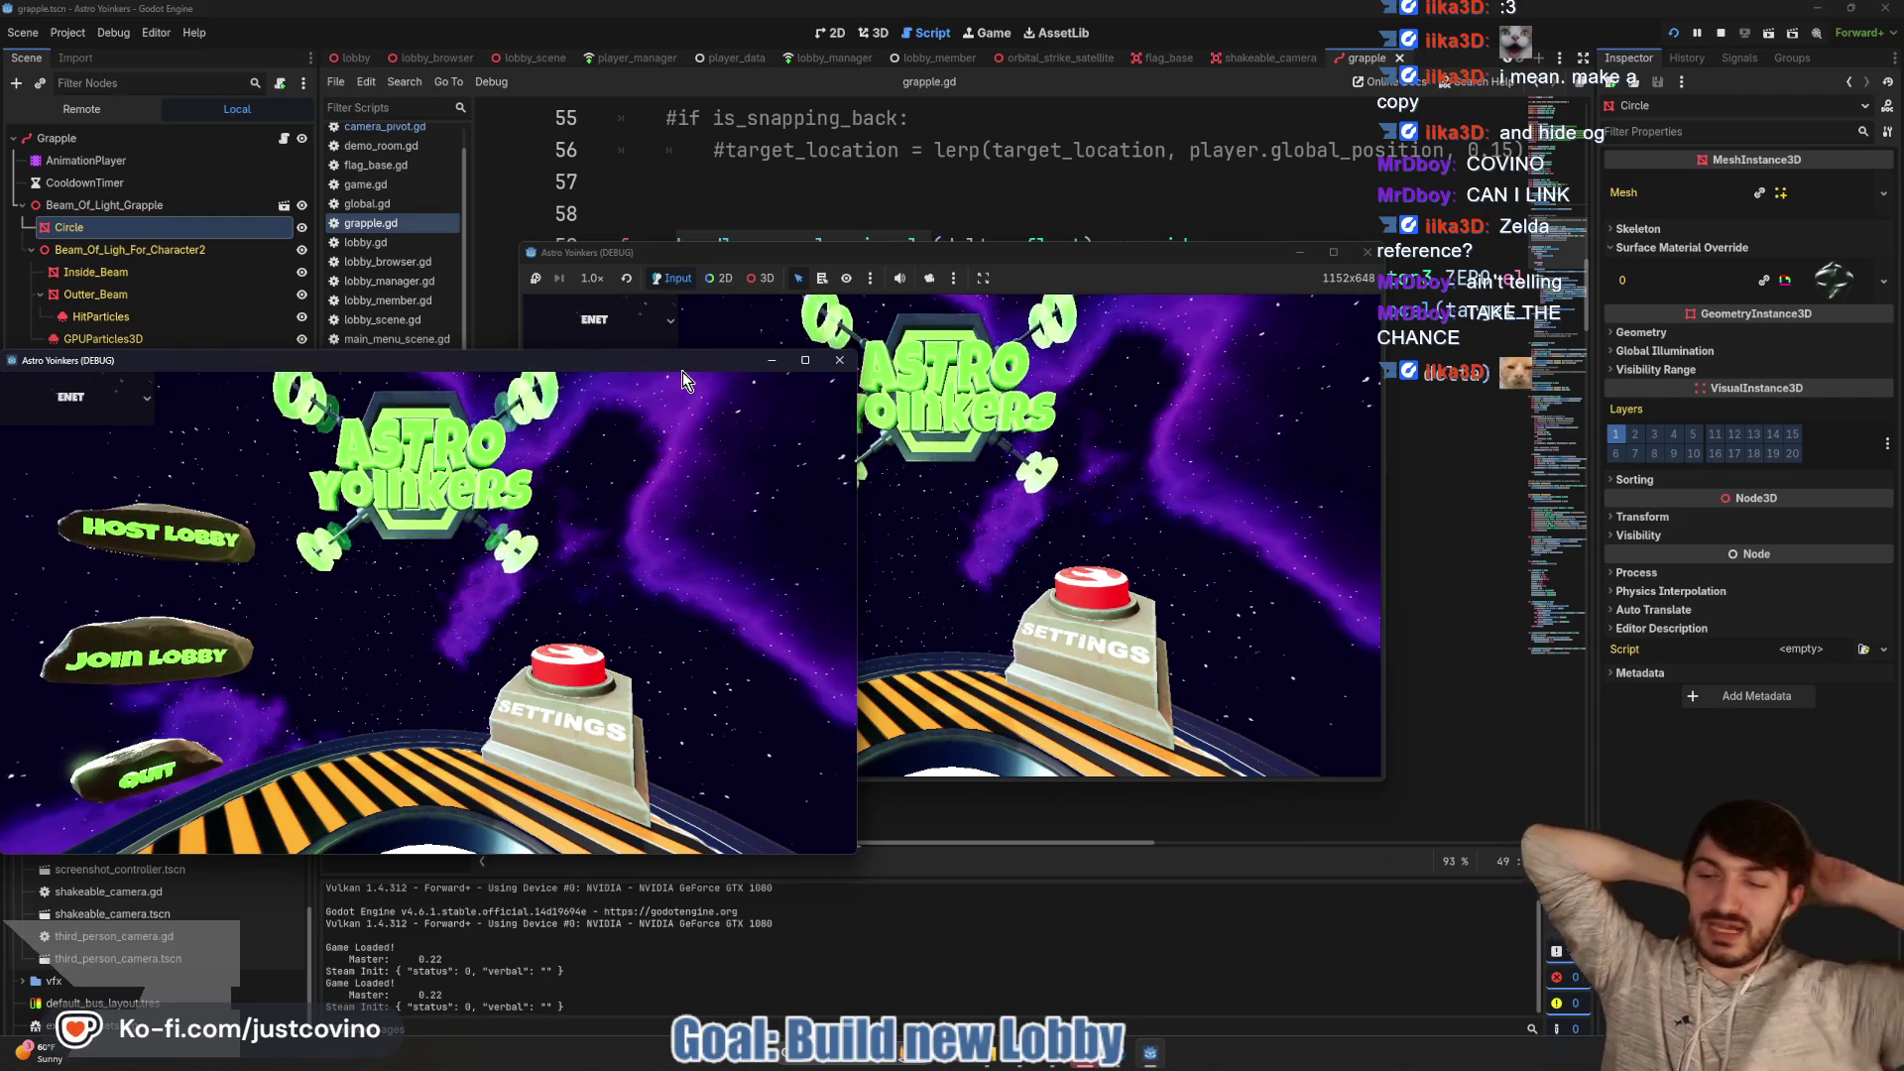
Arrange both debug windows side by side, host a game, fire the grapple beam, then stop with F8
drag(1044, 253, 1422, 246)
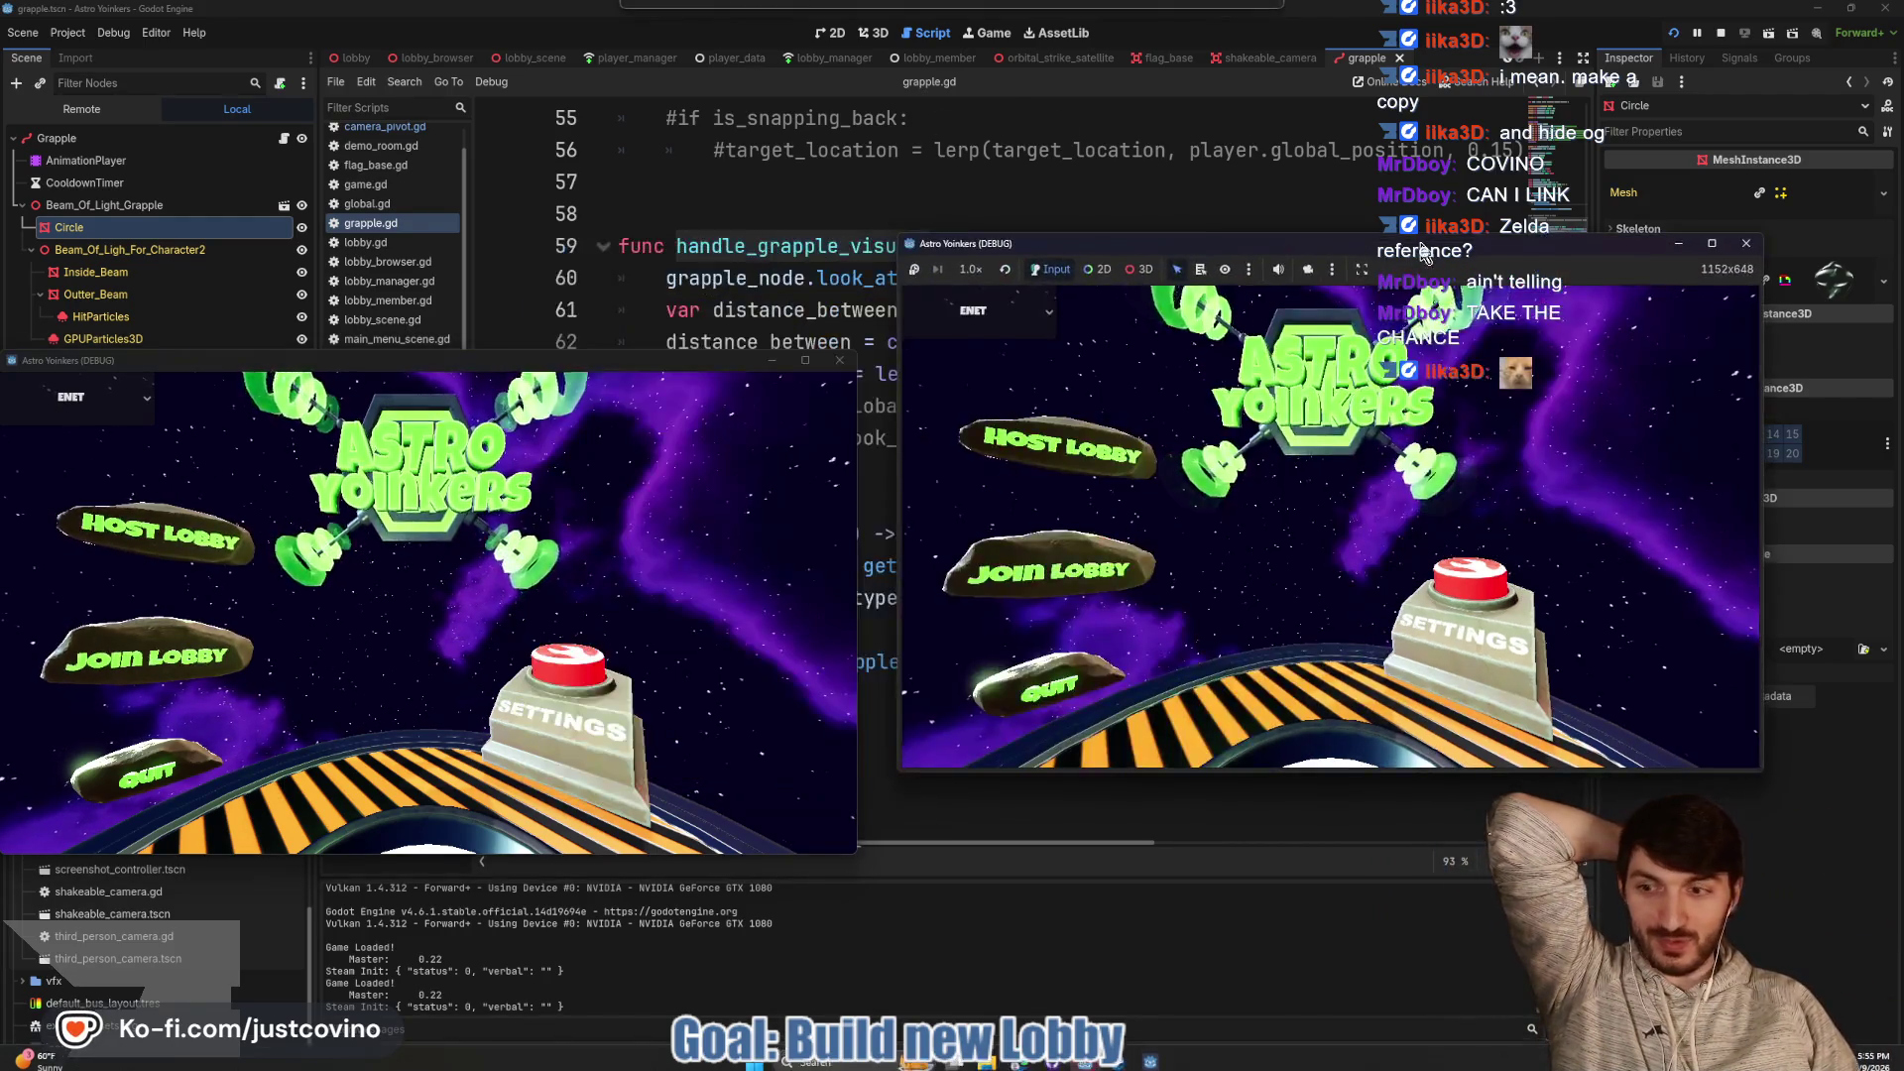
drag(611, 360, 629, 279)
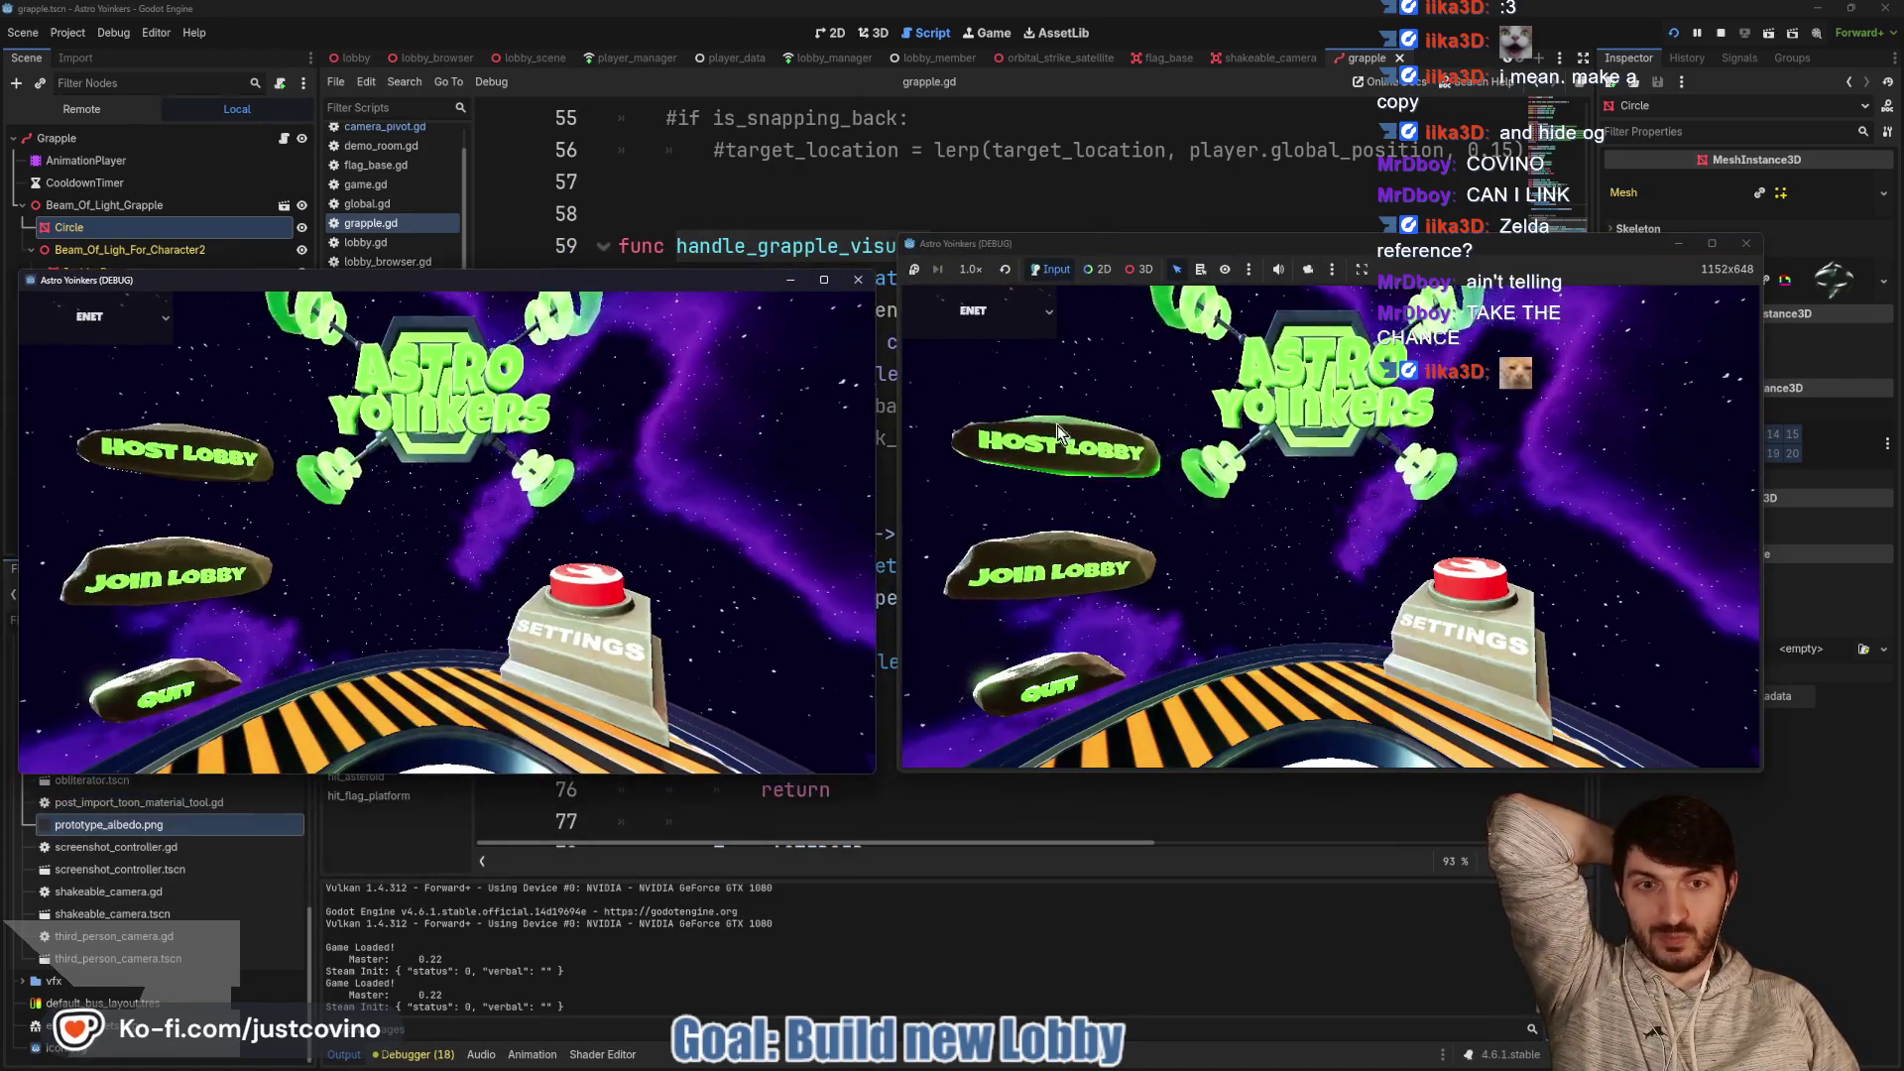
click(1059, 433)
click(1334, 426)
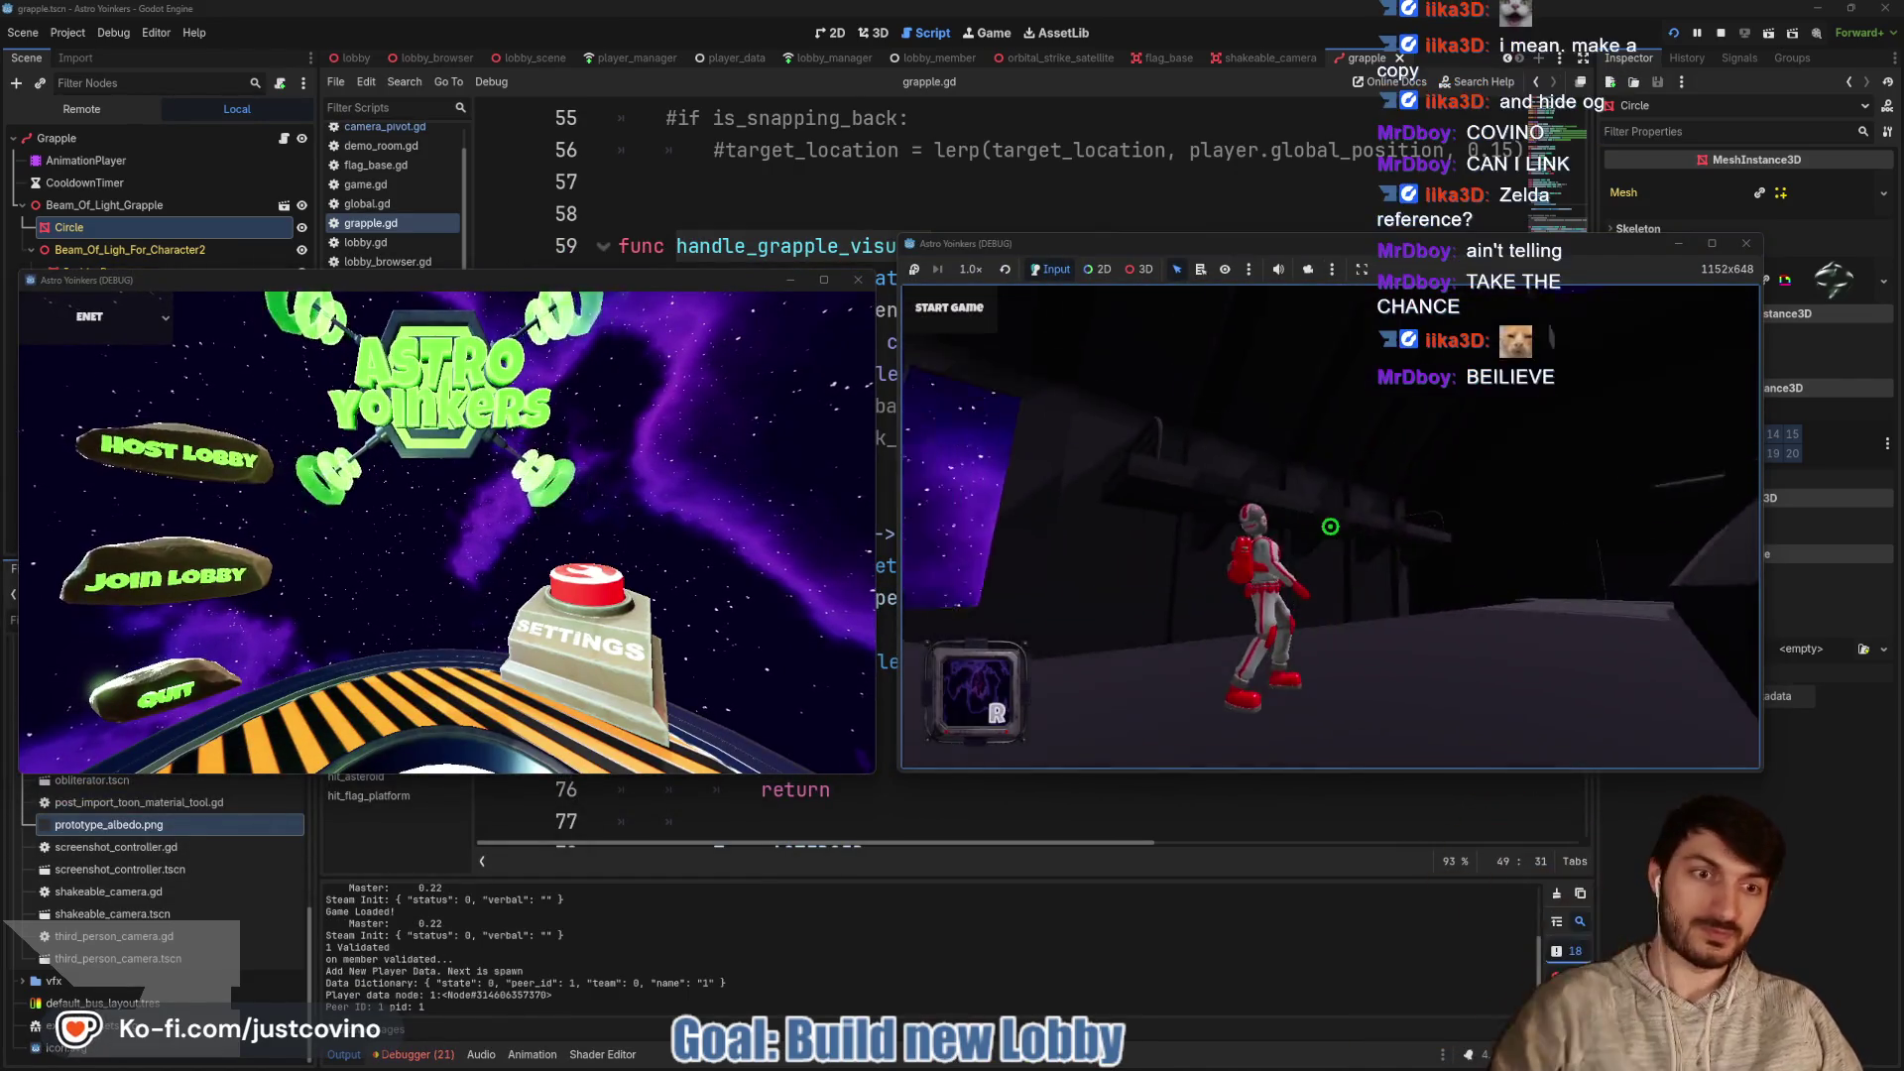
click(1330, 527)
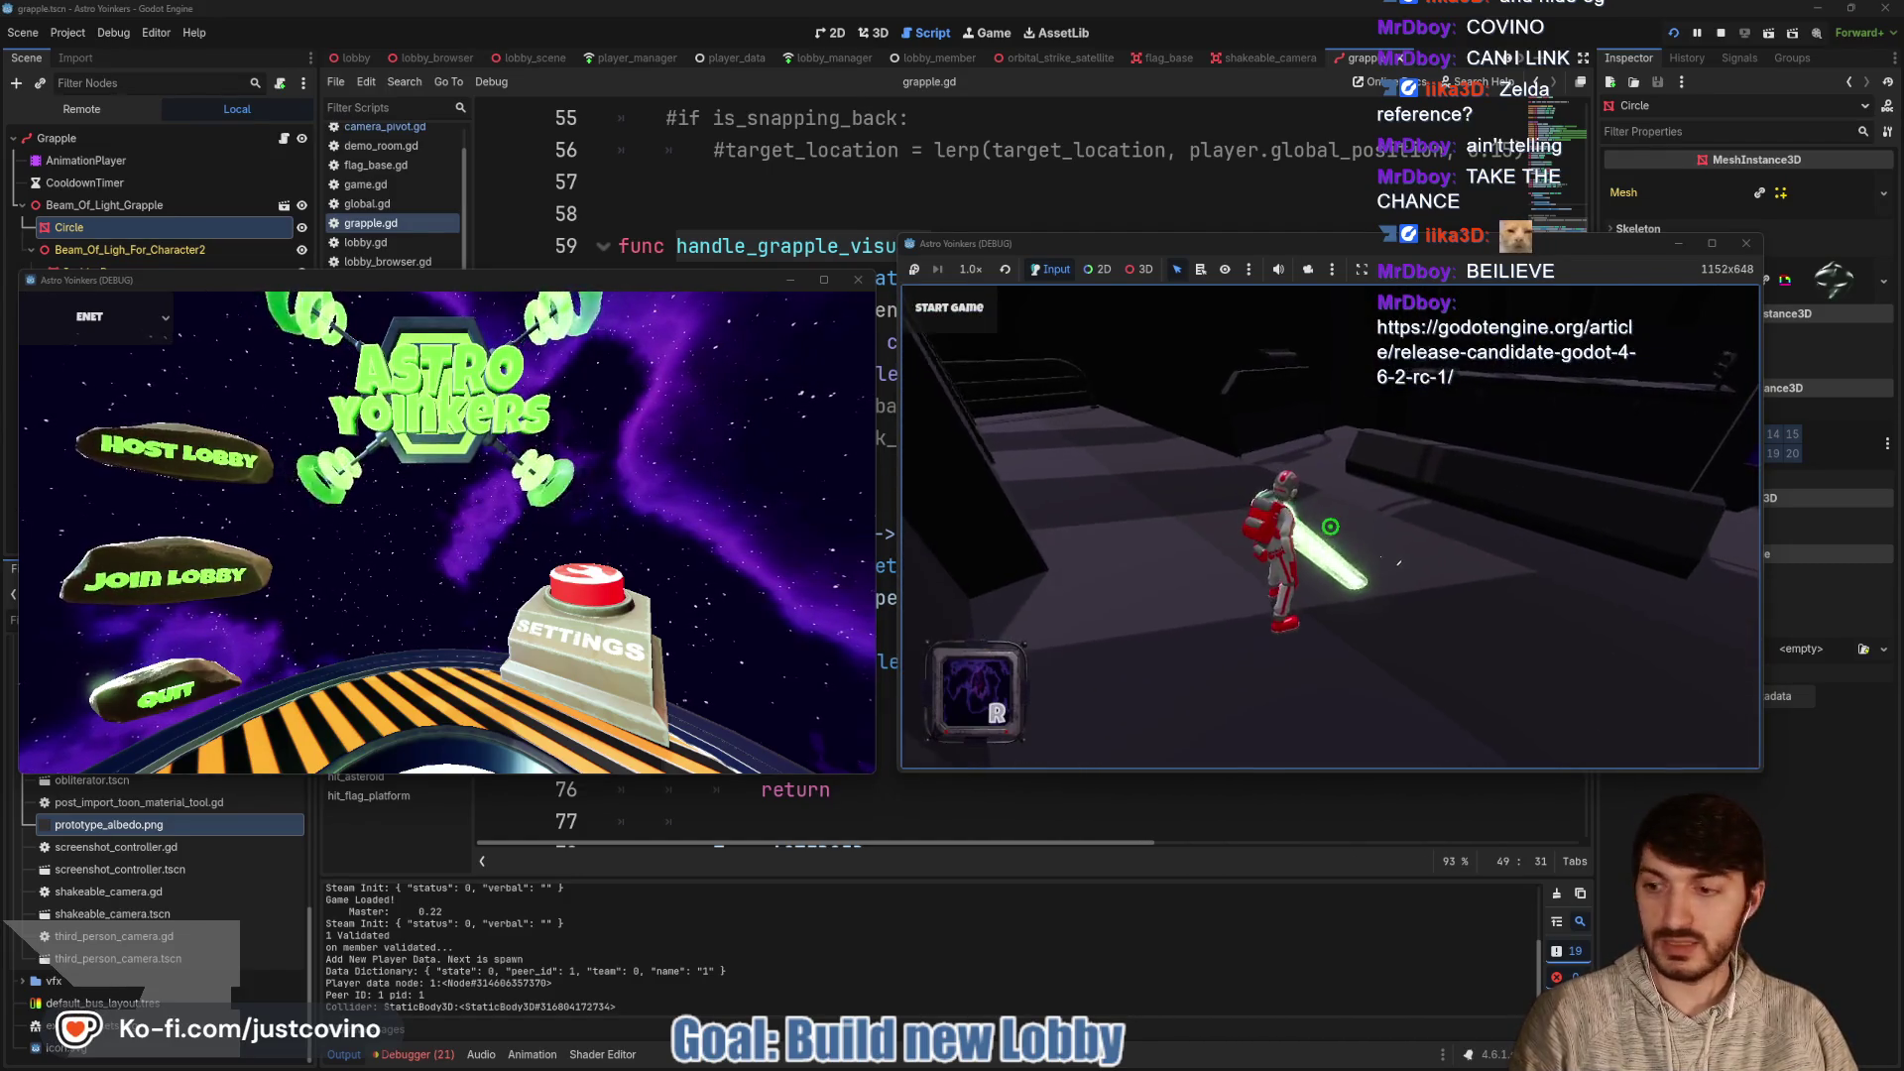
key(F8)
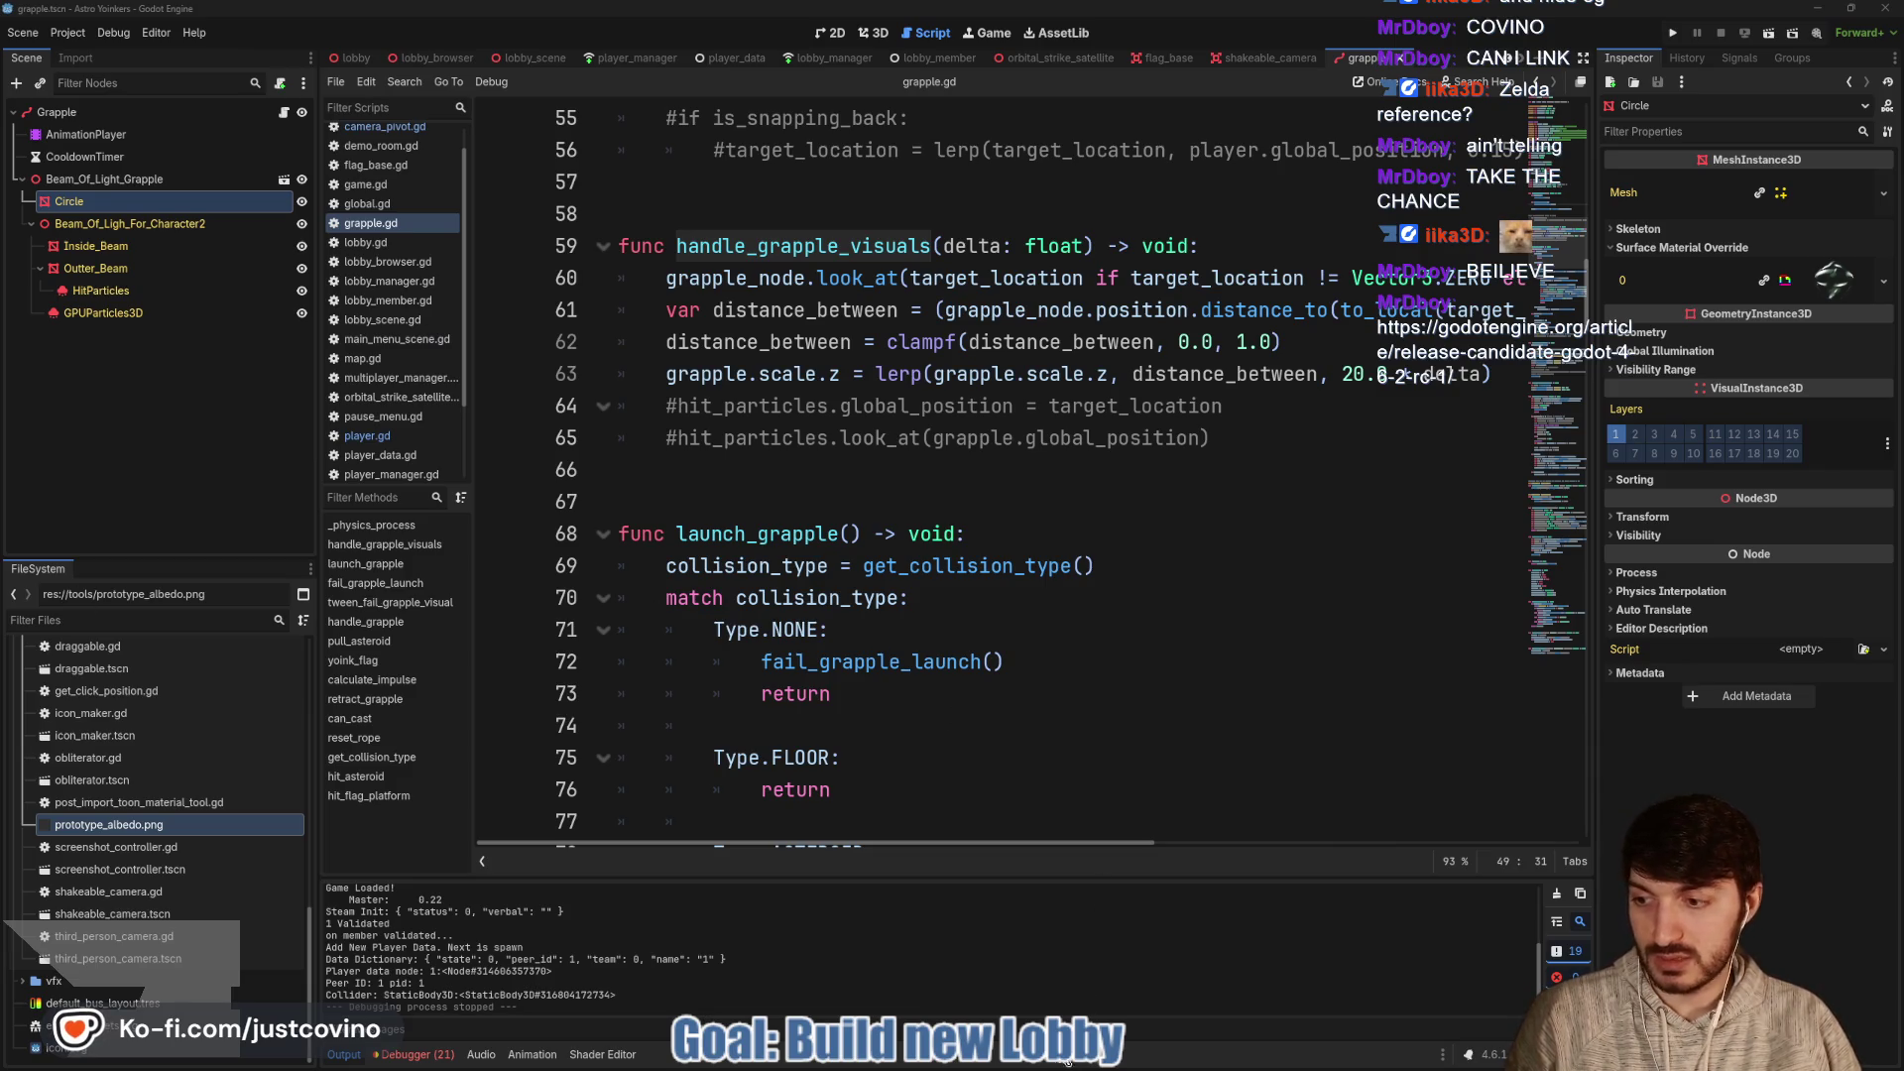
Load the pasted Godot 4.6.2 RC 1 release article link in a new tab beside the ToDo board
click(1054, 967)
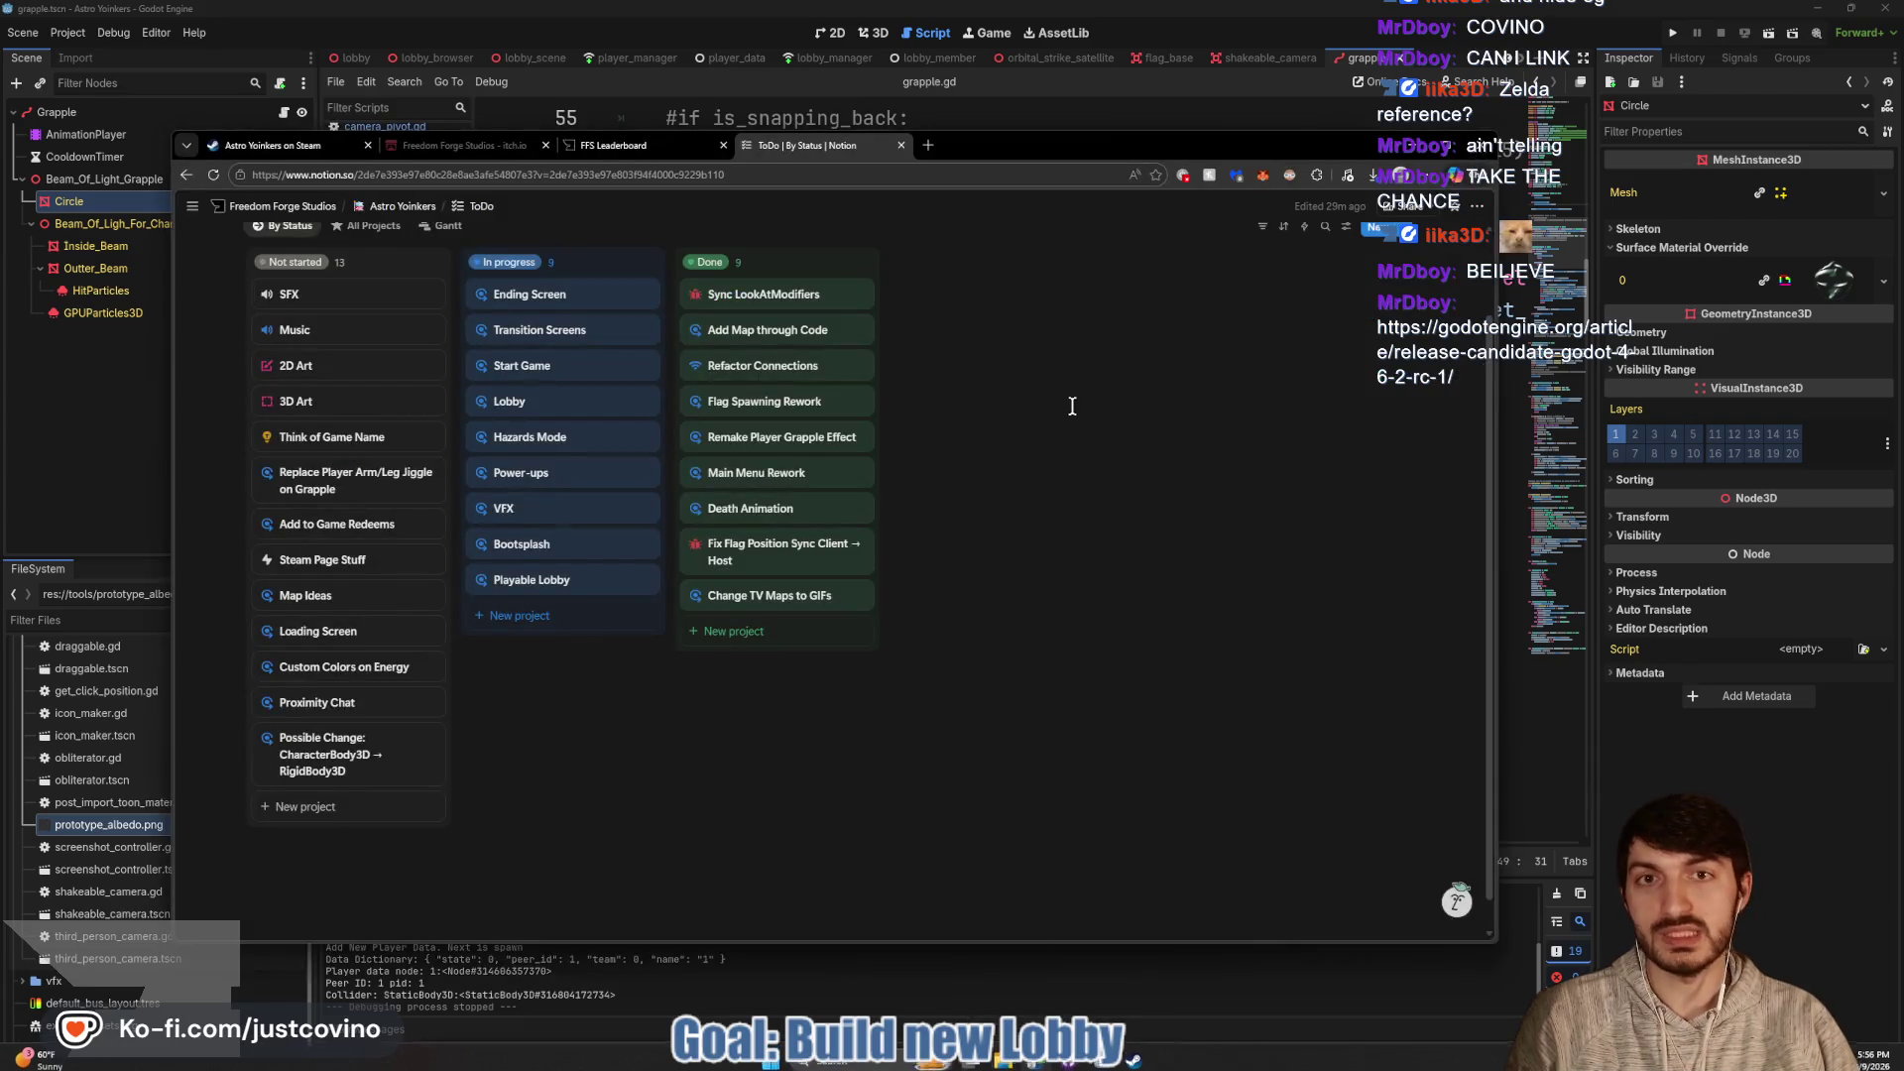
click(928, 146)
text(https://godotengine.org/article/release-candidate-godot-4-6-2-rc-1/)
key(Return)
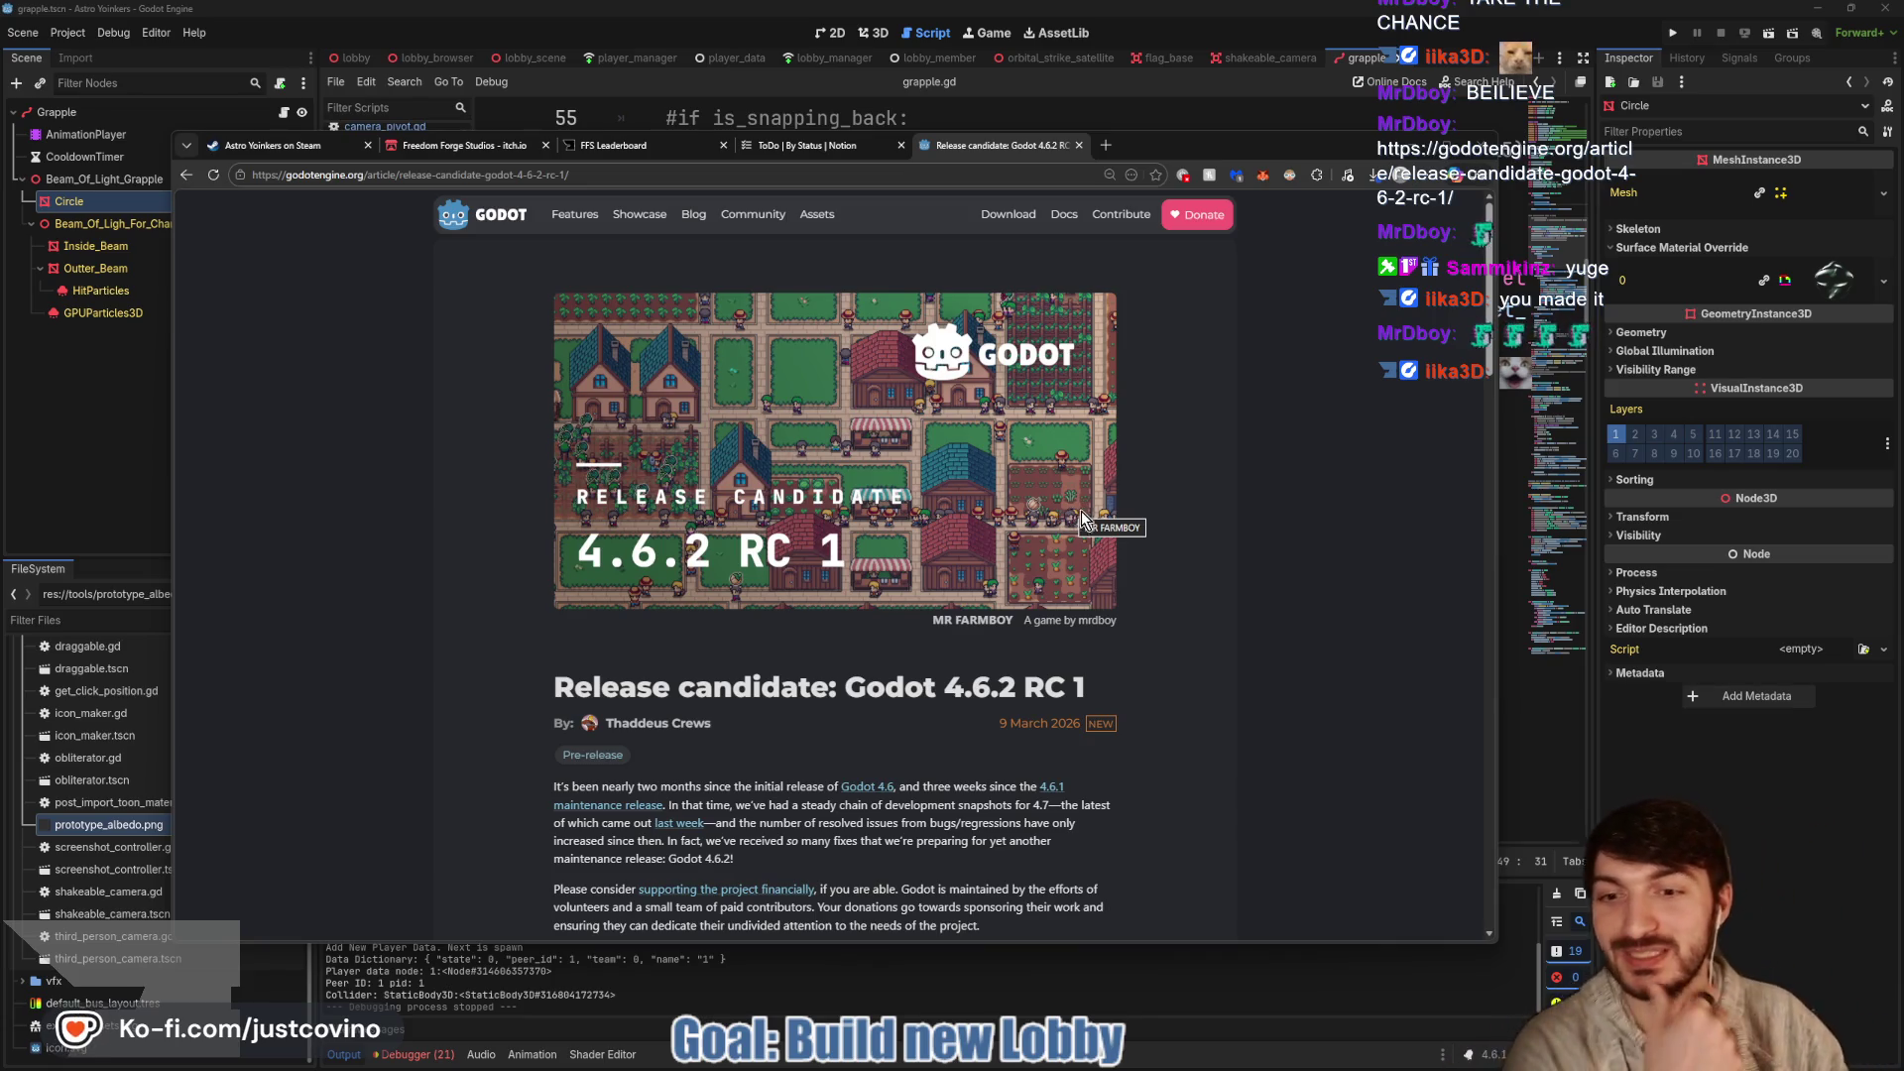
scroll(1088, 510, down, 2)
scroll(1088, 516, down, 3)
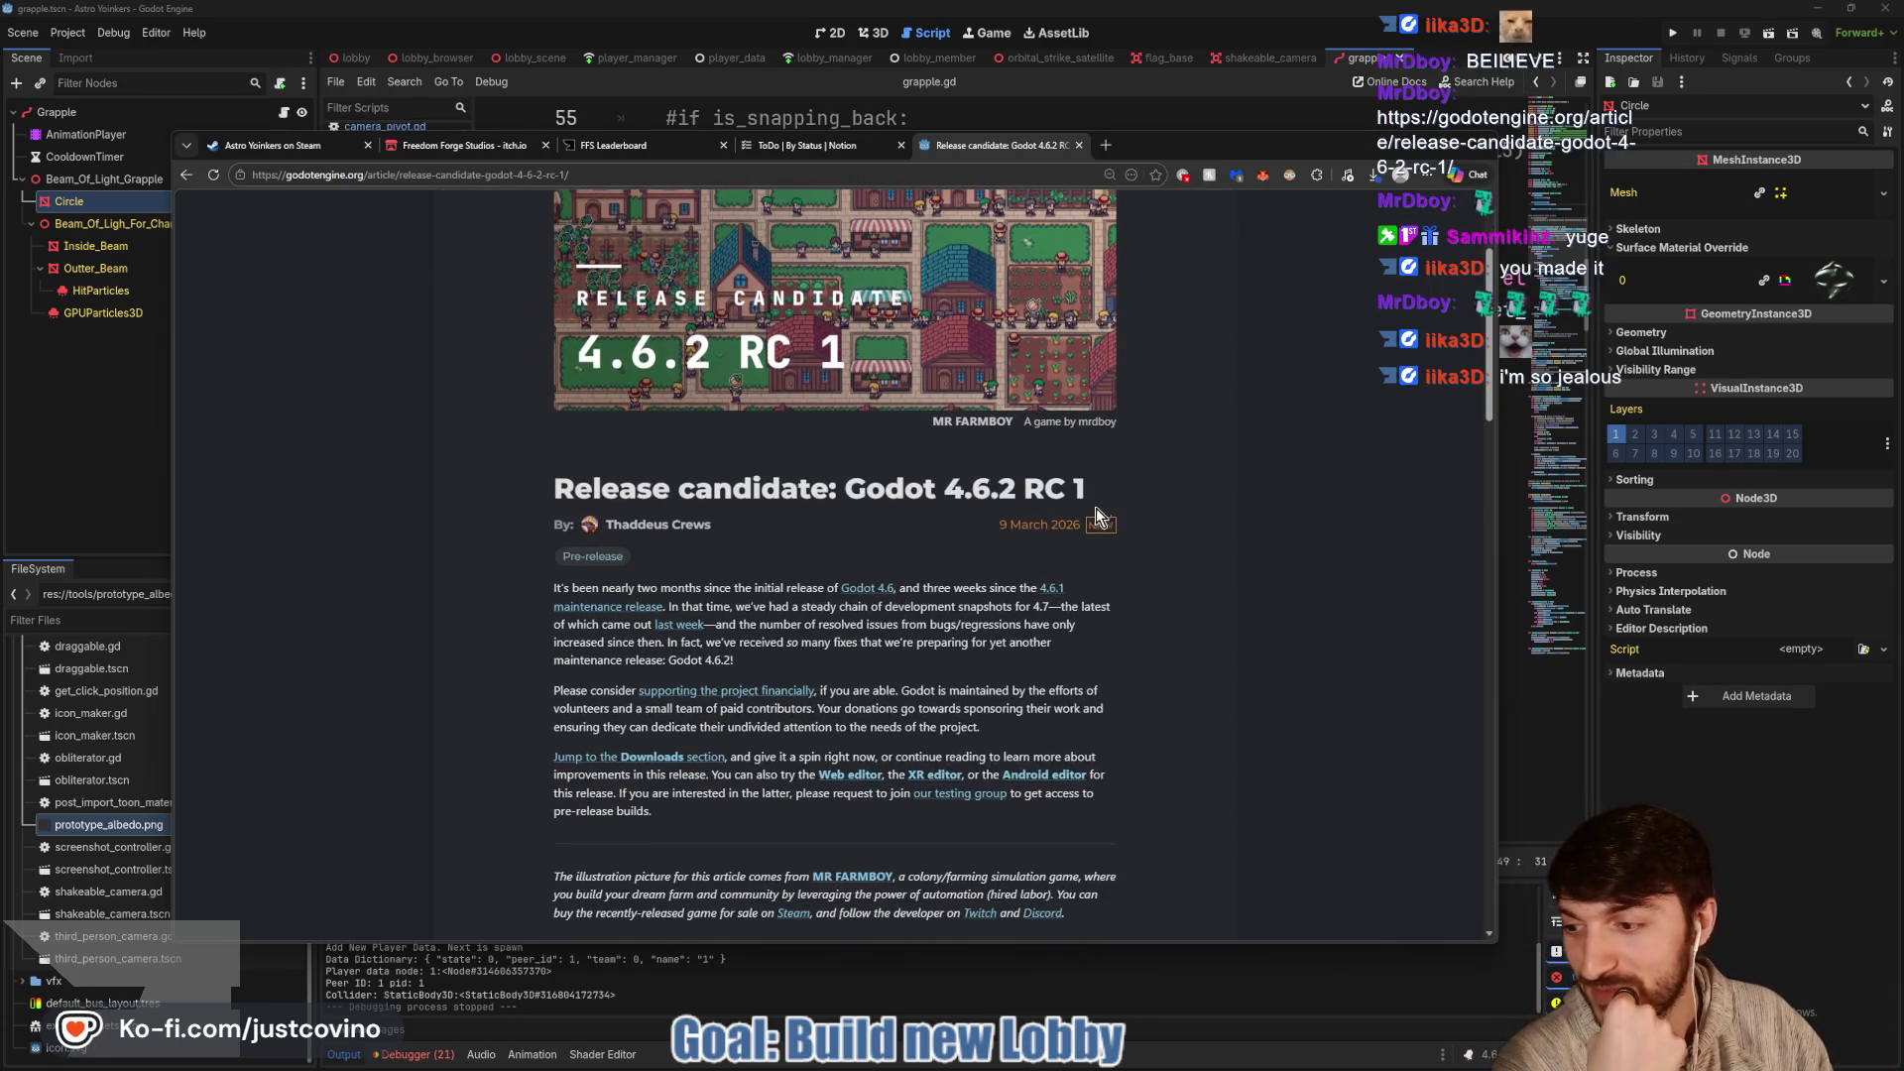
scroll(1082, 557, up, 4)
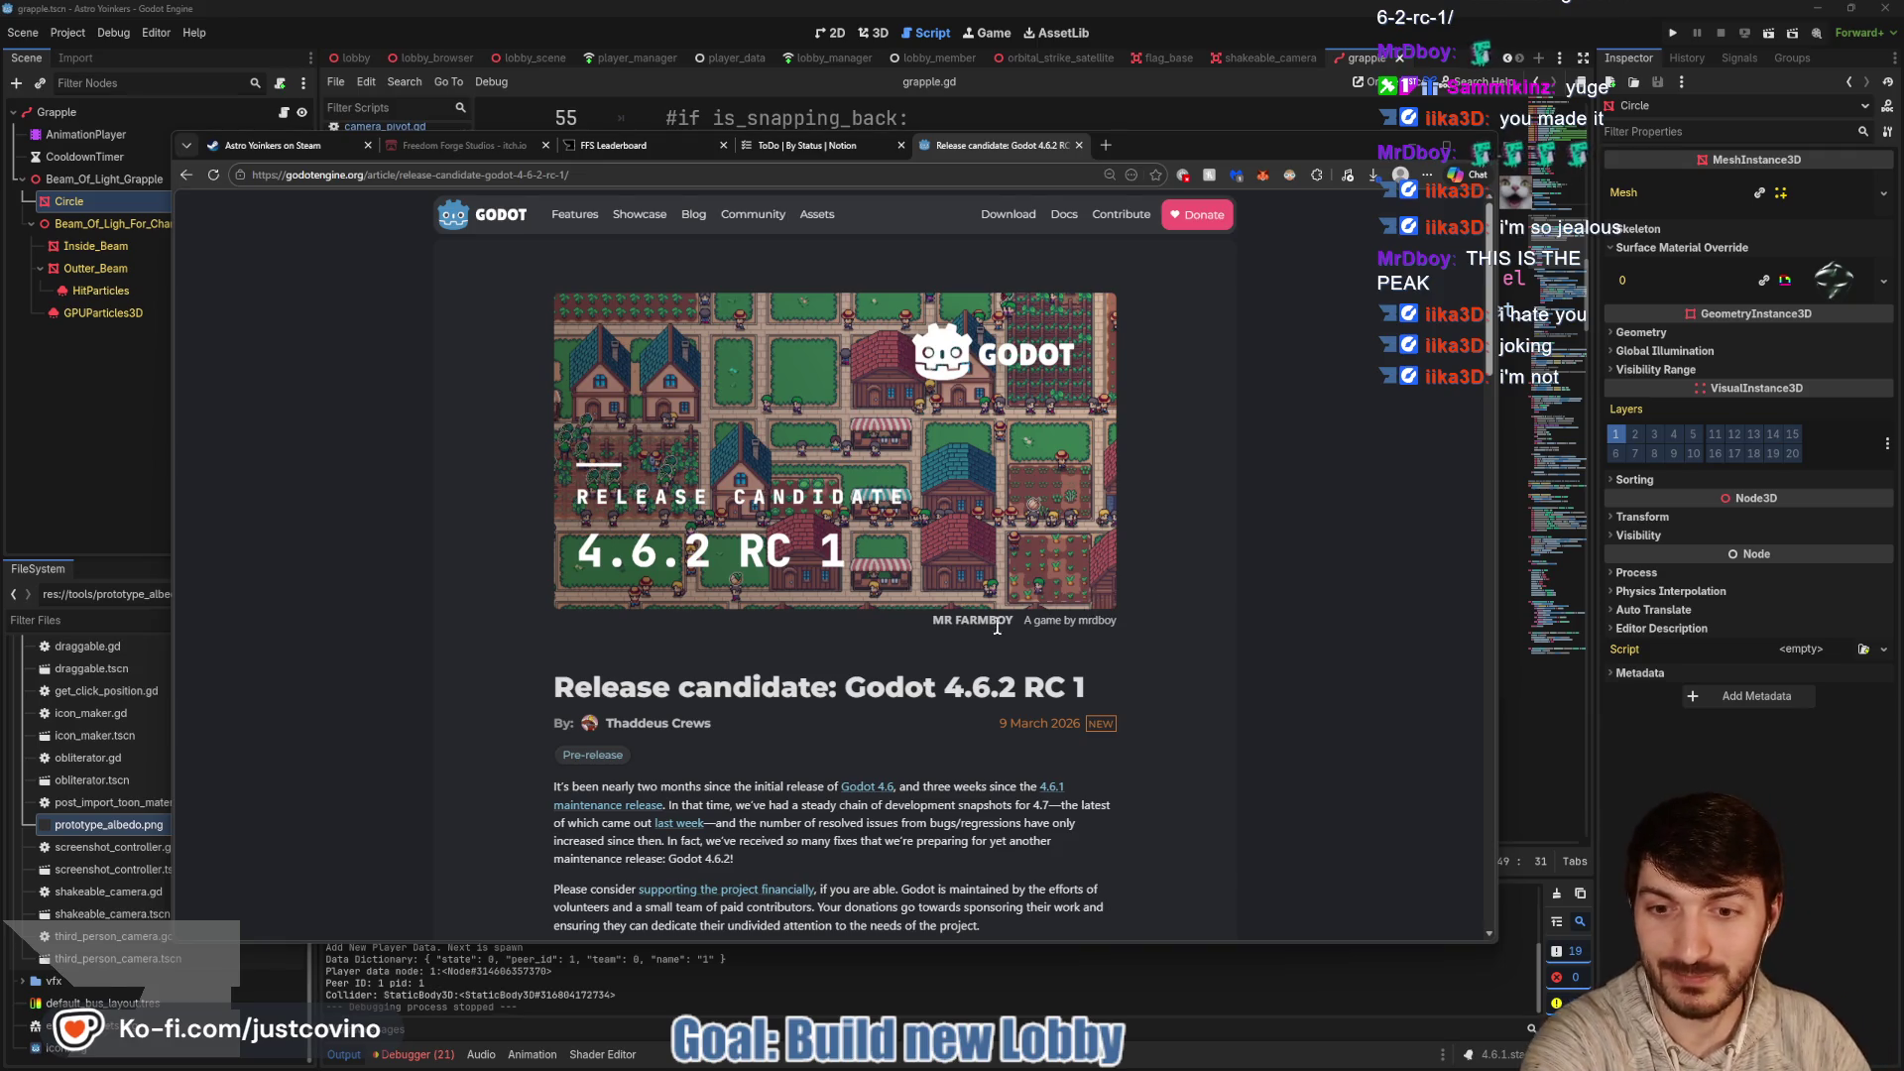
scroll(975, 647, down, 2)
scroll(975, 648, down, 5)
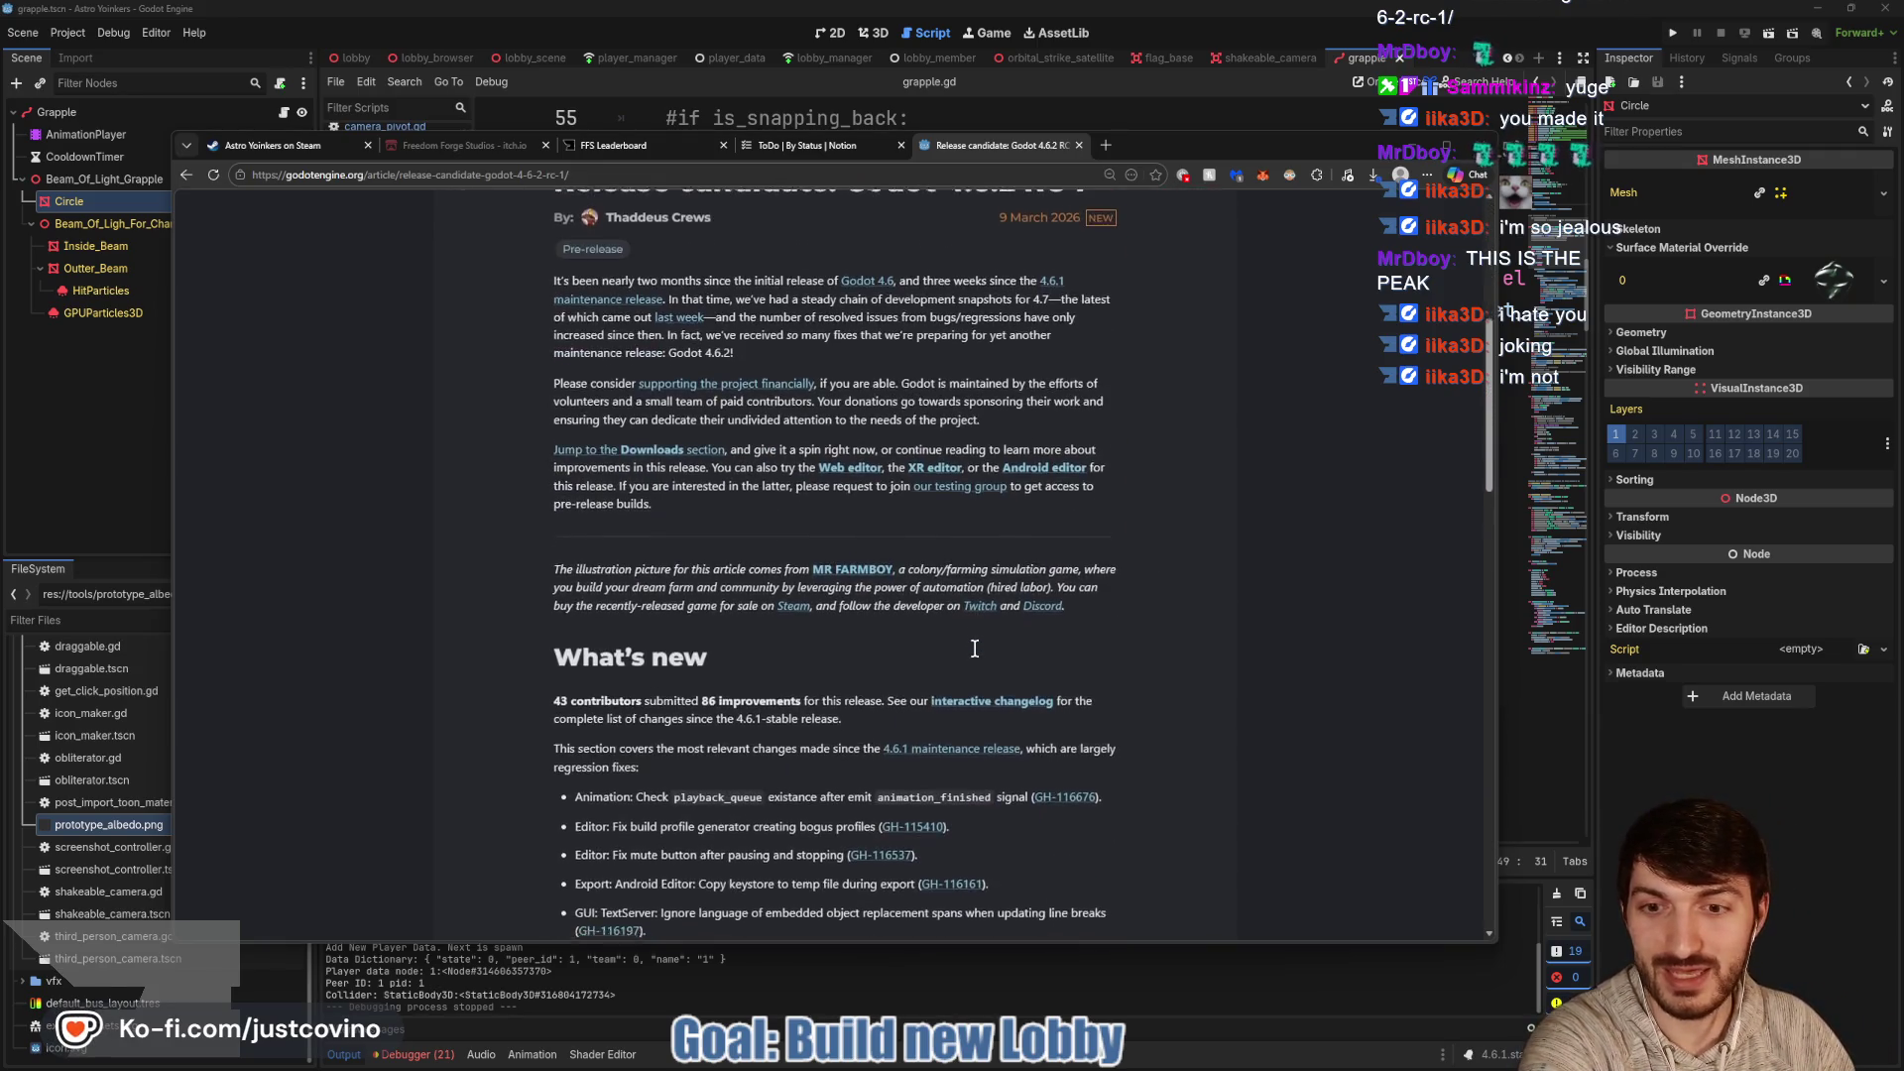
scroll(975, 648, up, 8)
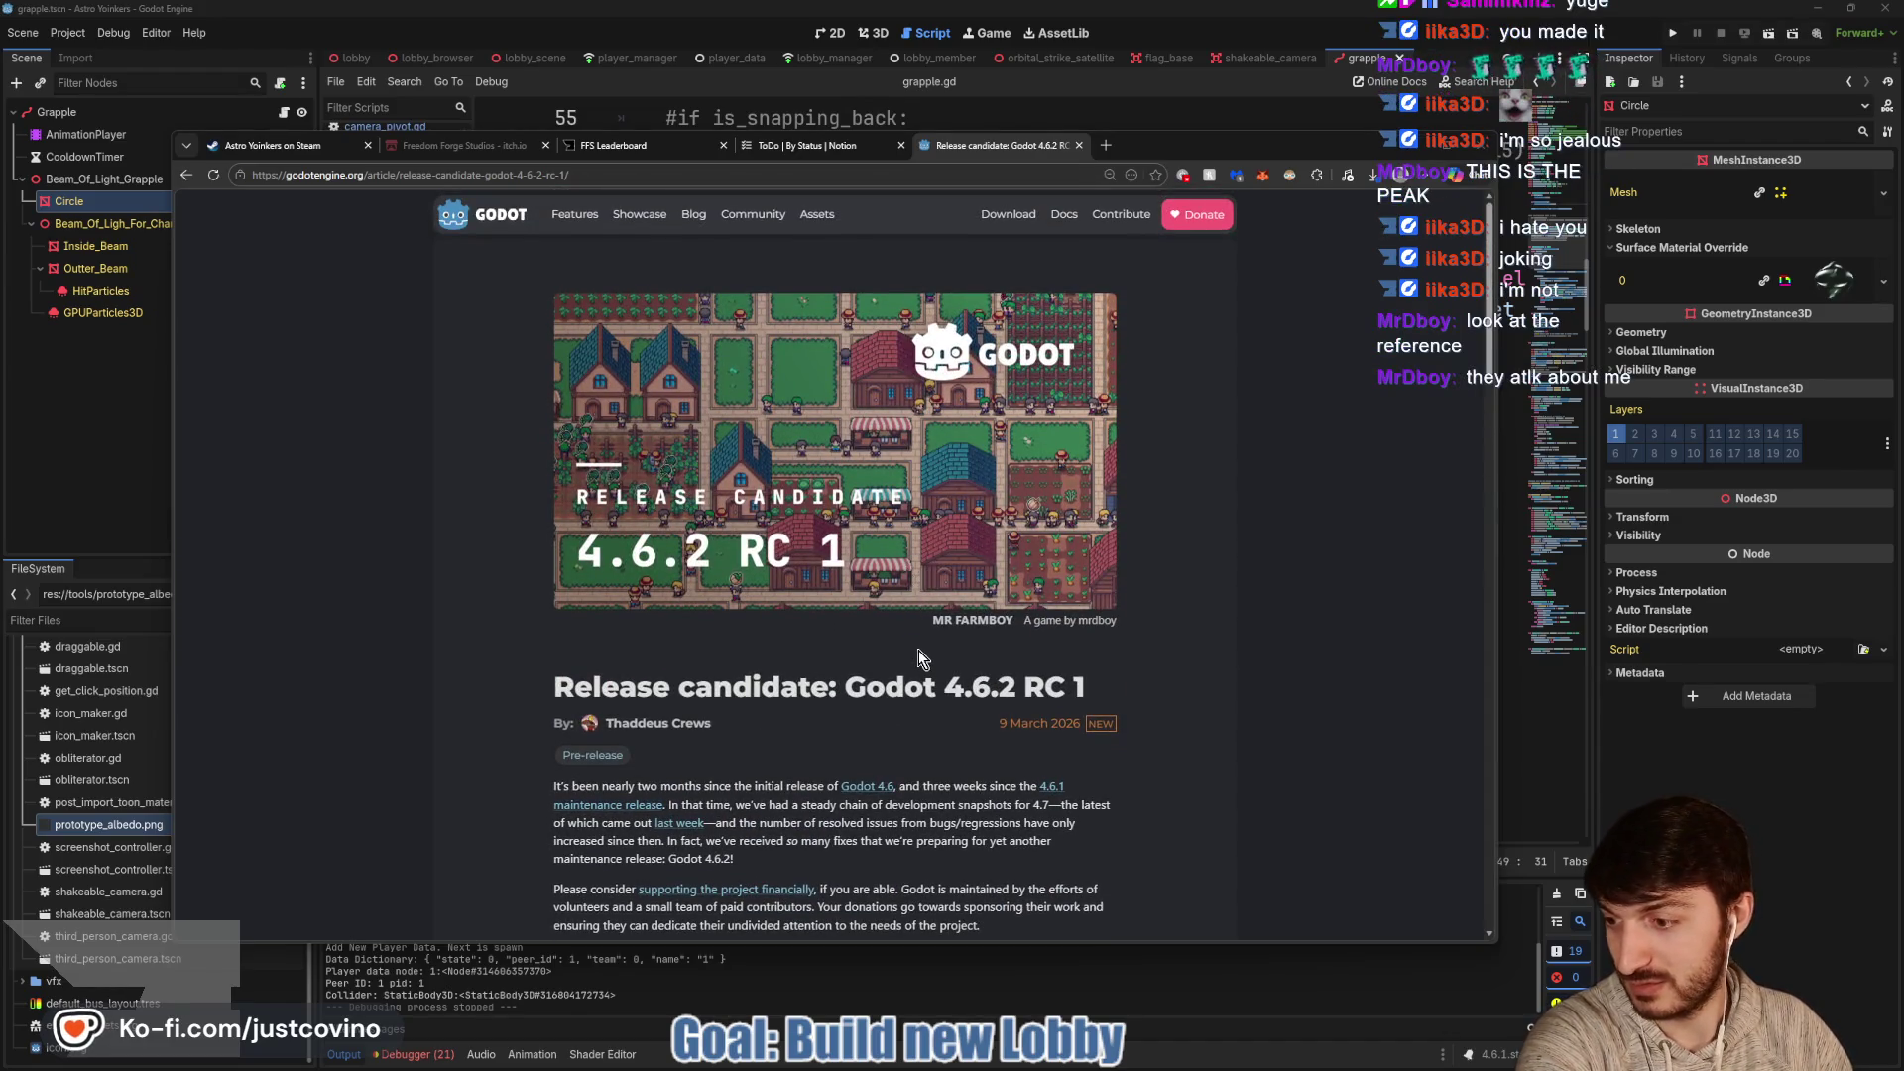
scroll(918, 650, down, 2)
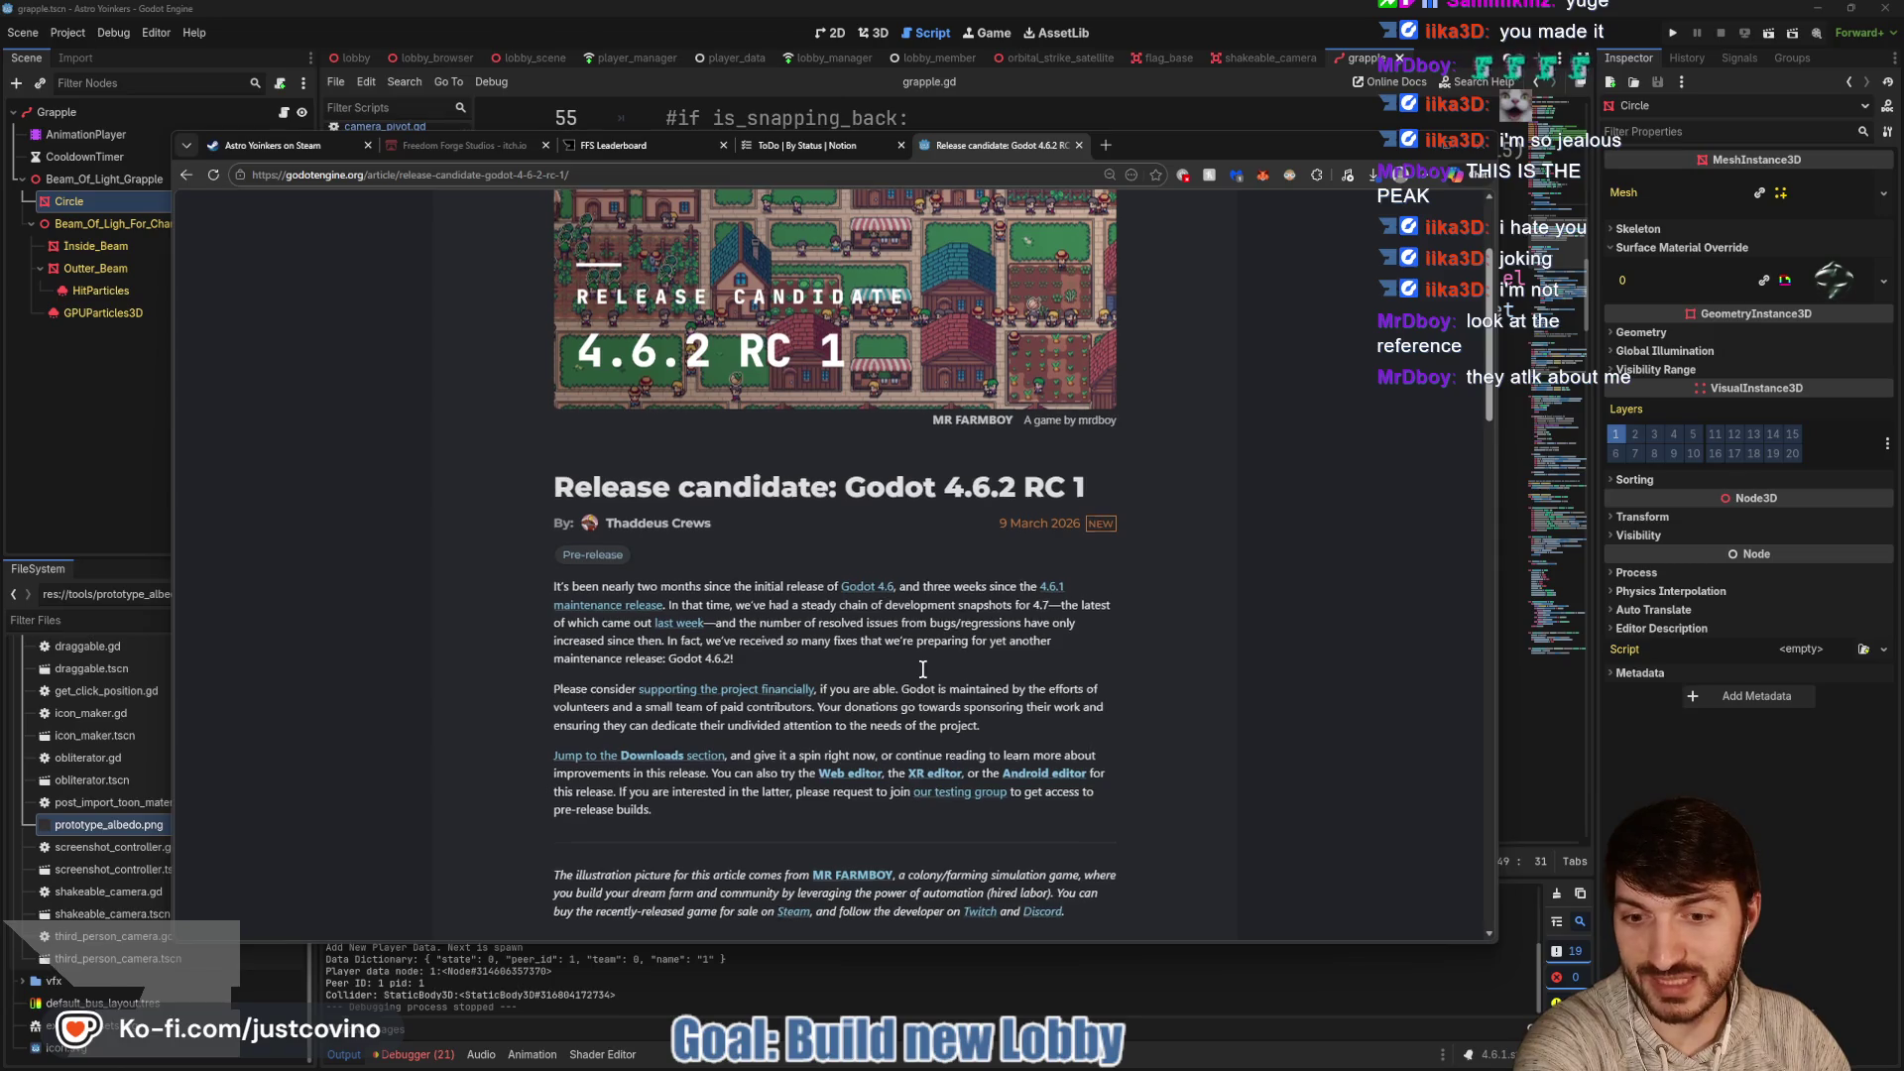
scroll(919, 682, down, 2)
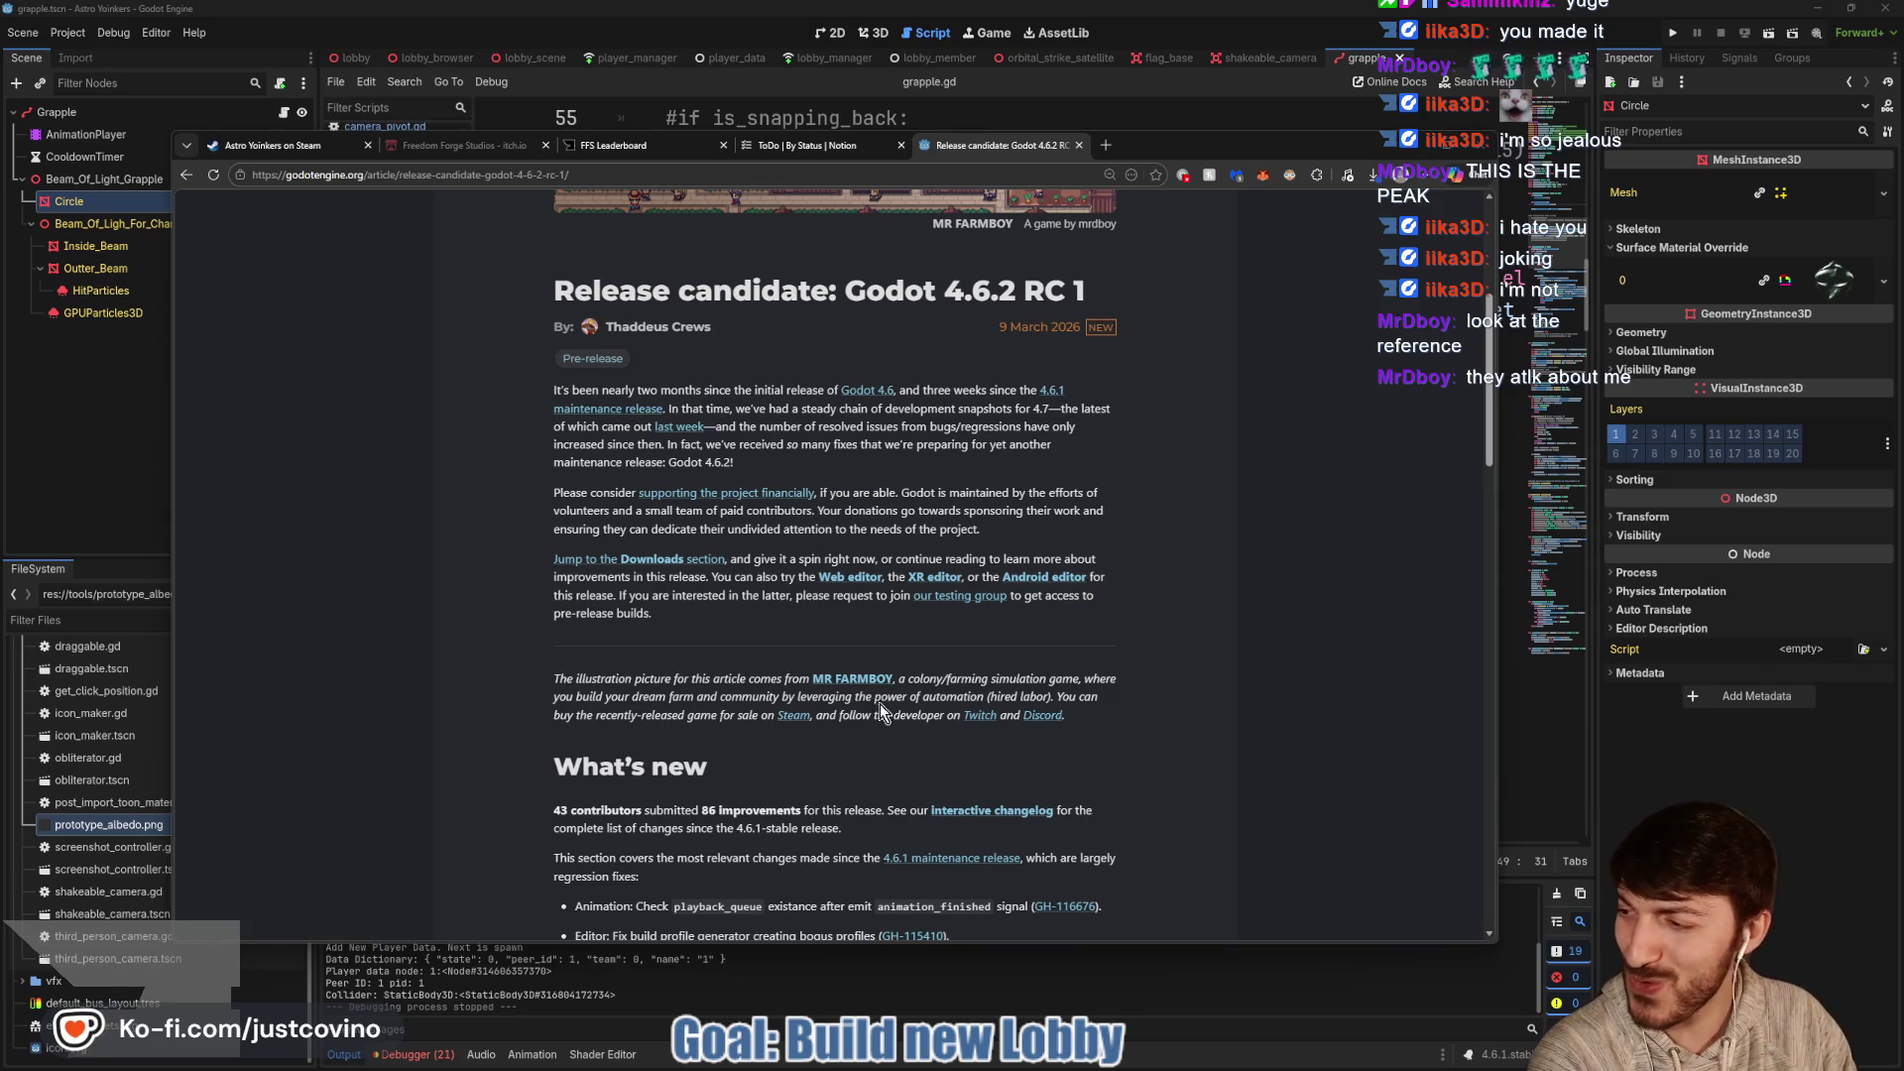
scroll(746, 791, up, 1)
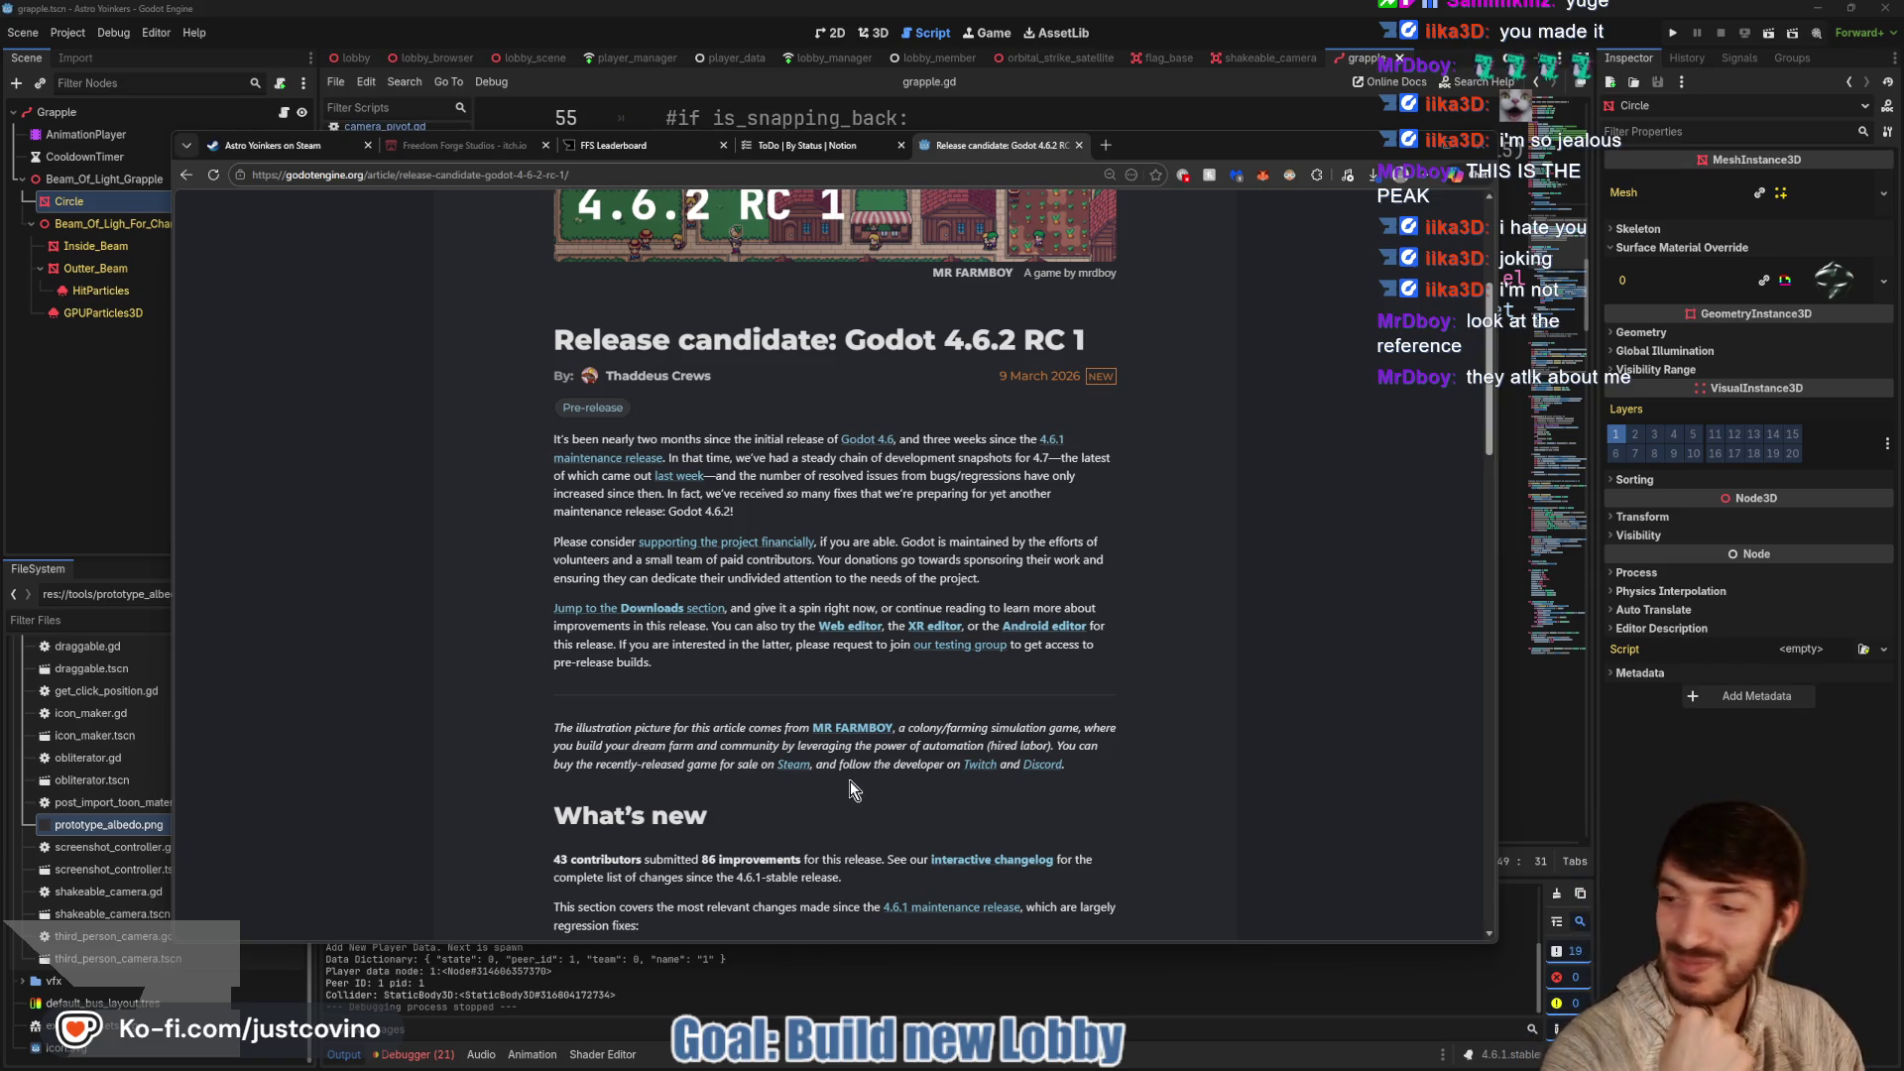
Select the article's illustration credit sentence, then close the Godot 4.6.2 RC 1 release tab
mouse_move(1146, 770)
mouse_down()
mouse_move(545, 764)
mouse_move(553, 730)
mouse_up()
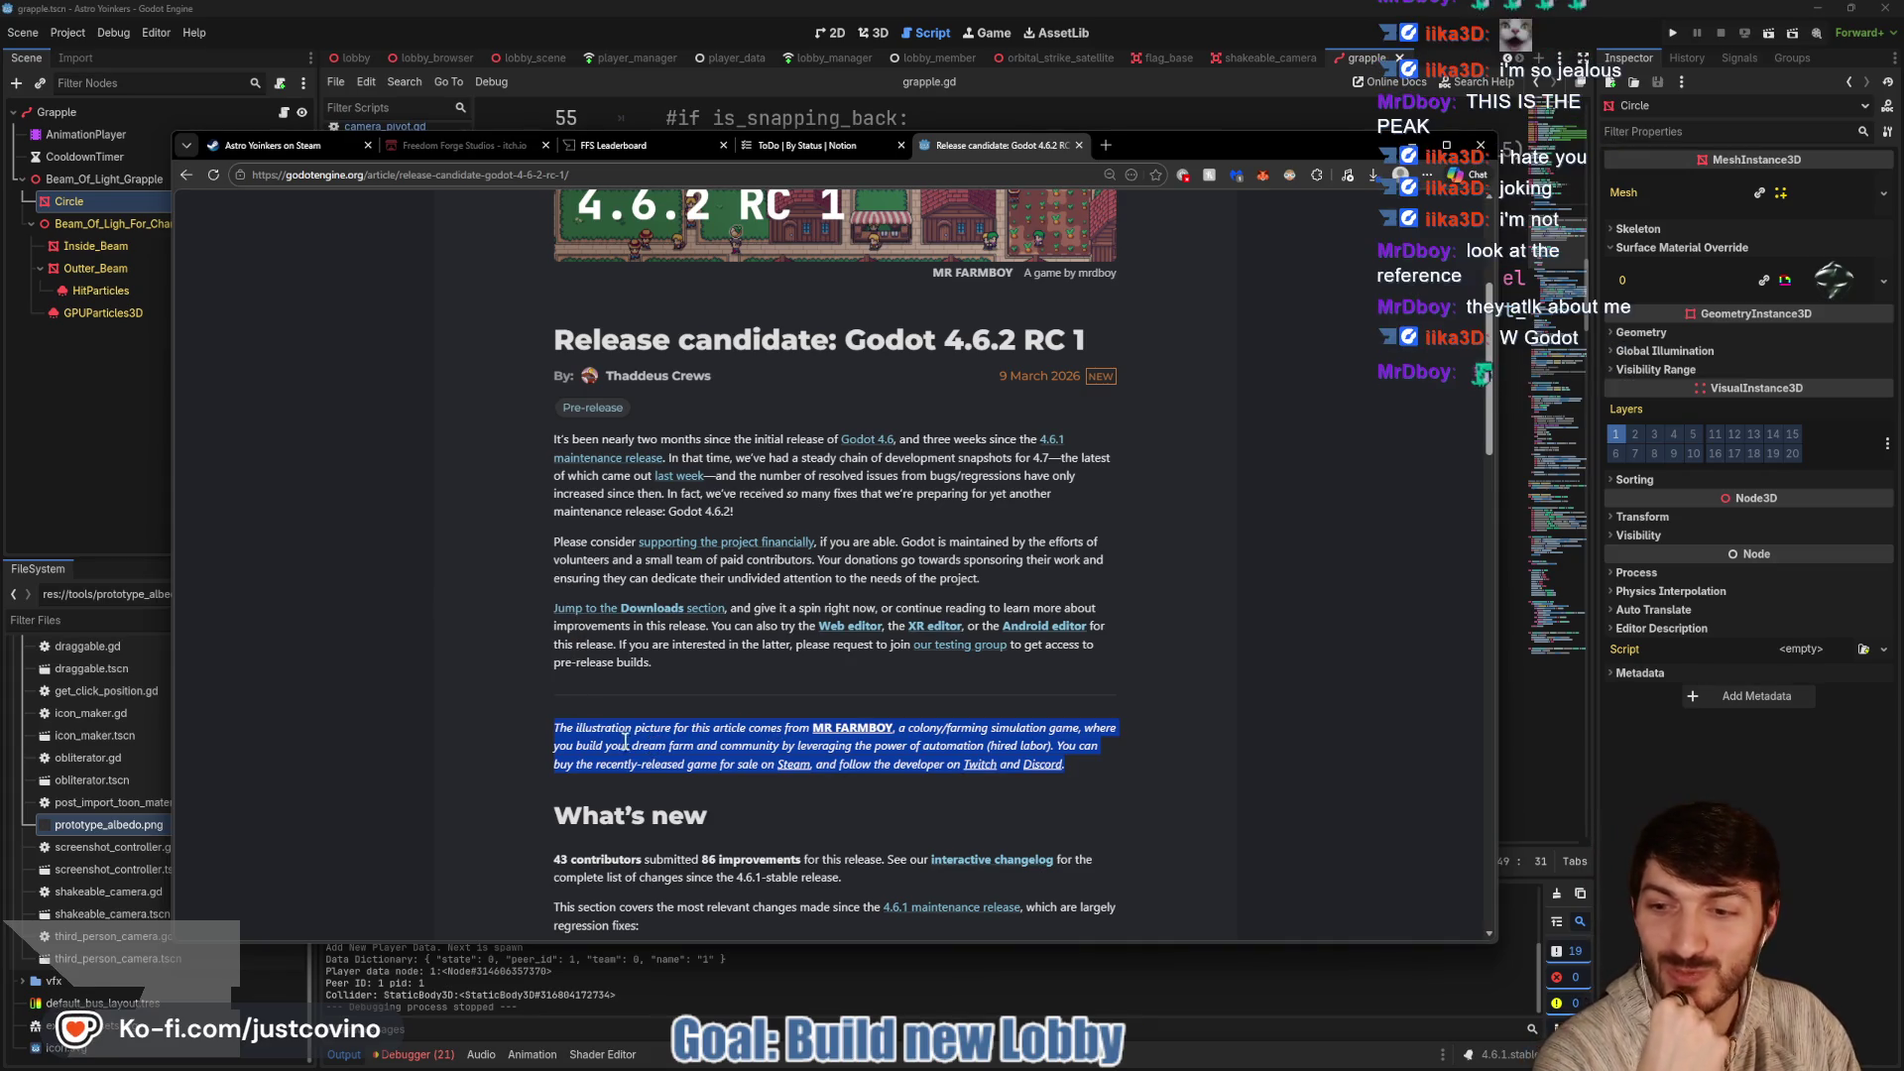
scroll(898, 716, up, 5)
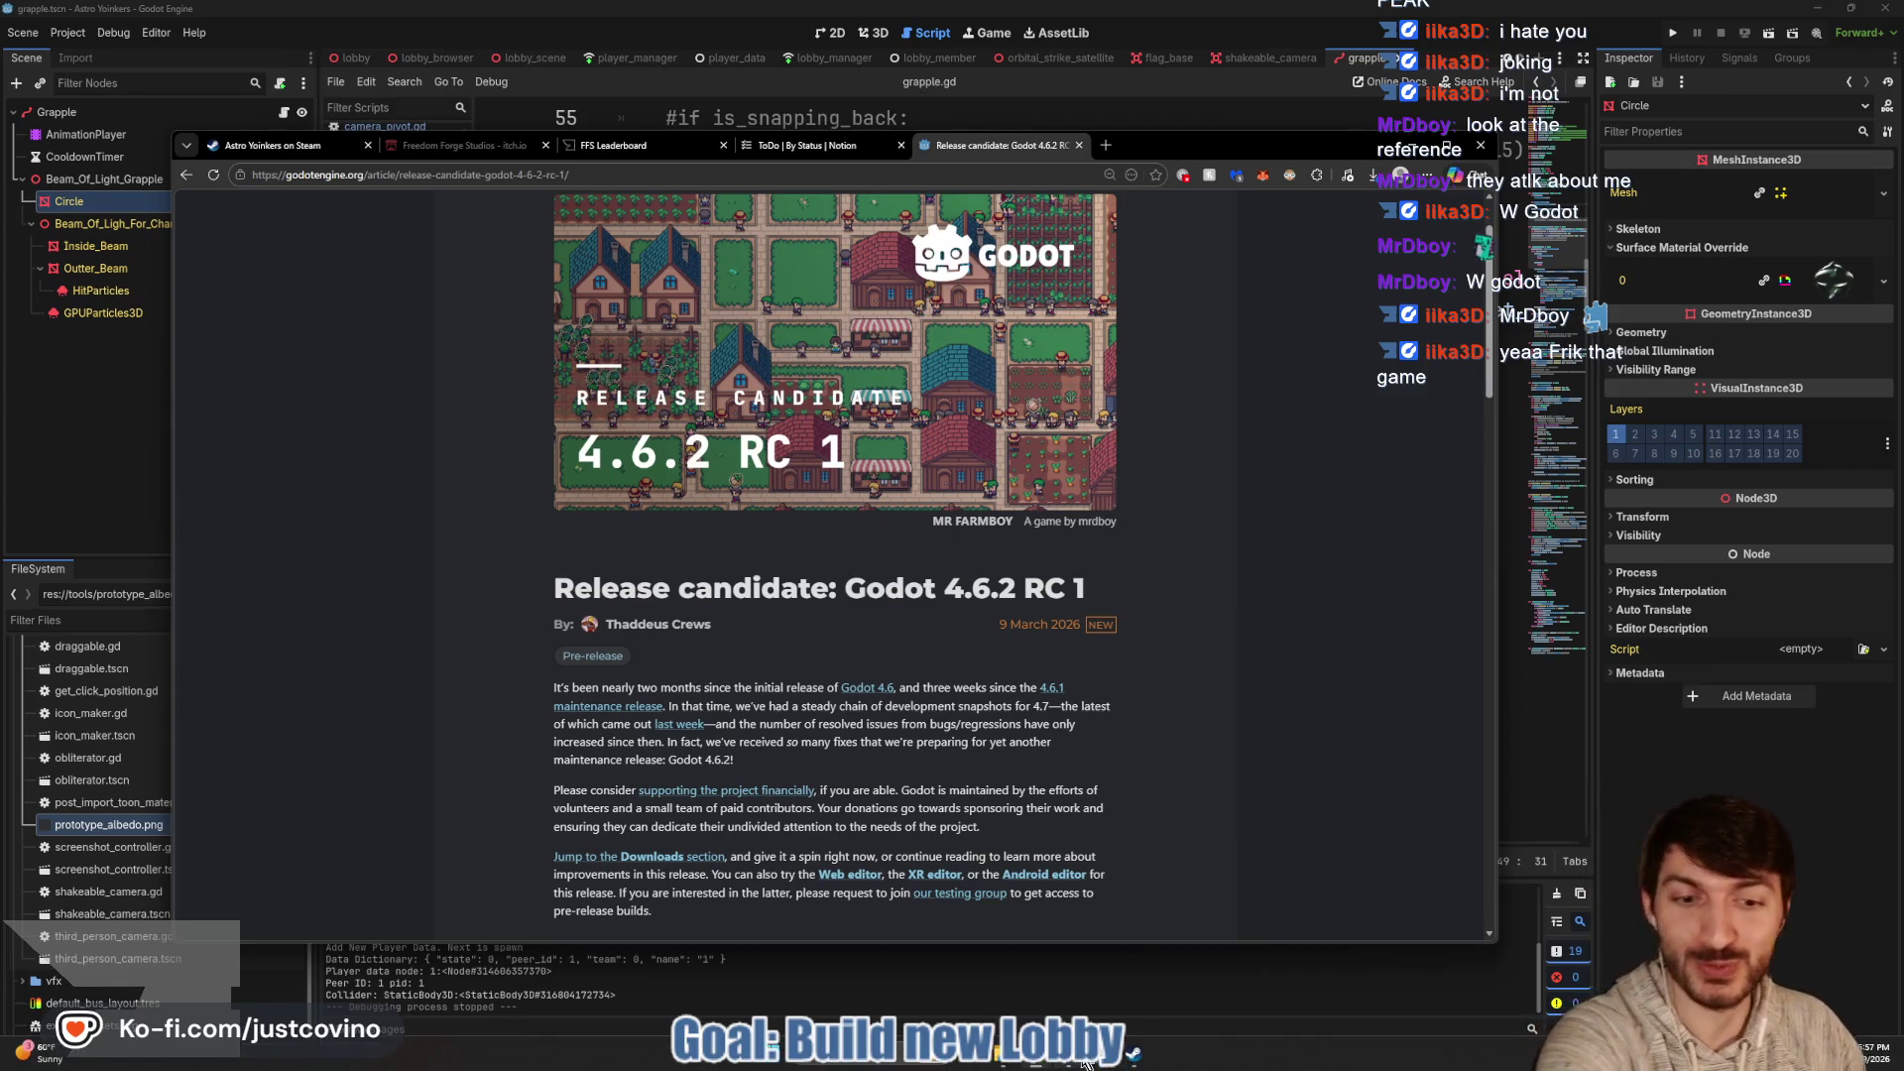
mouse_move(1103, 1054)
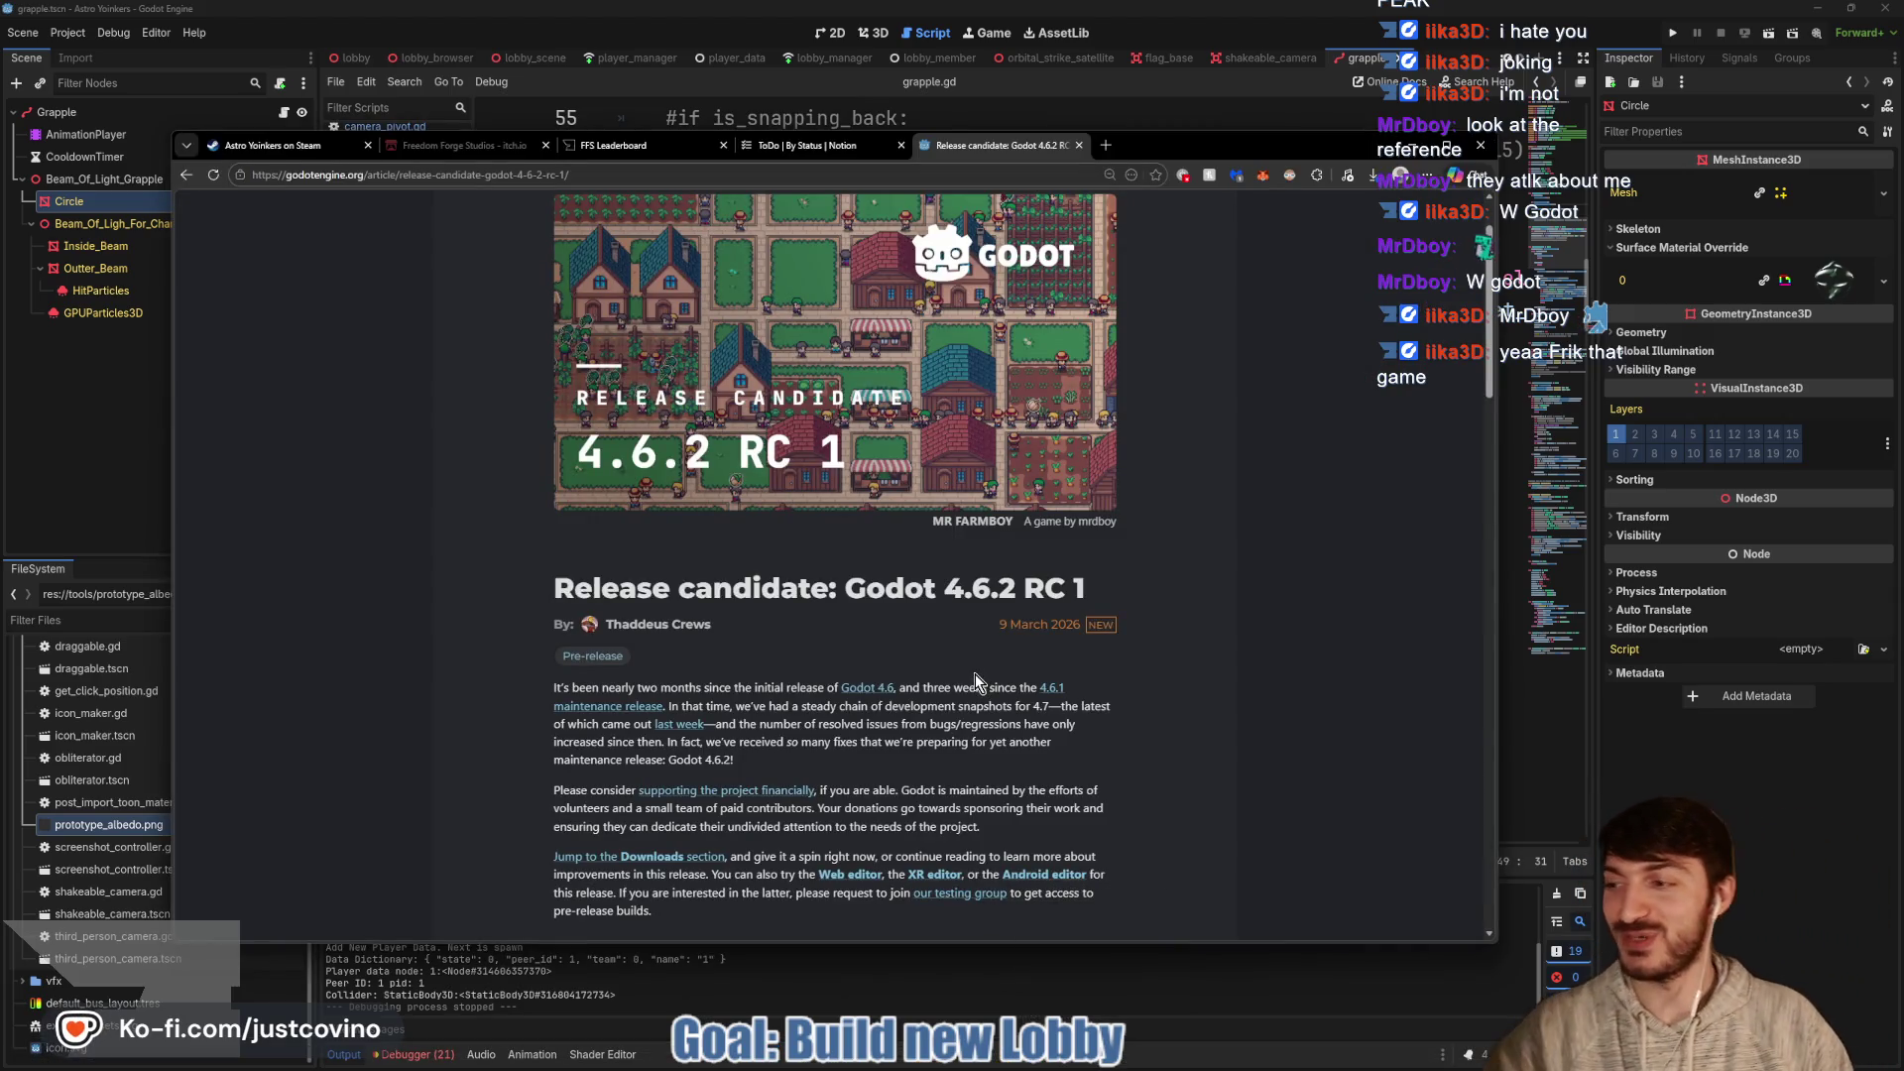
click(1086, 151)
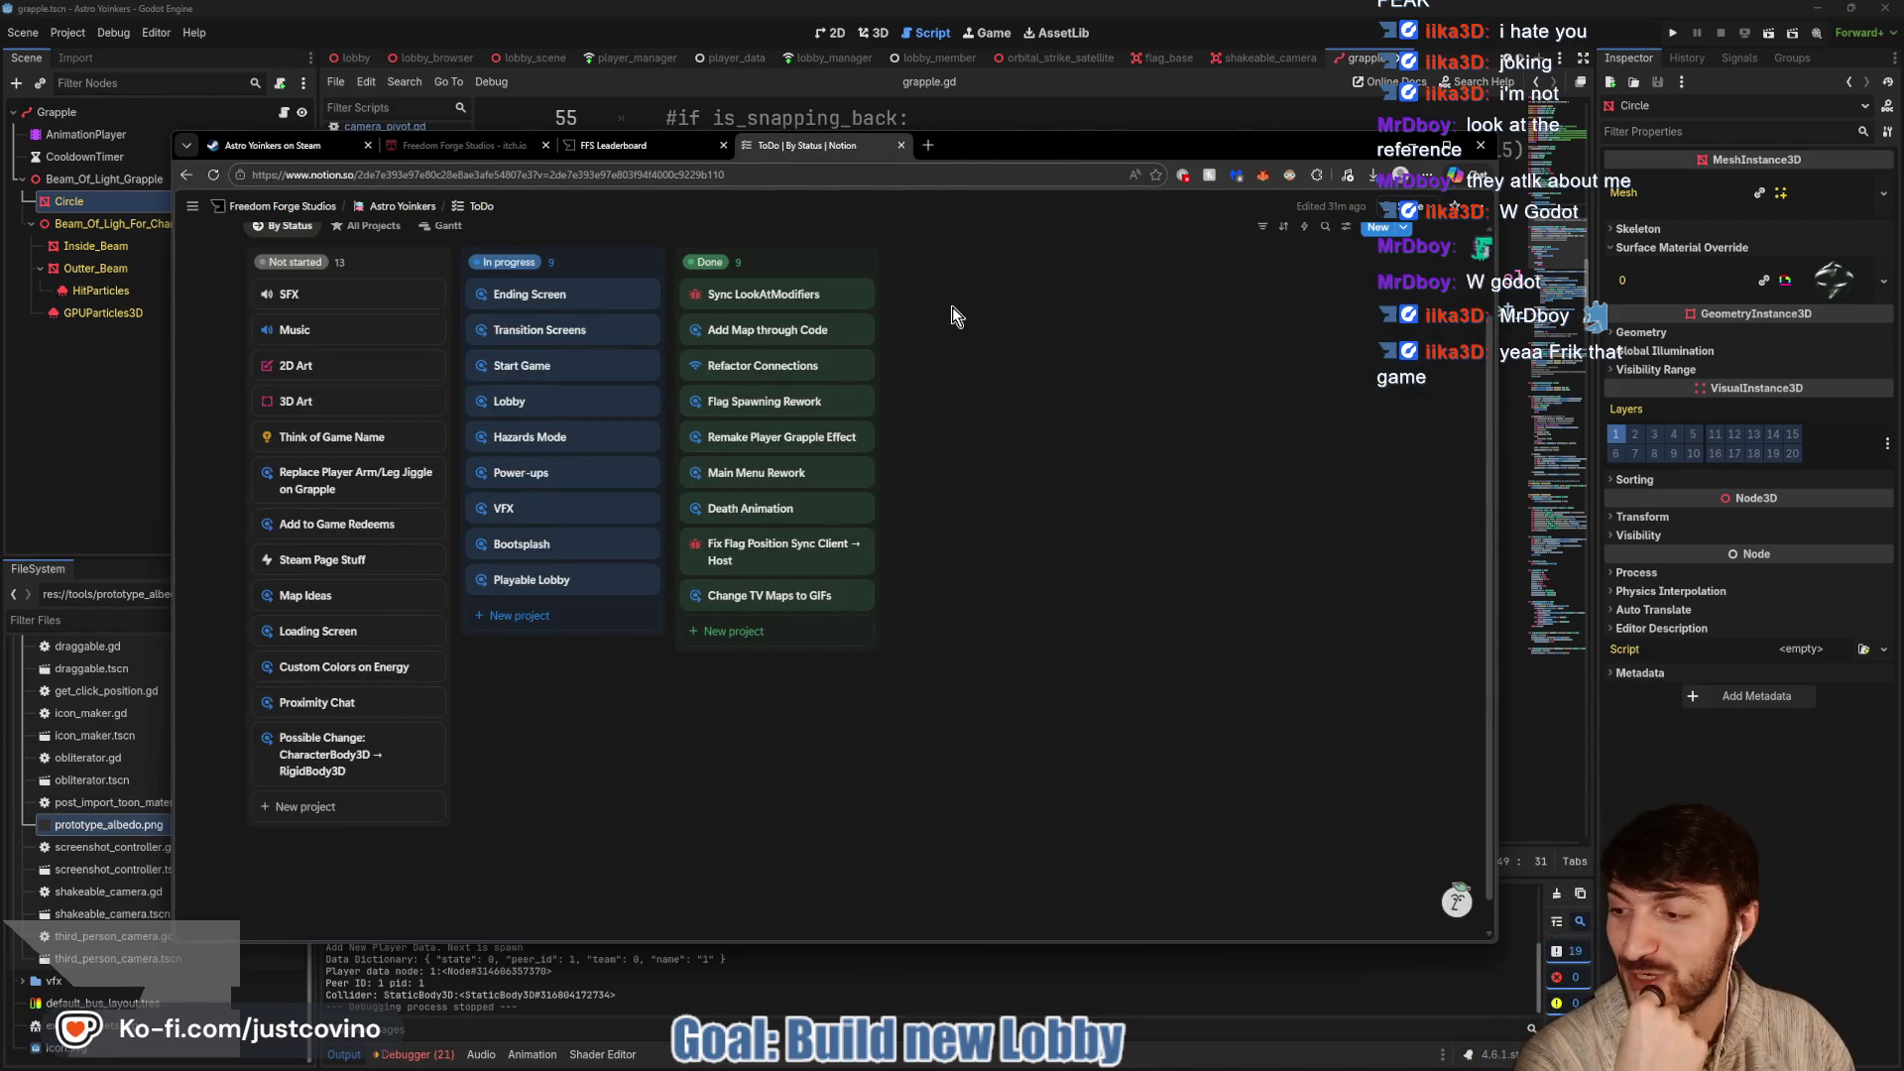
Back in grapple.gd, review the code from line 66 up to the SWING_FORWARD_MULTIPLIER constant
key(alt+Tab)
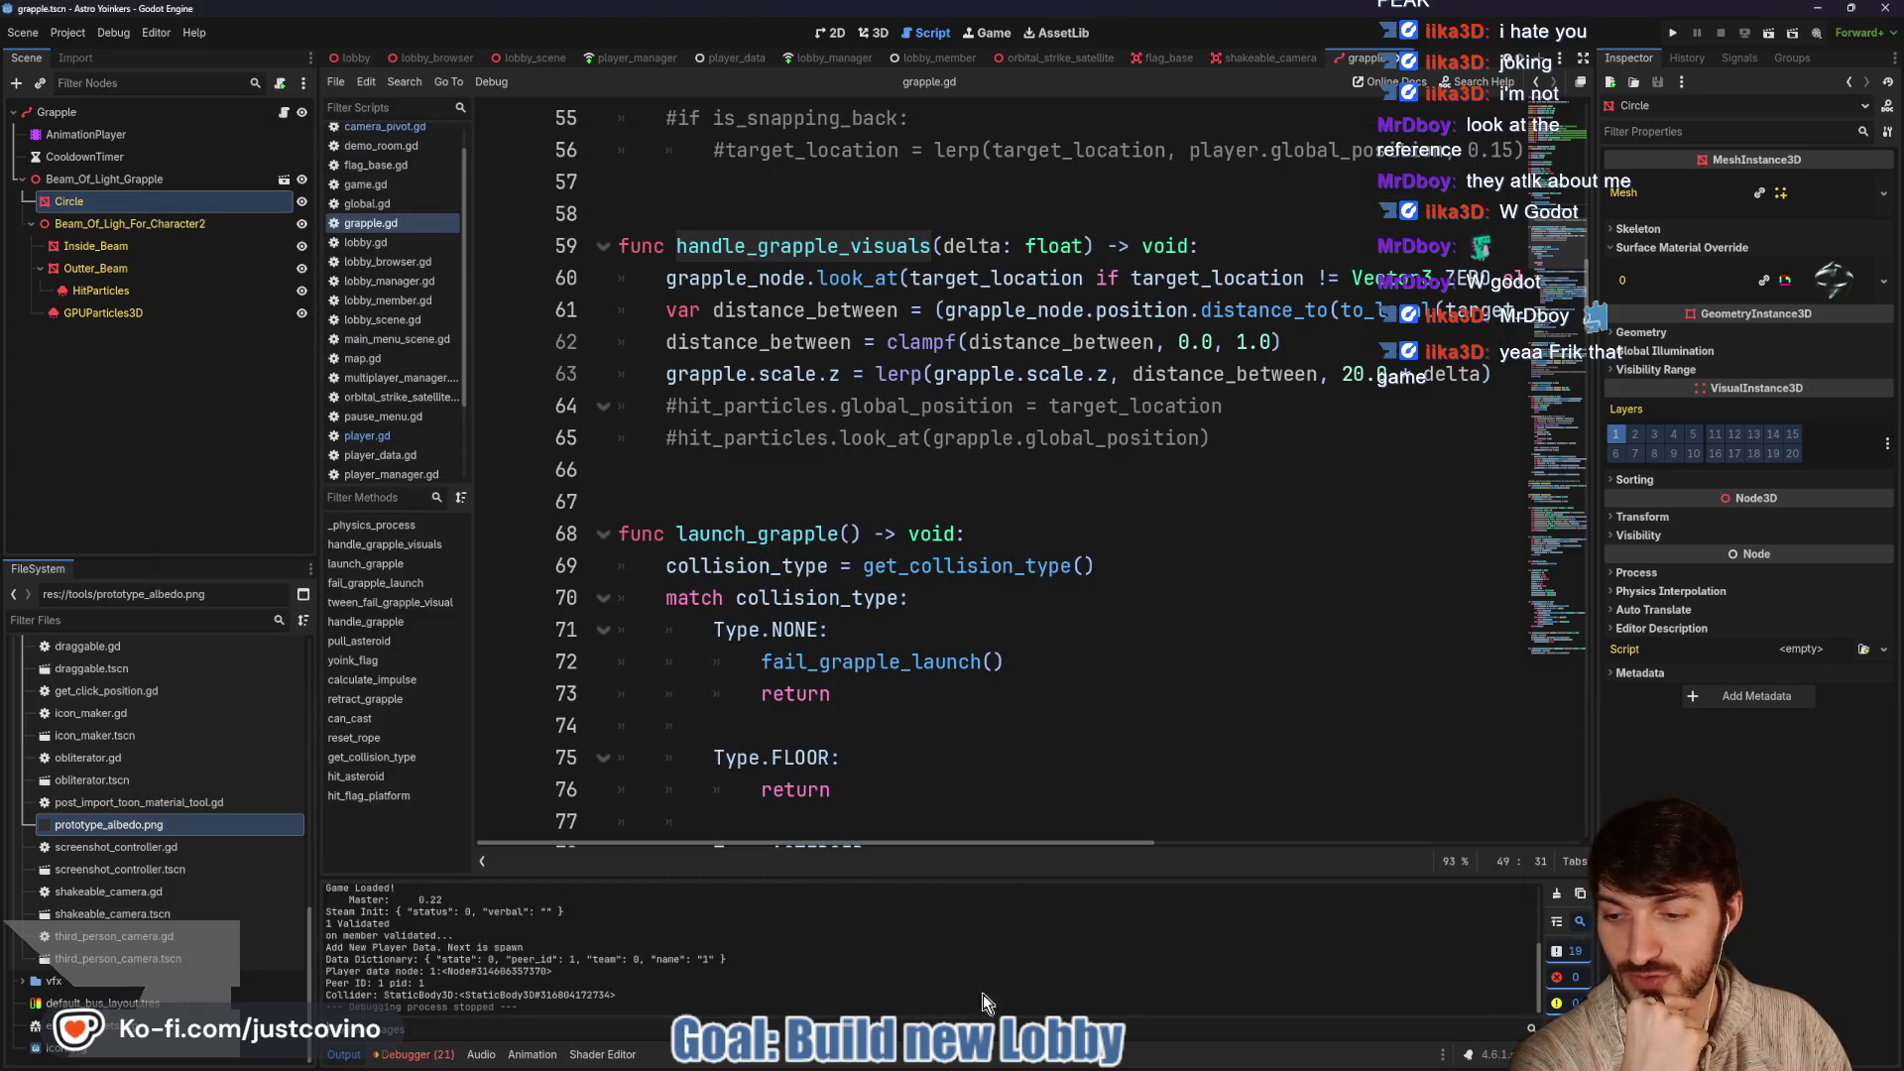
click(799, 479)
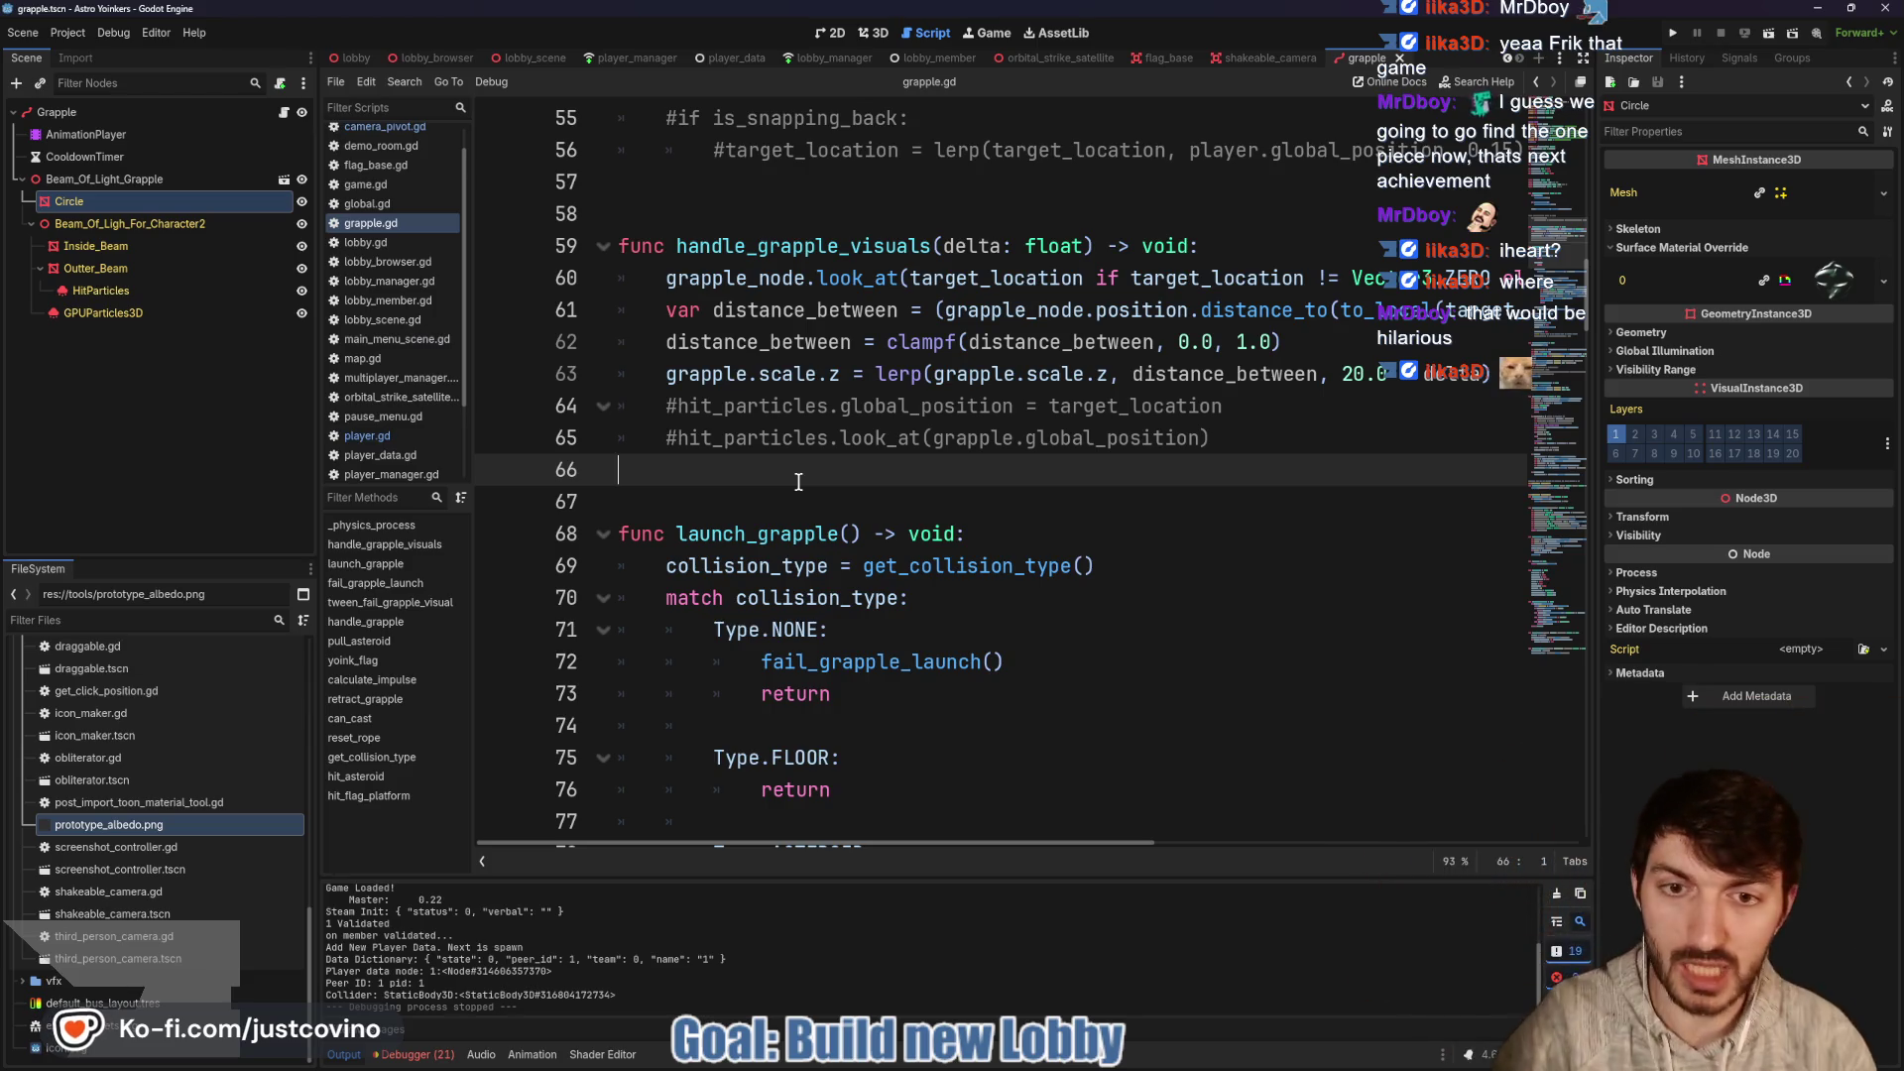
scroll(801, 495, up, 3)
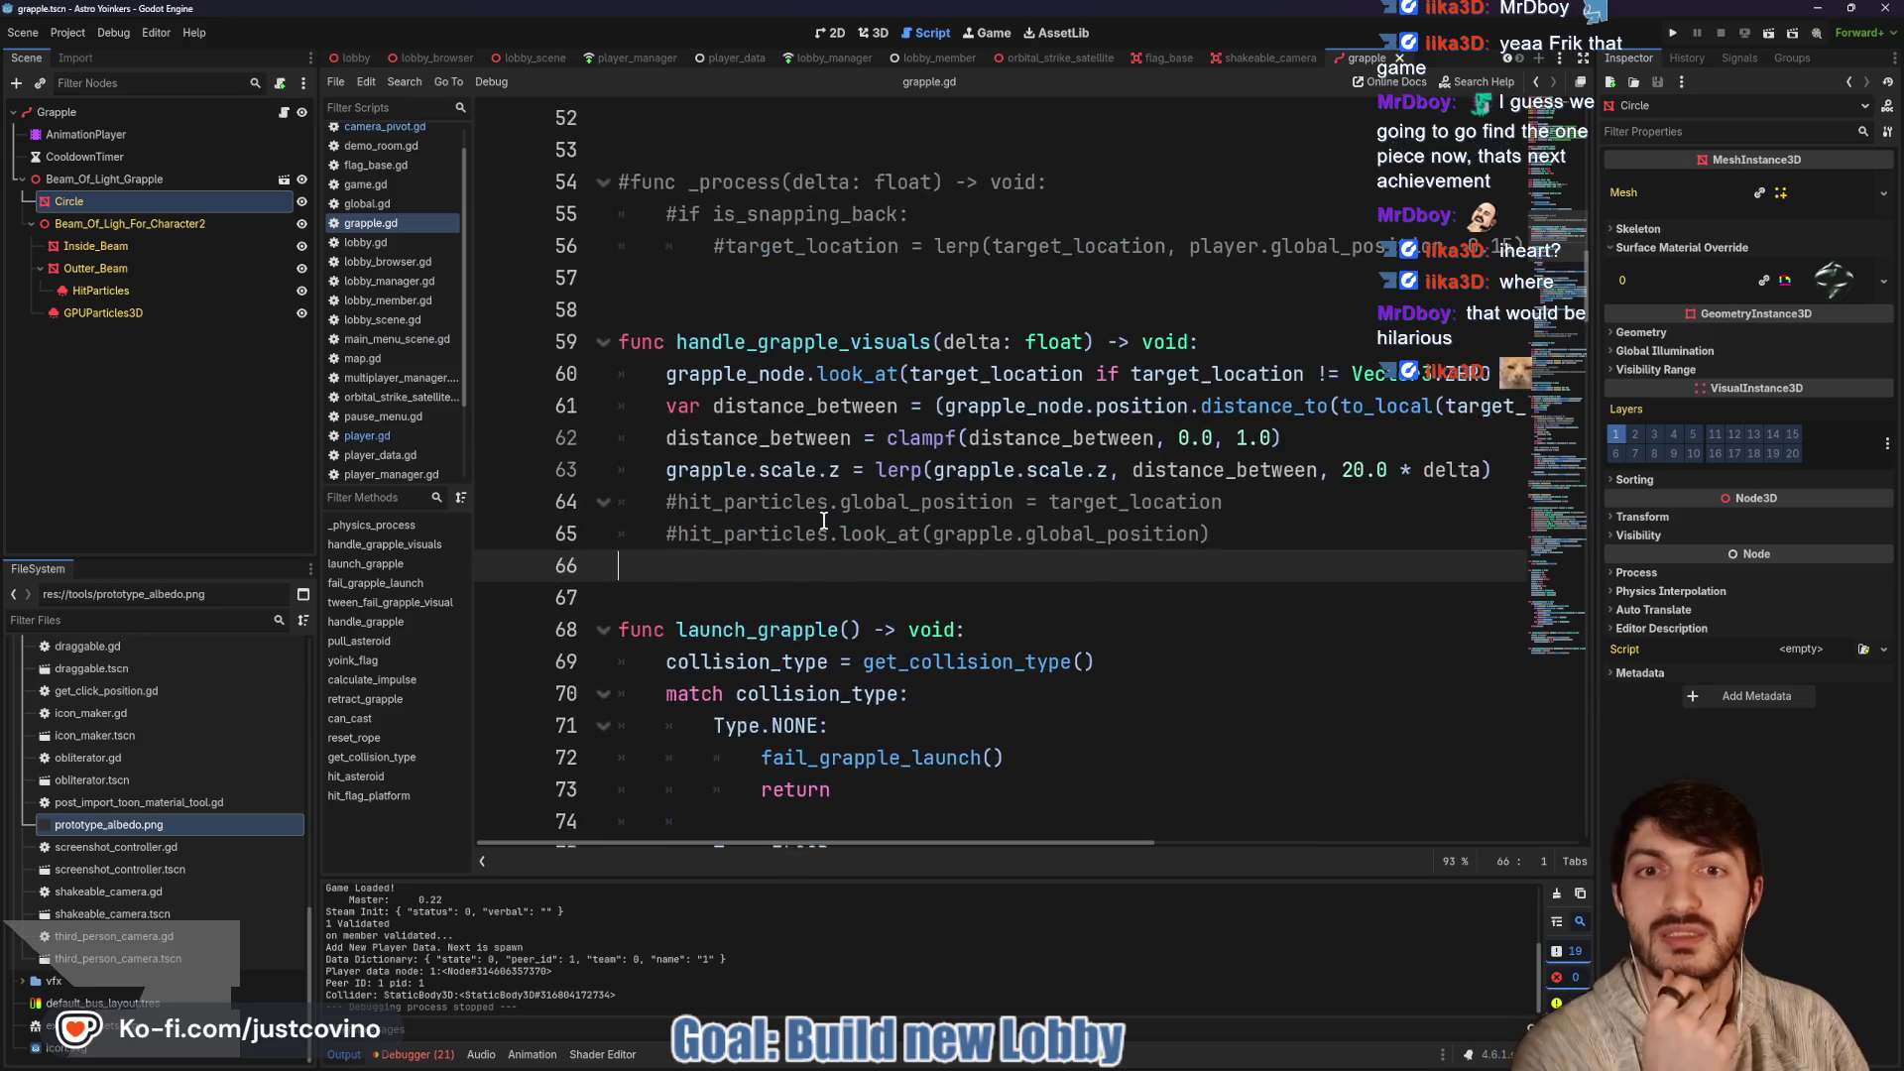
scroll(801, 496, up, 6)
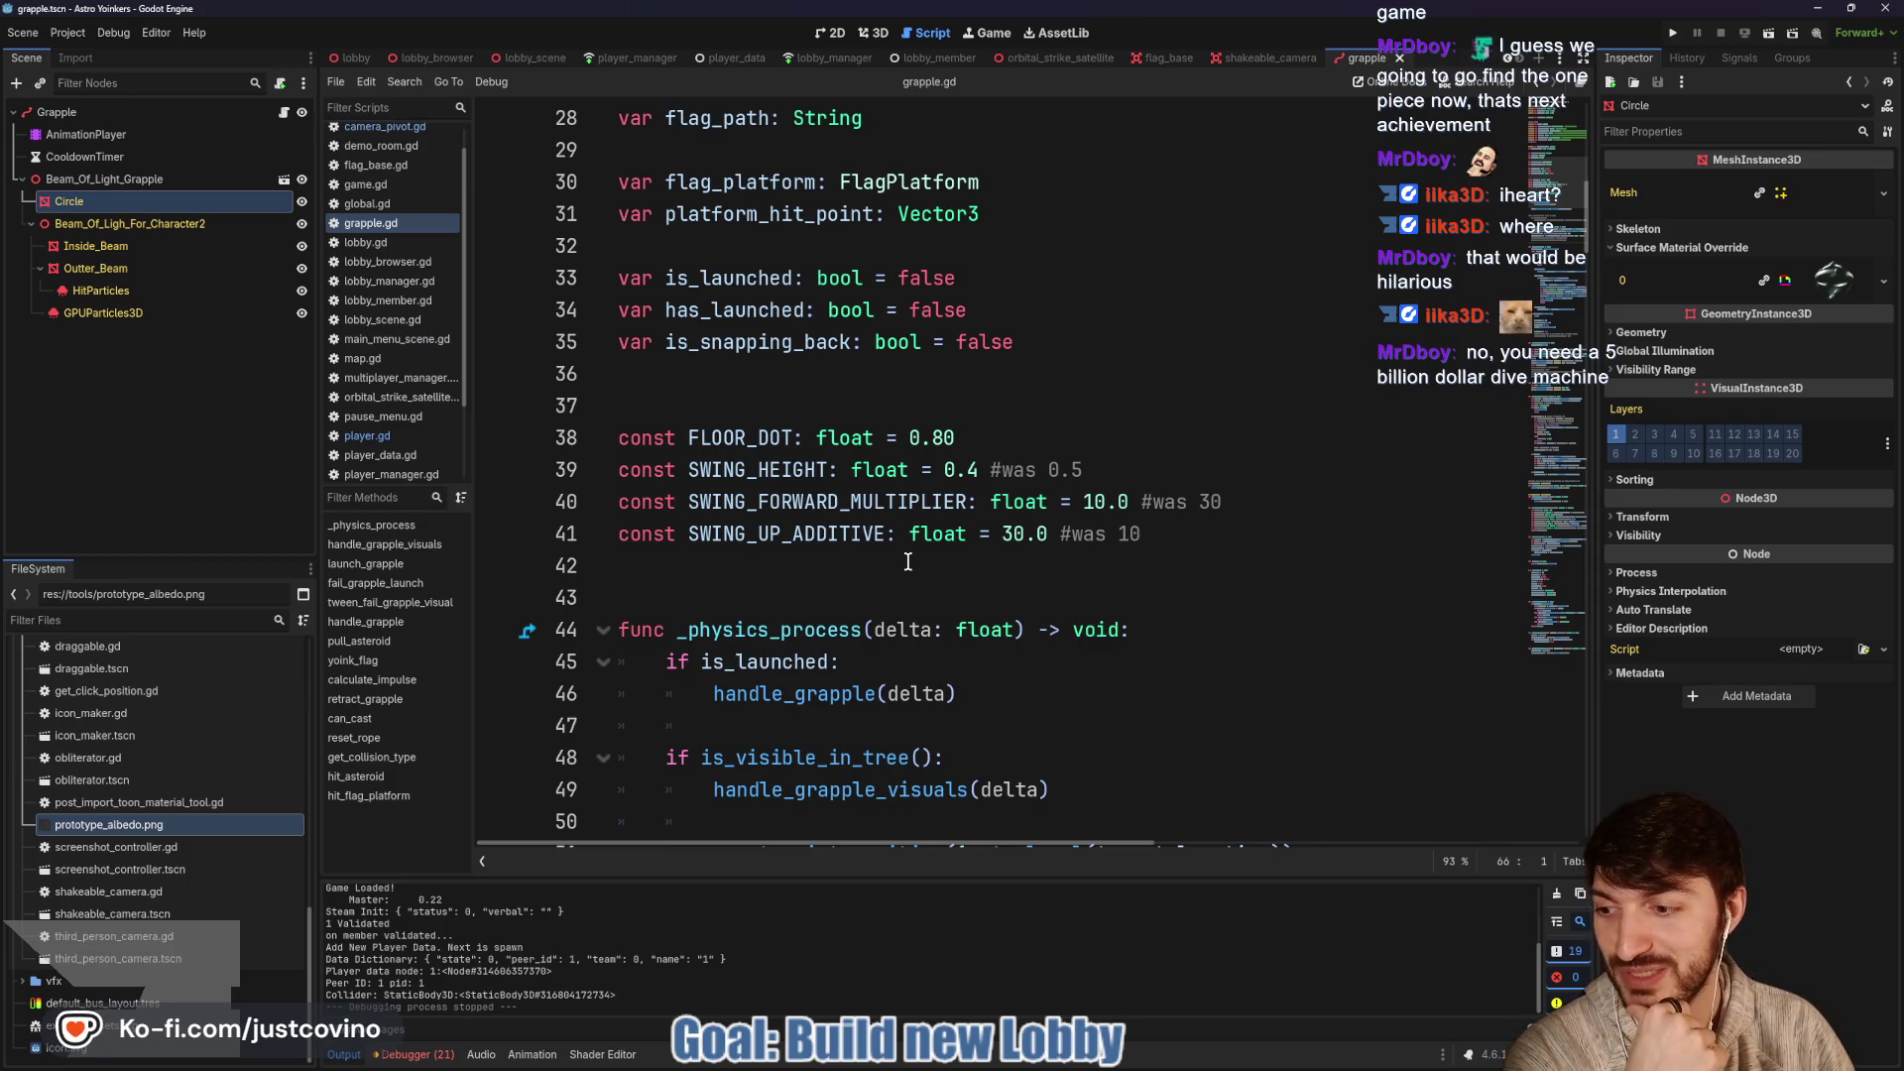
mouse_move(911, 536)
click(1151, 374)
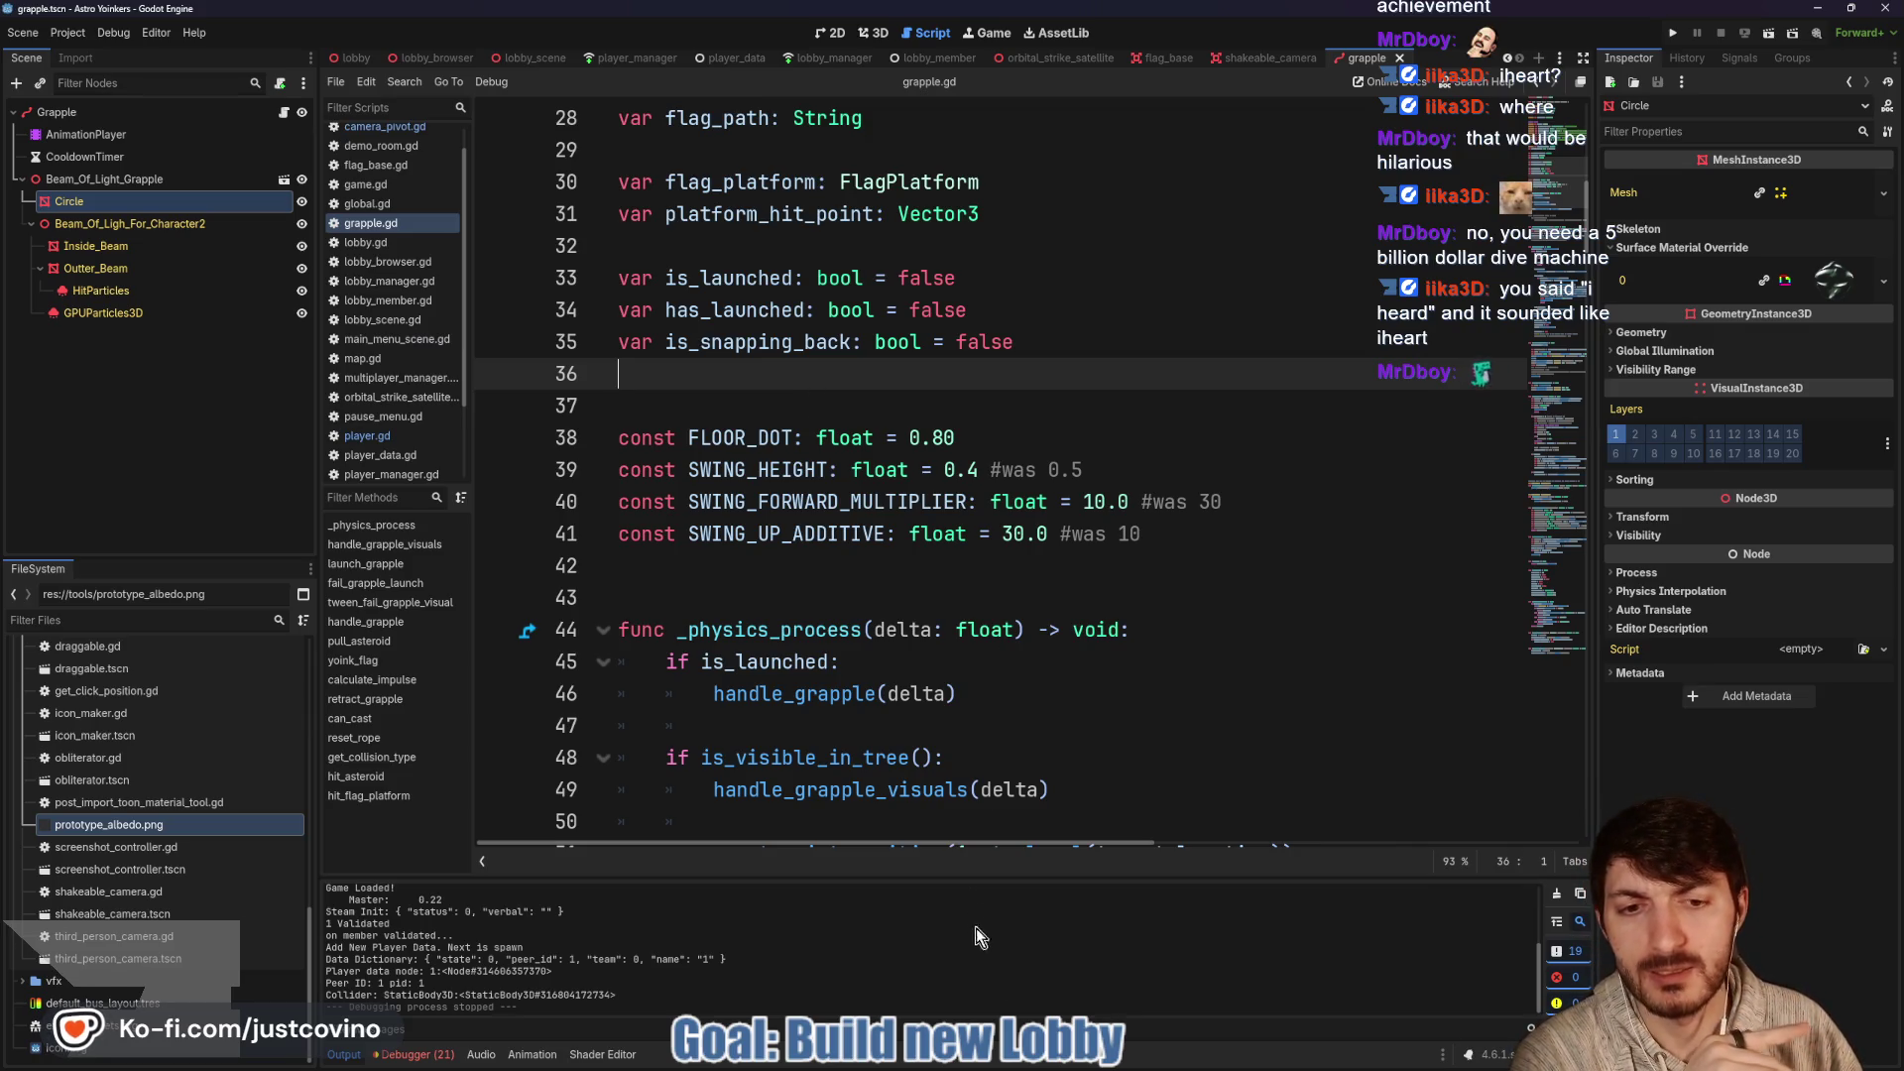
mouse_move(1034, 1066)
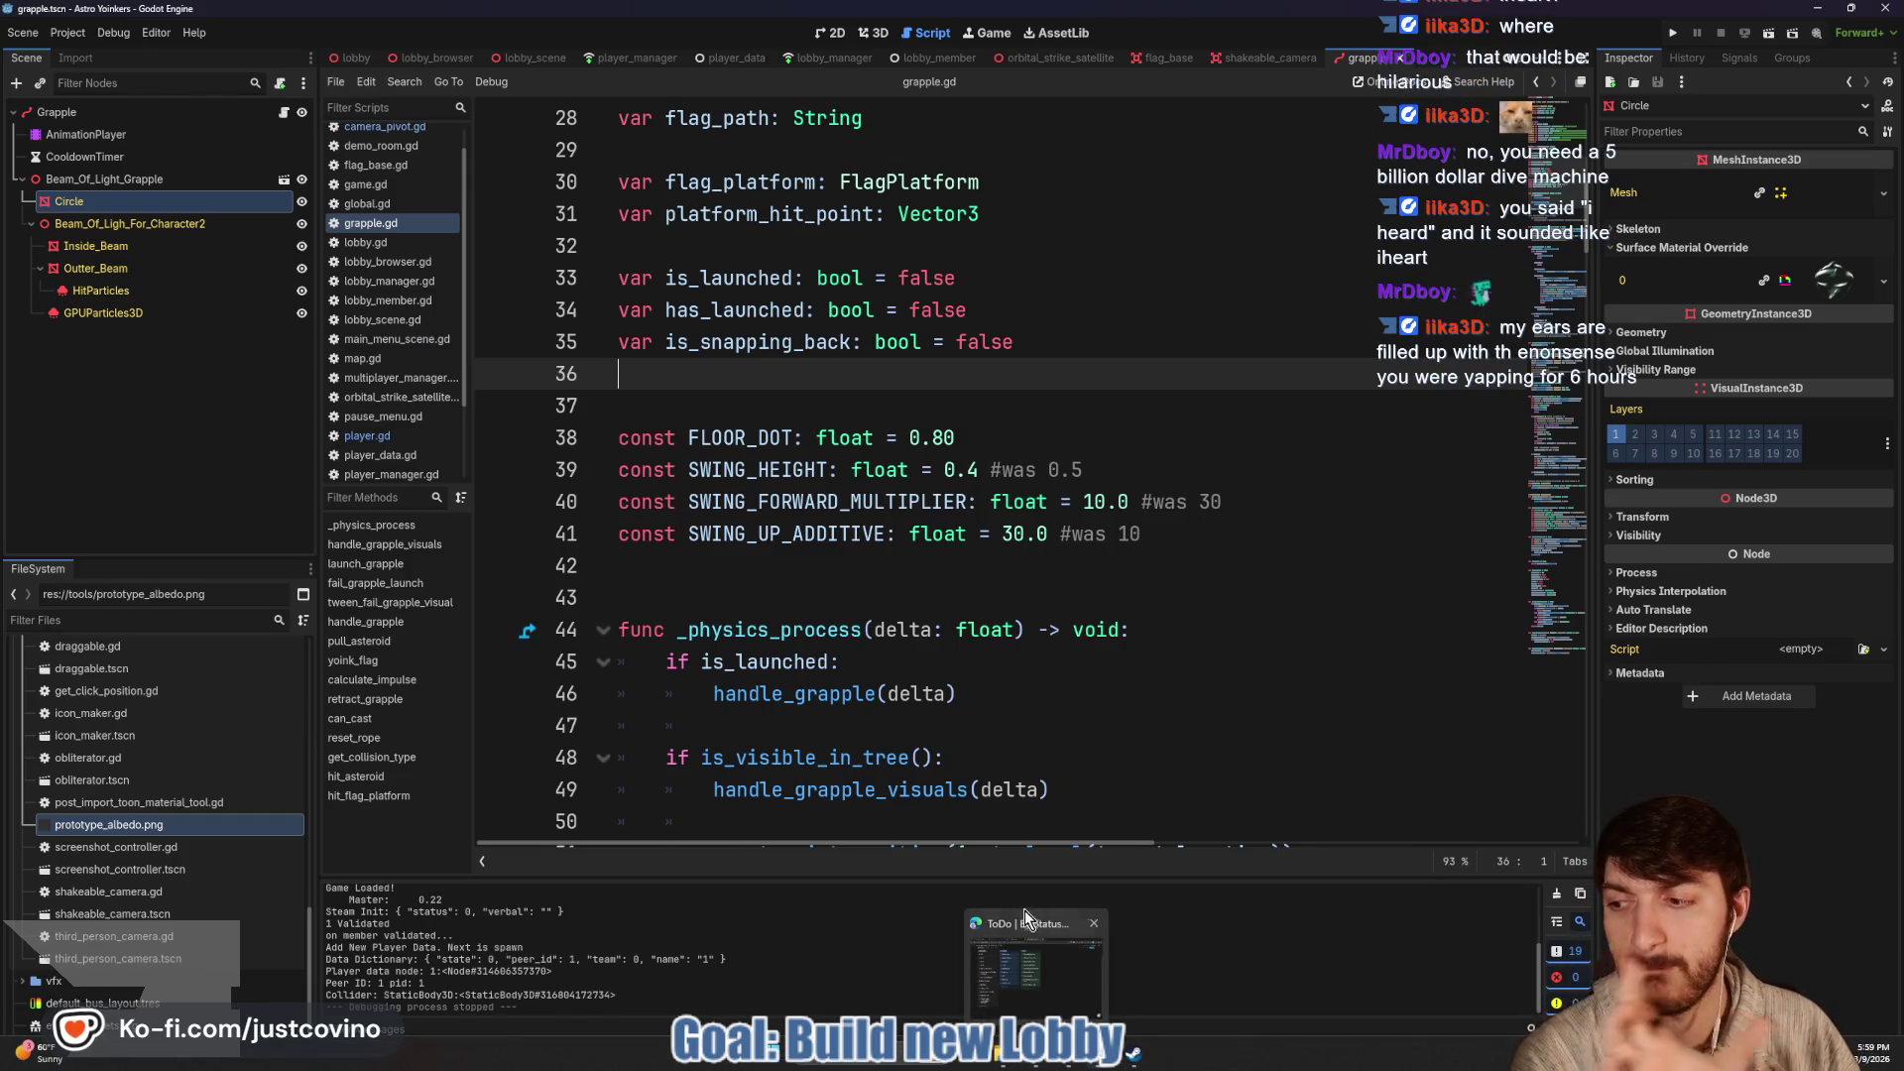
click(878, 508)
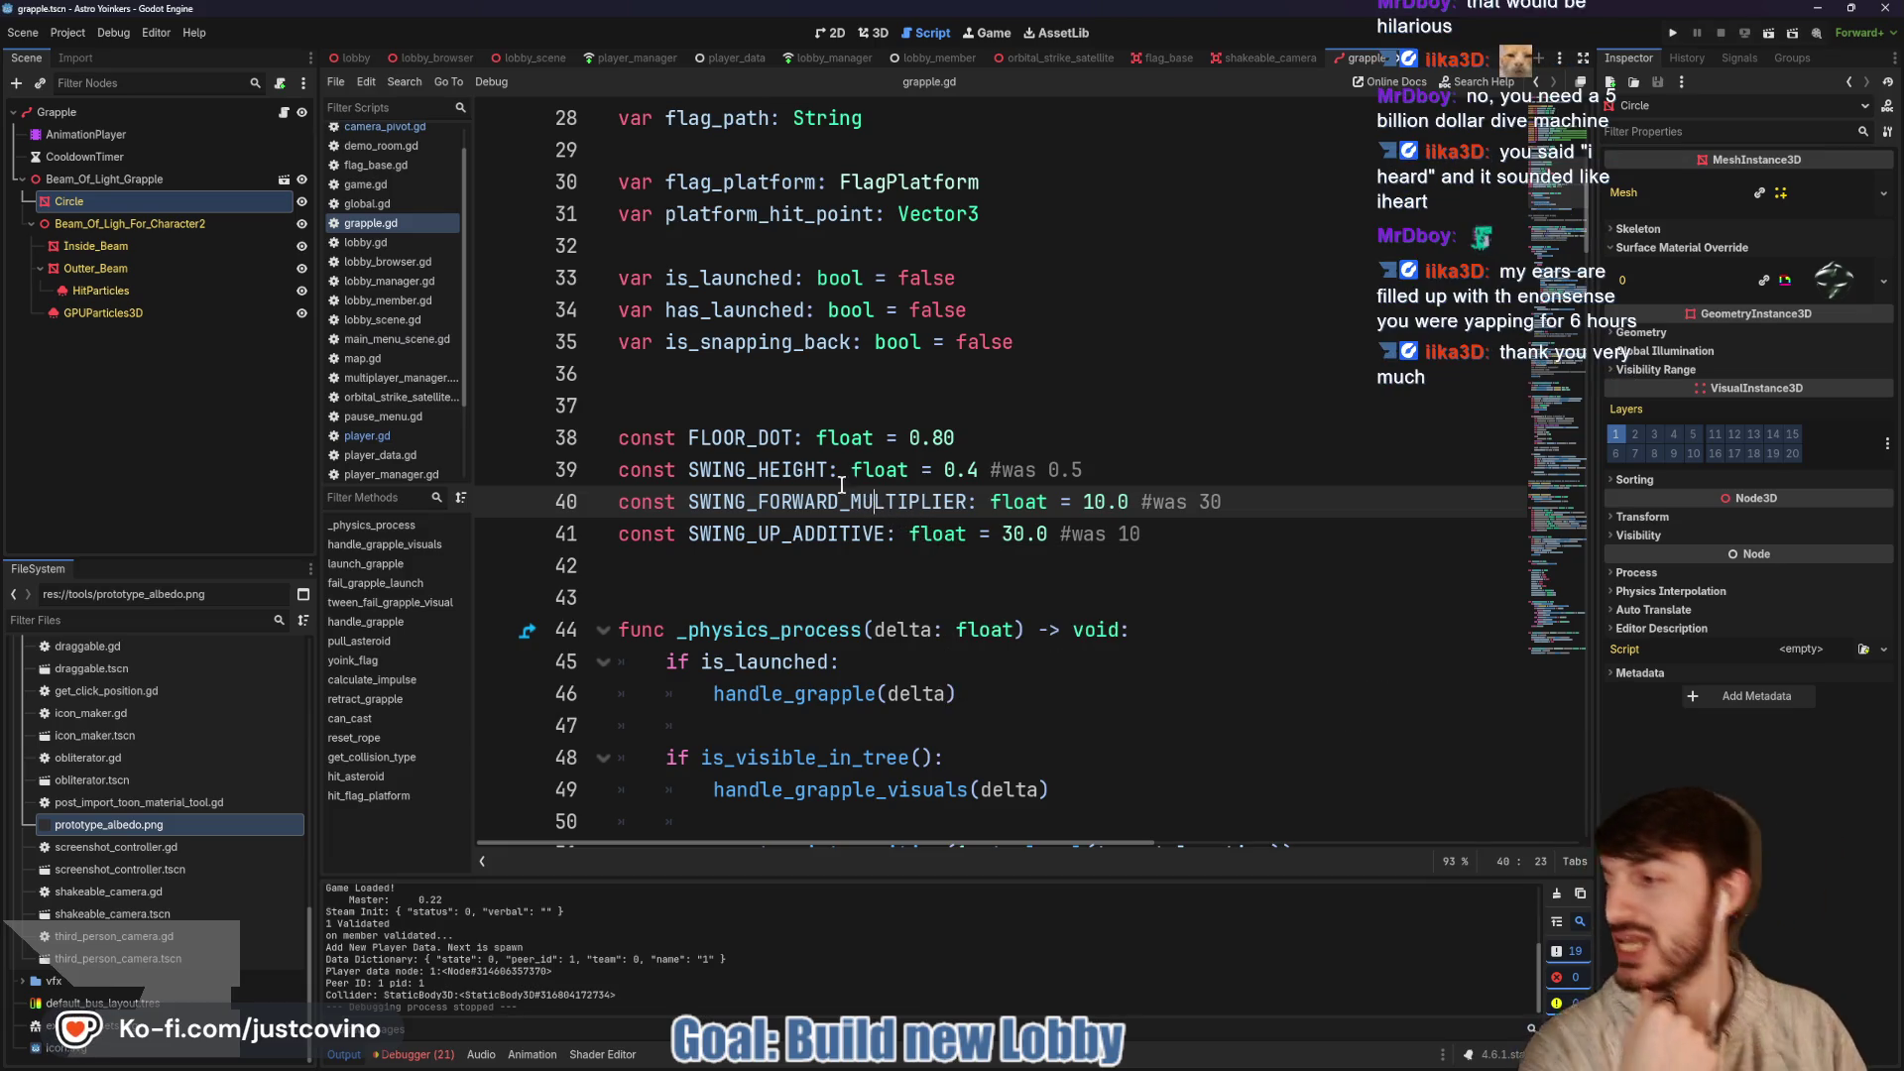
click(698, 397)
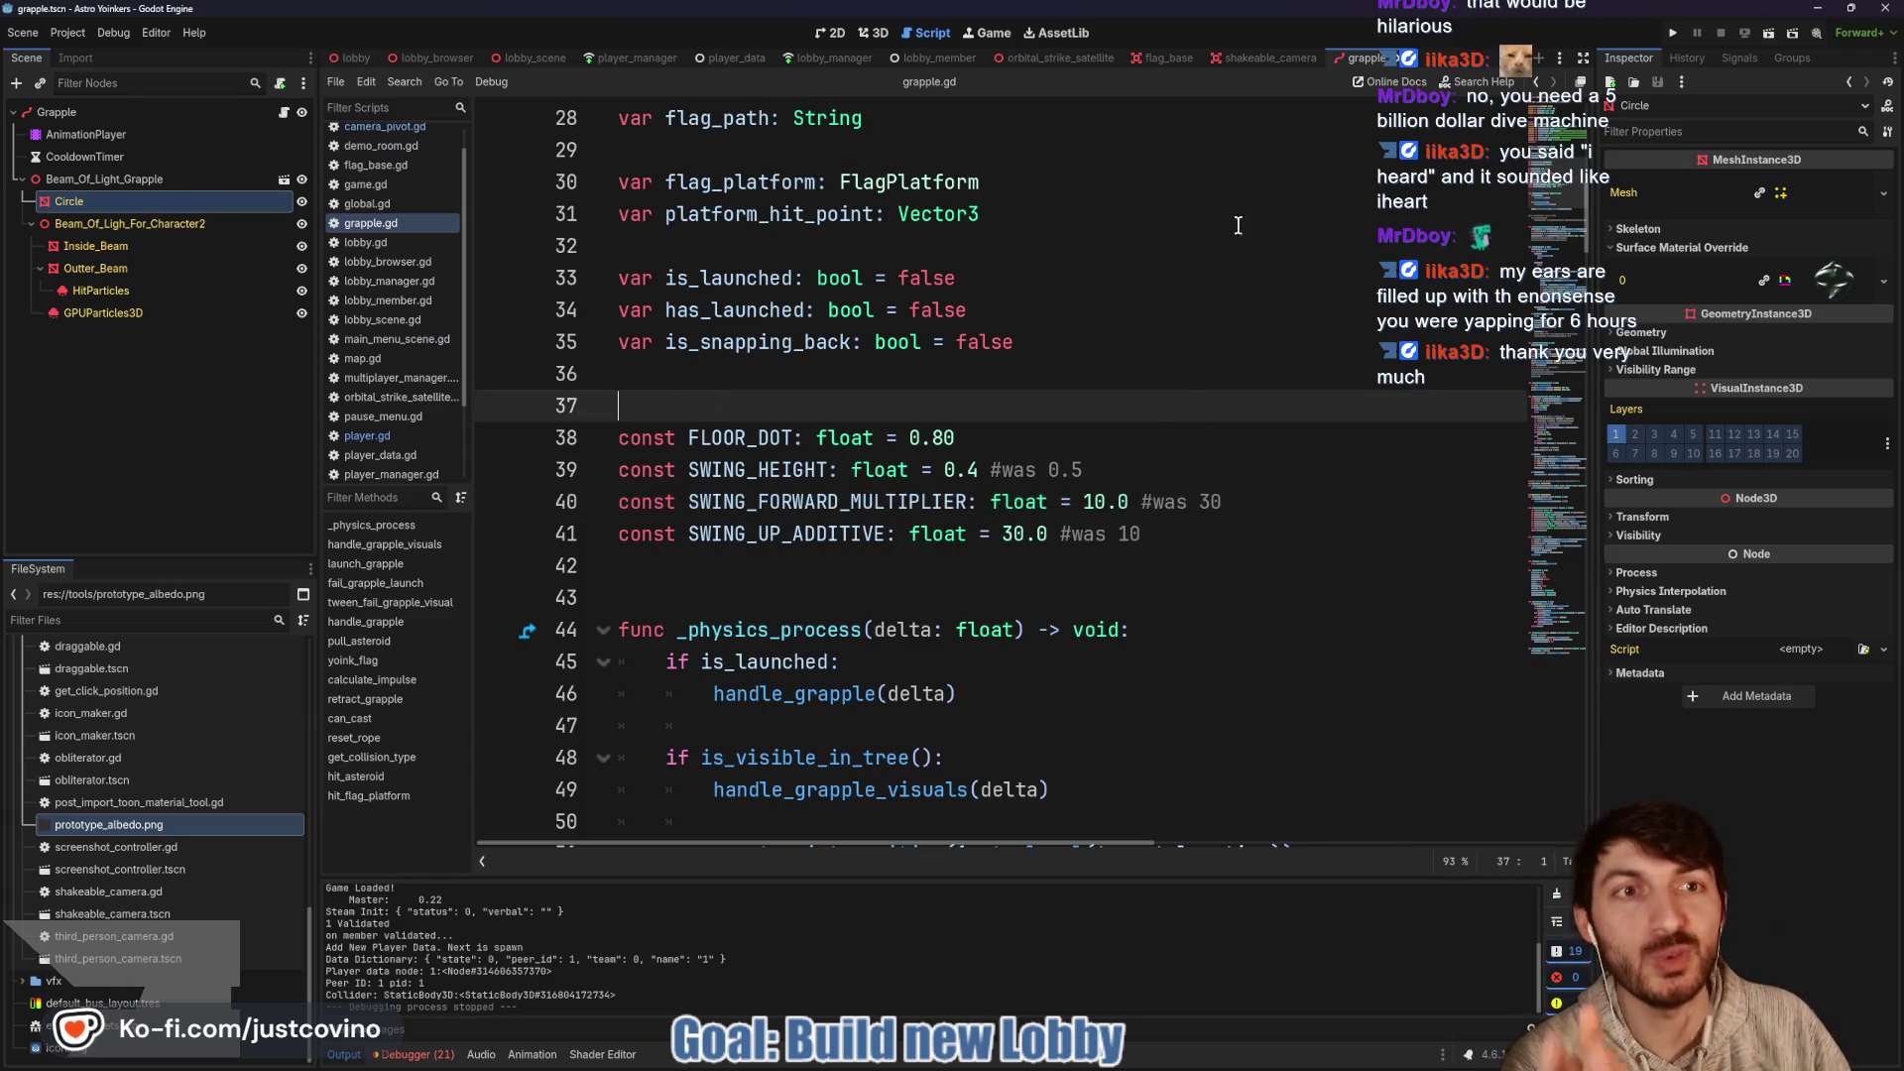
Close the shakeable_camera script and bring up the pending grapple.gd change in the Git client
click(1253, 57)
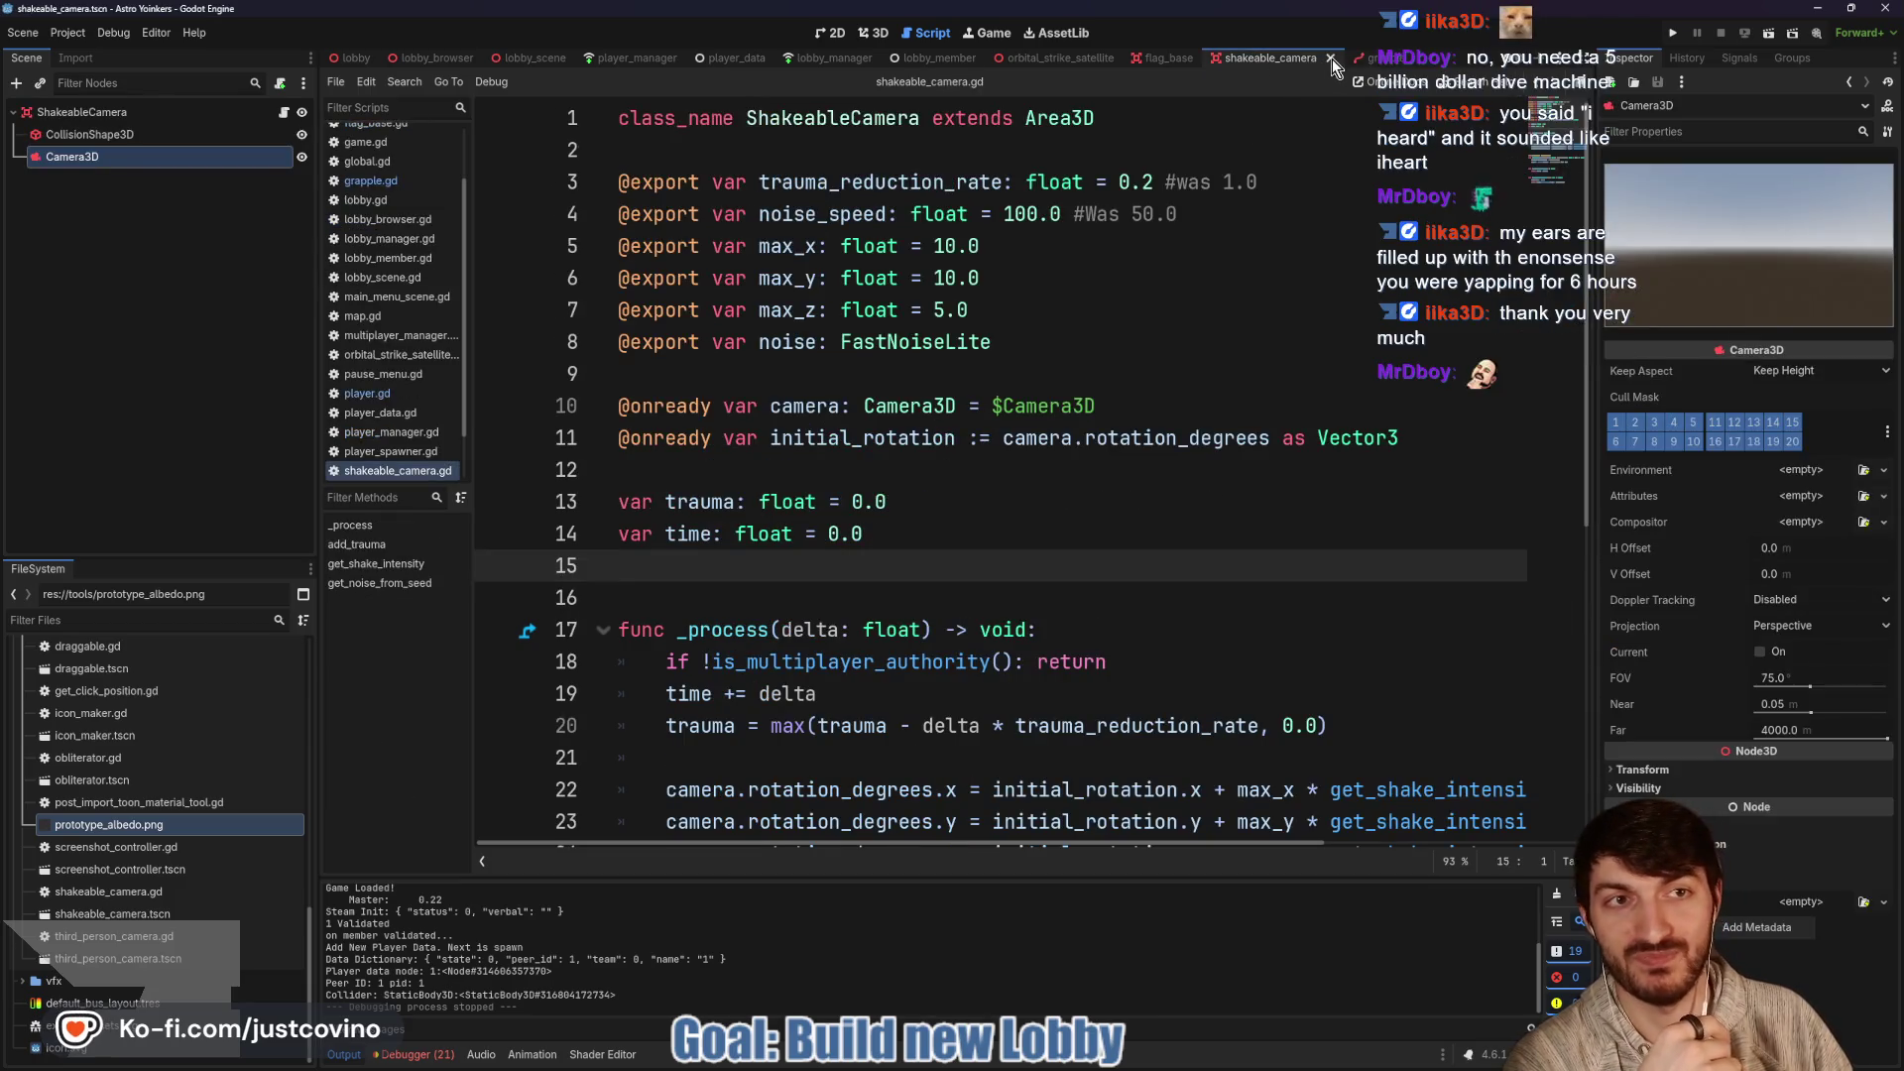
click(1331, 57)
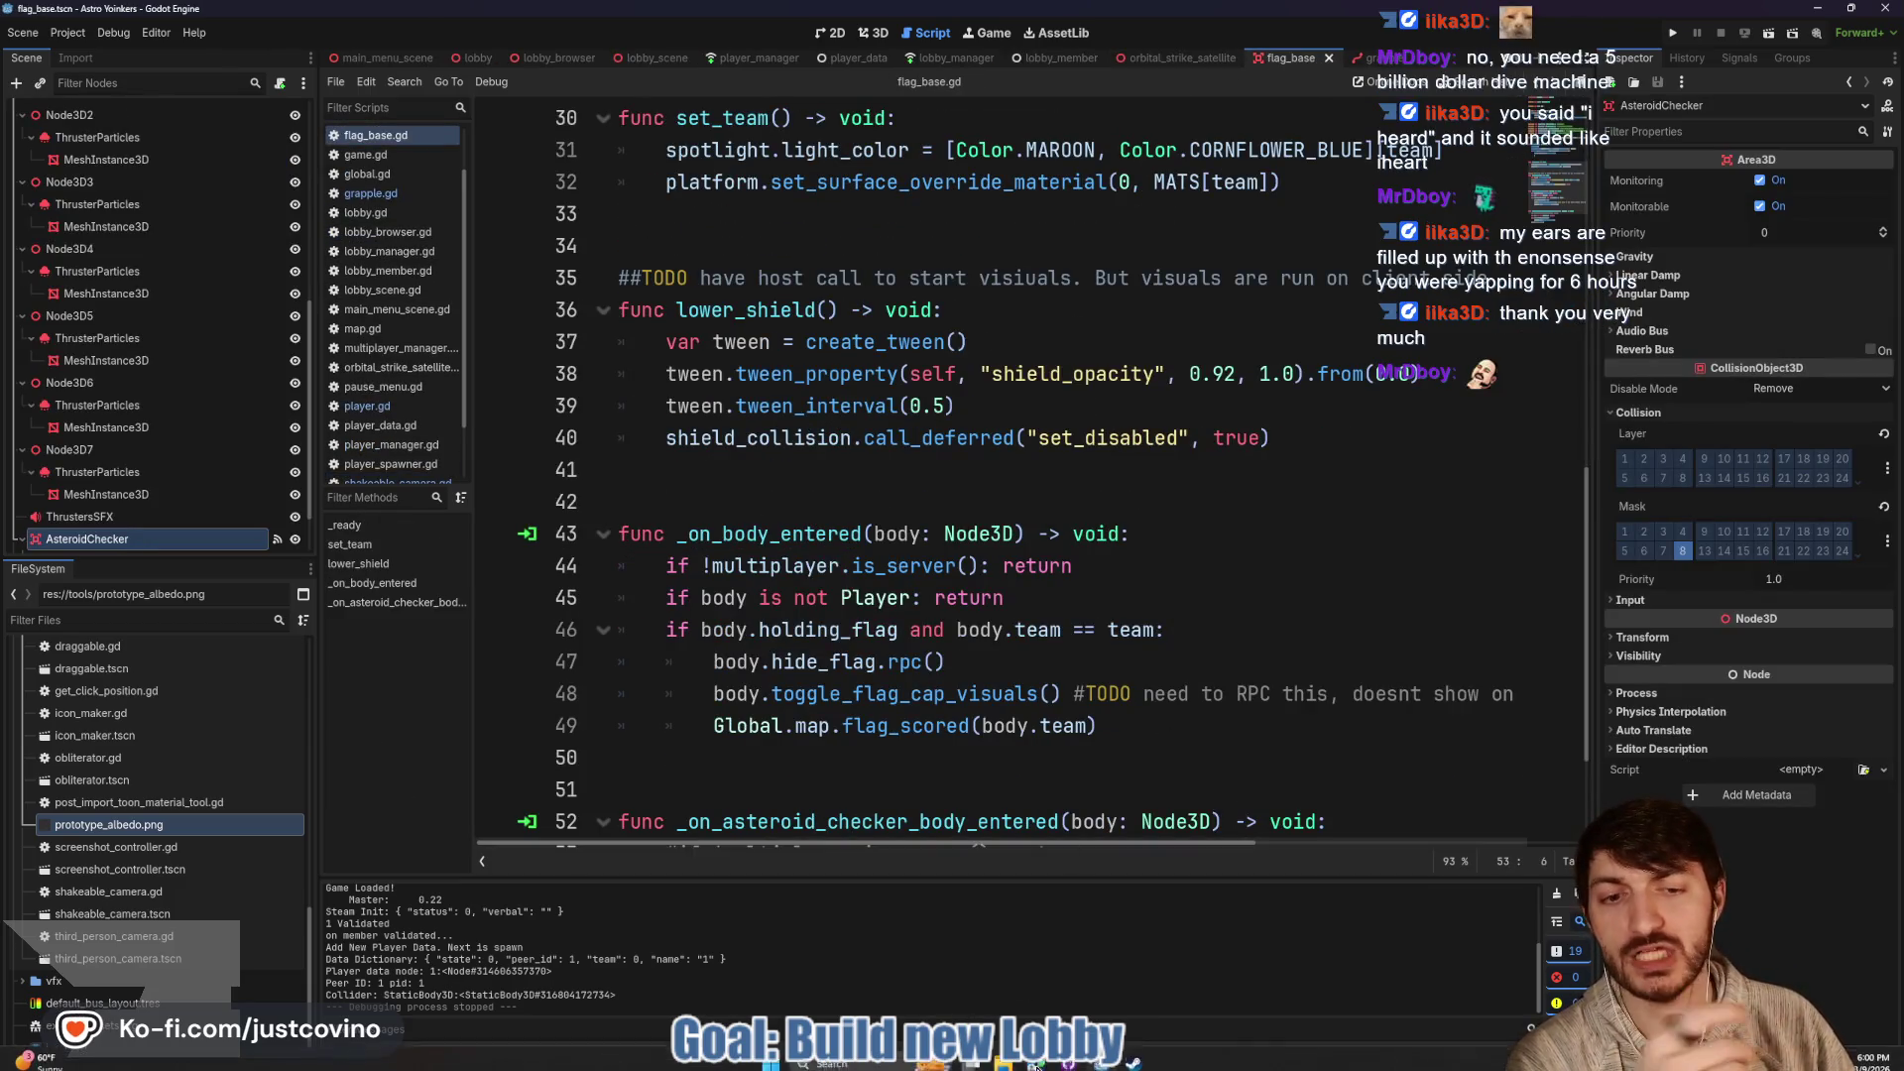
click(1098, 1067)
Commit grapple.gd with summary 'fixed beam from chest', push it to origin, and return to Godot
click(650, 681)
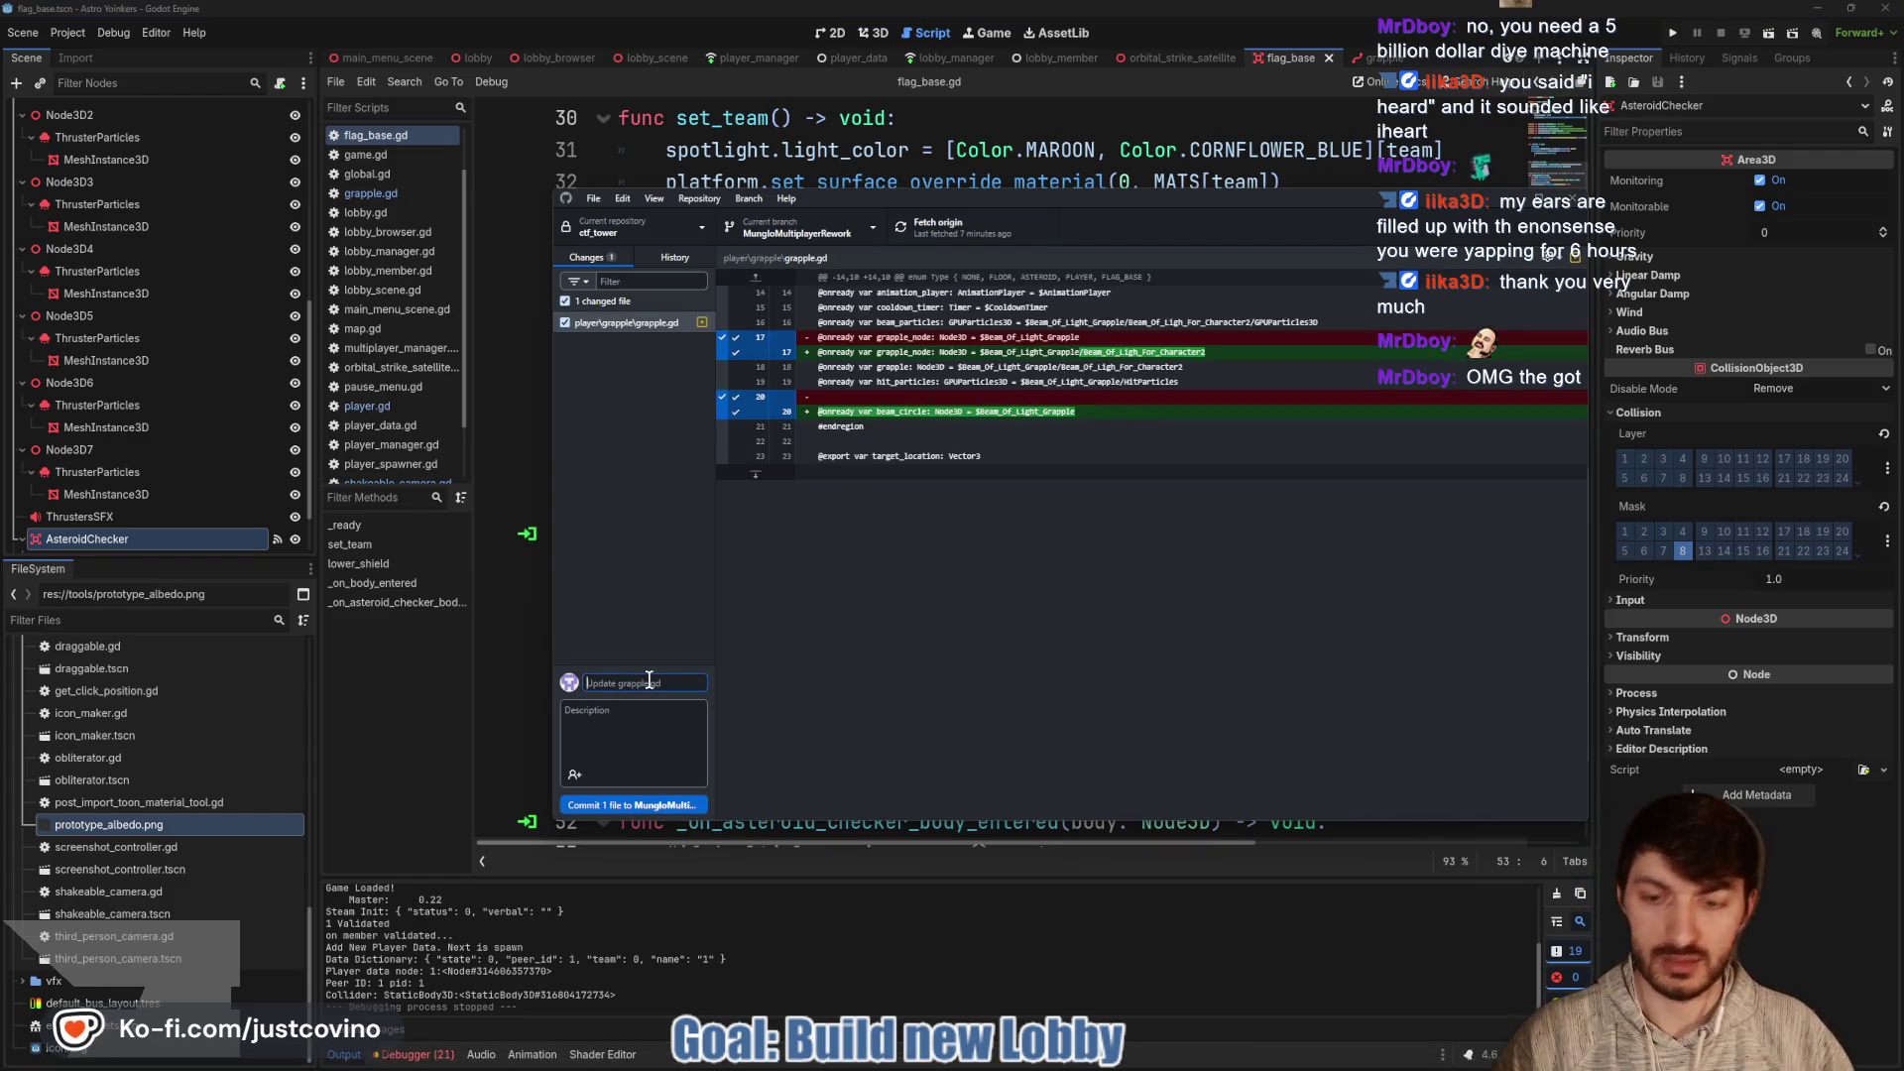
text(fixed beam from chest)
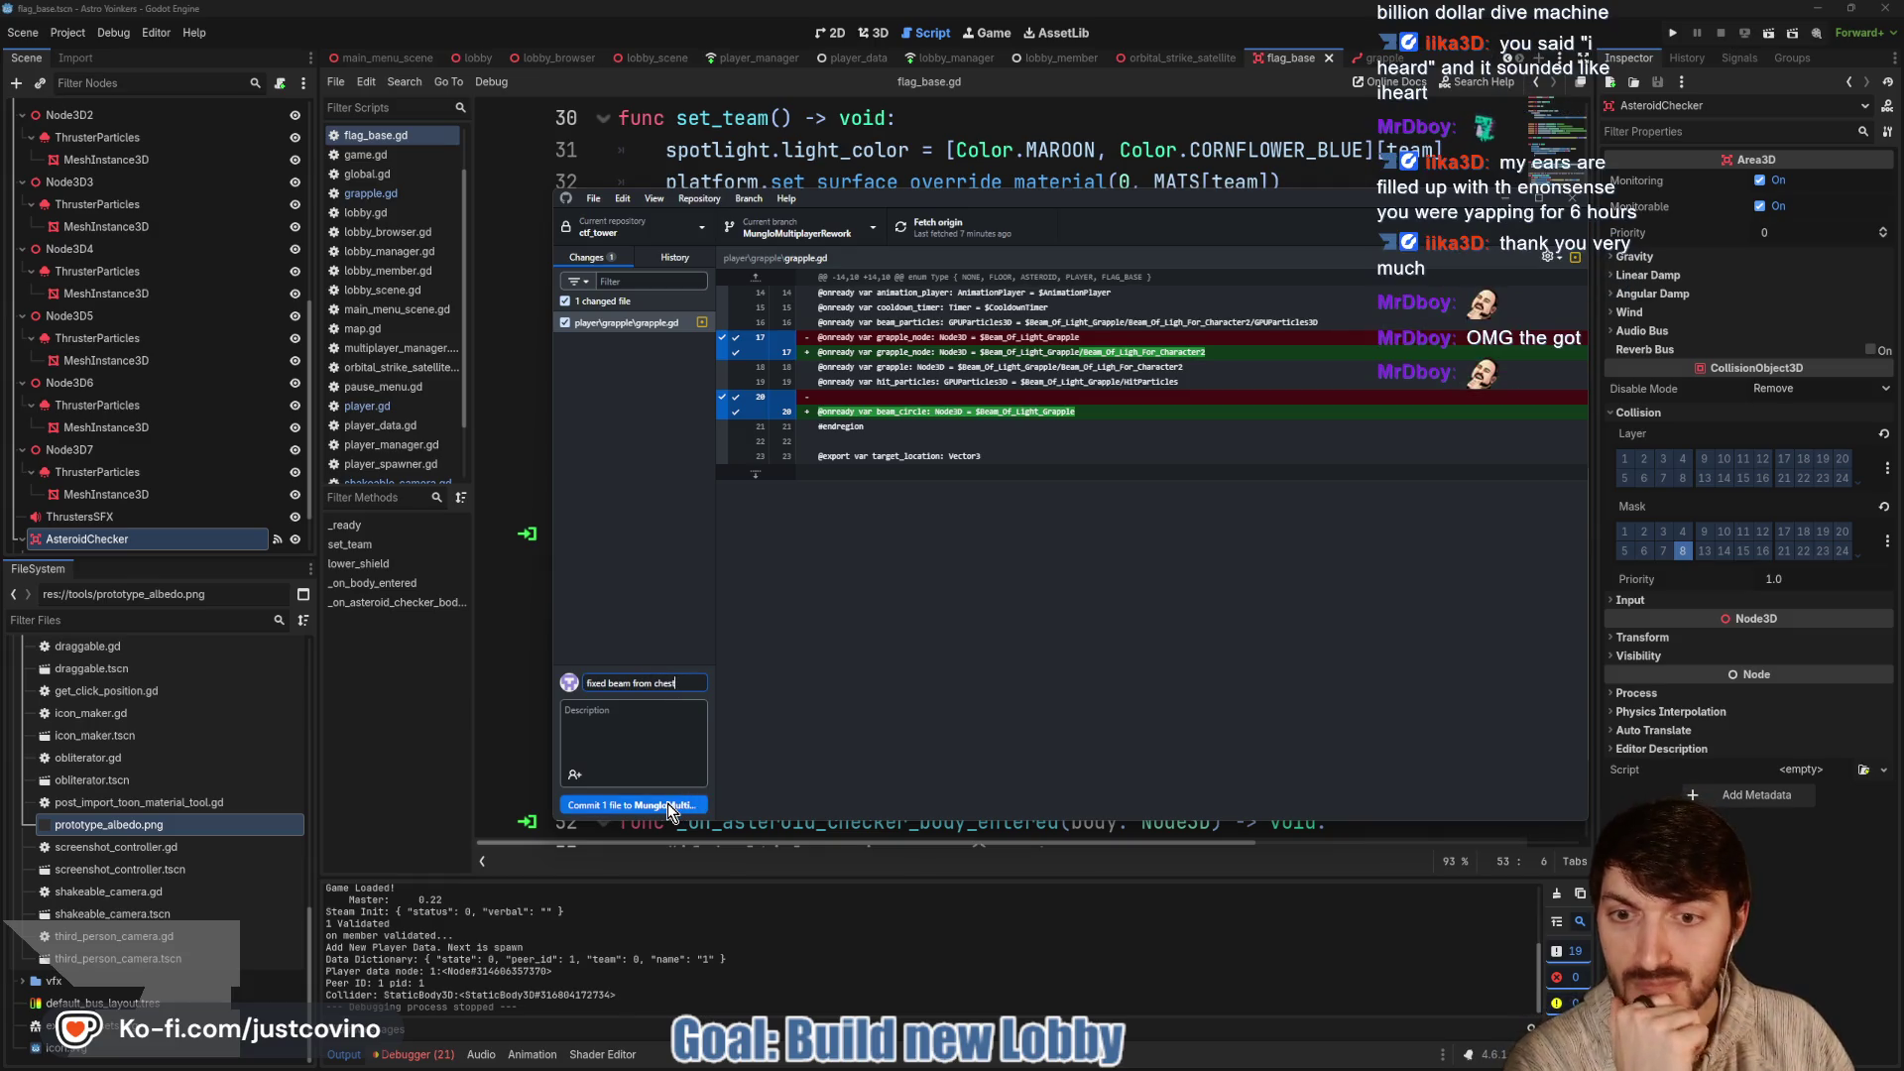
click(669, 804)
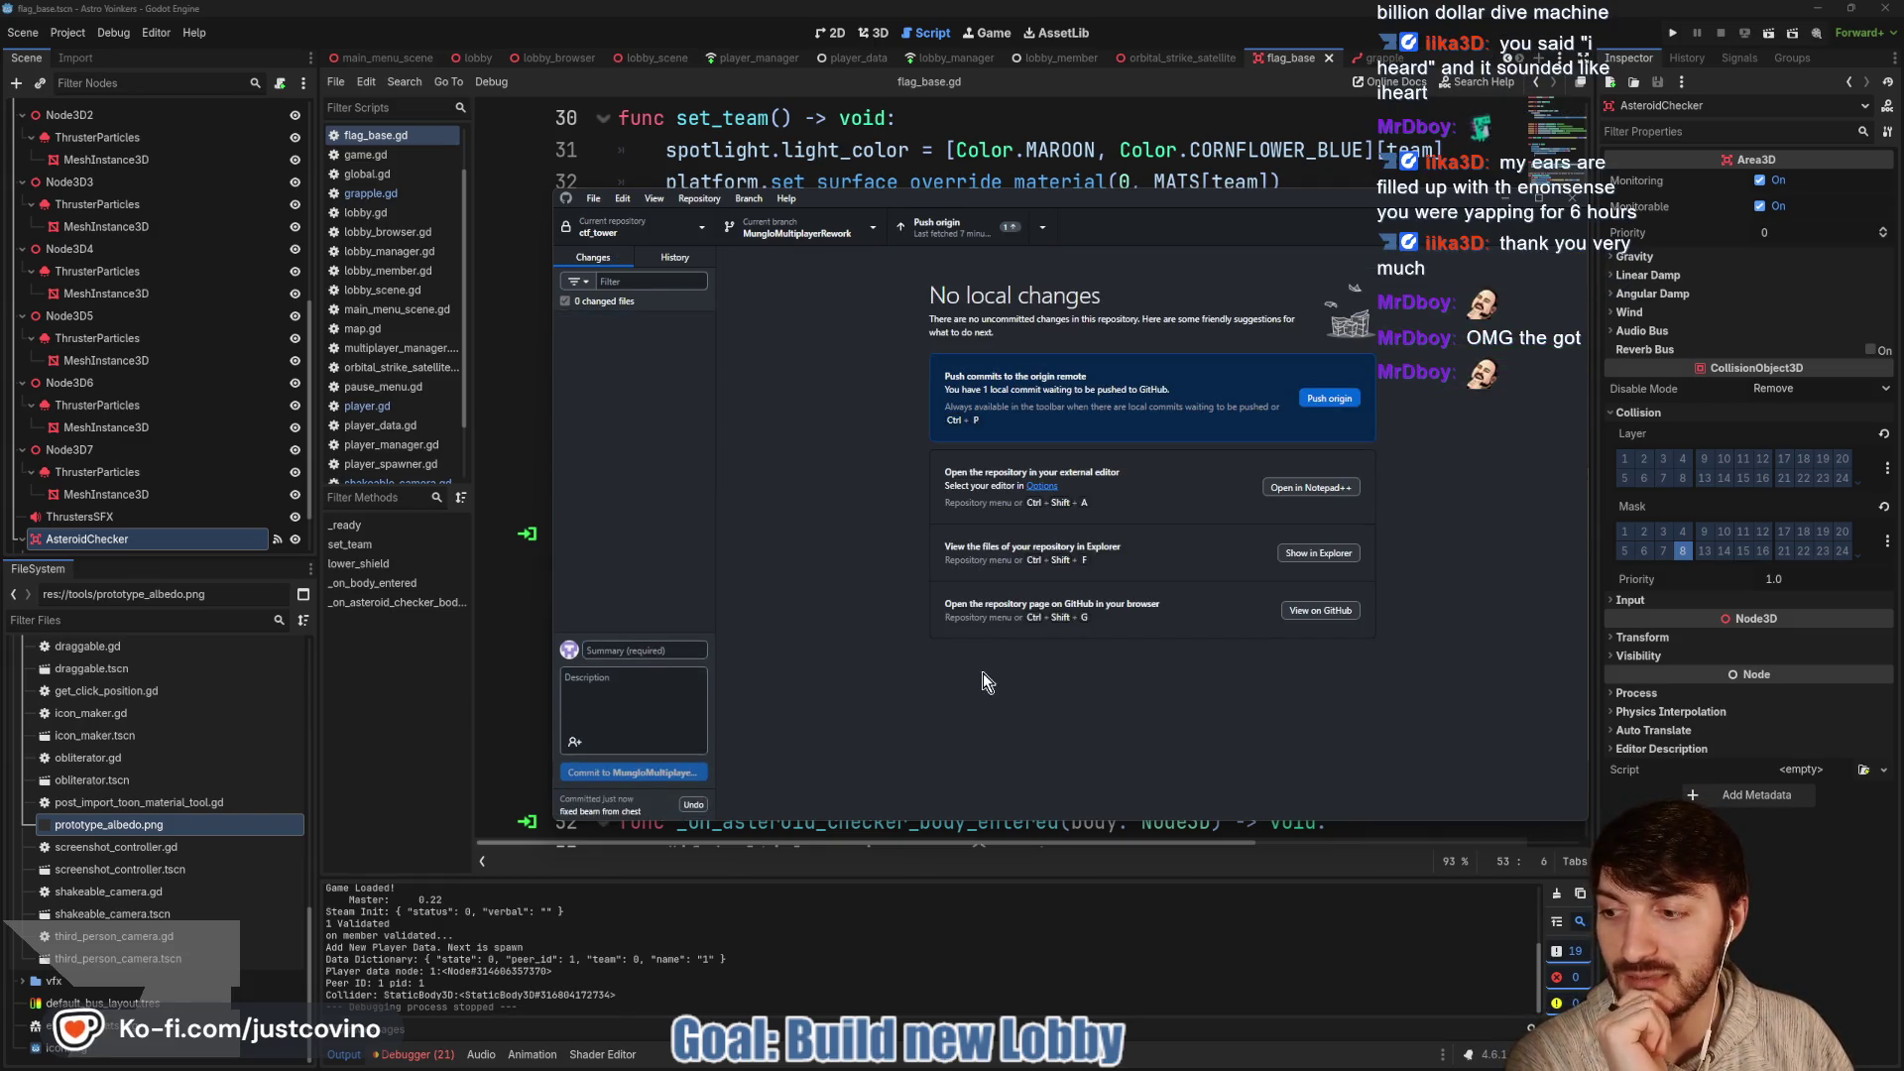
key(ctrl+p)
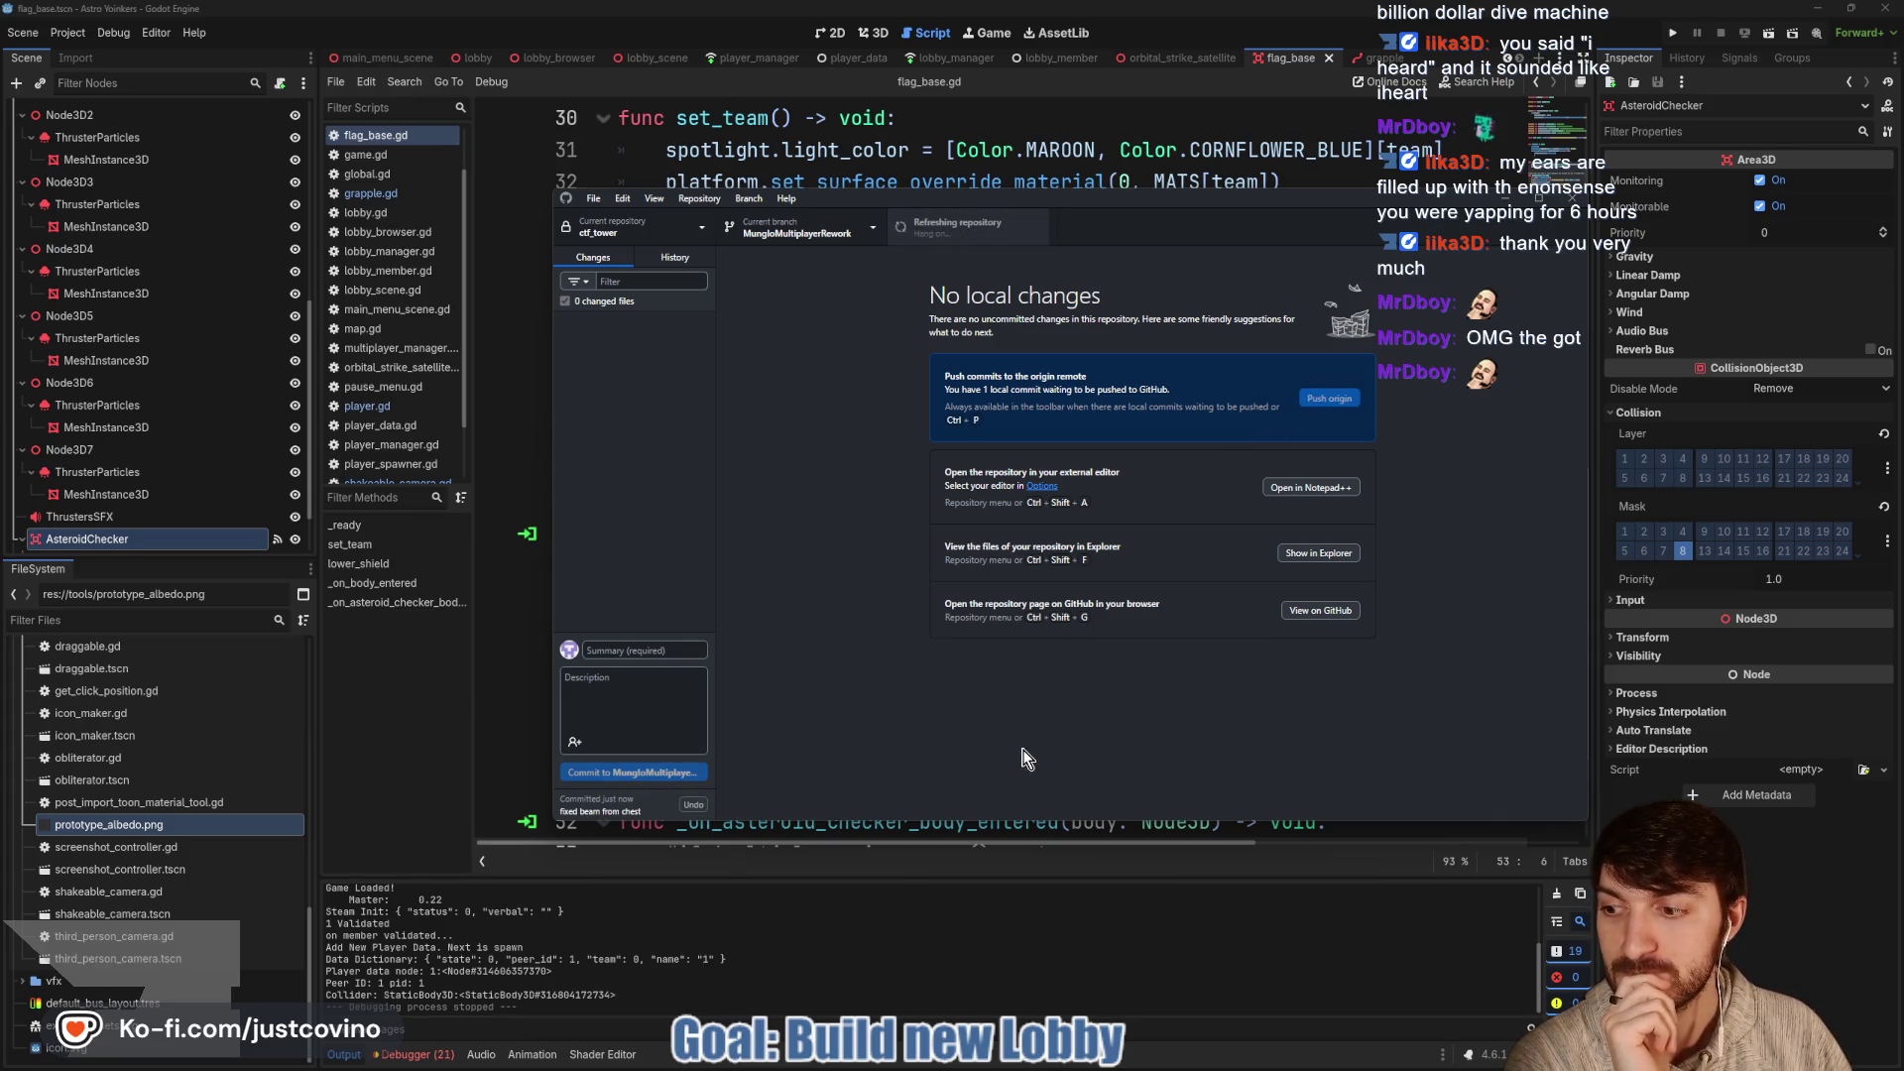
click(1024, 892)
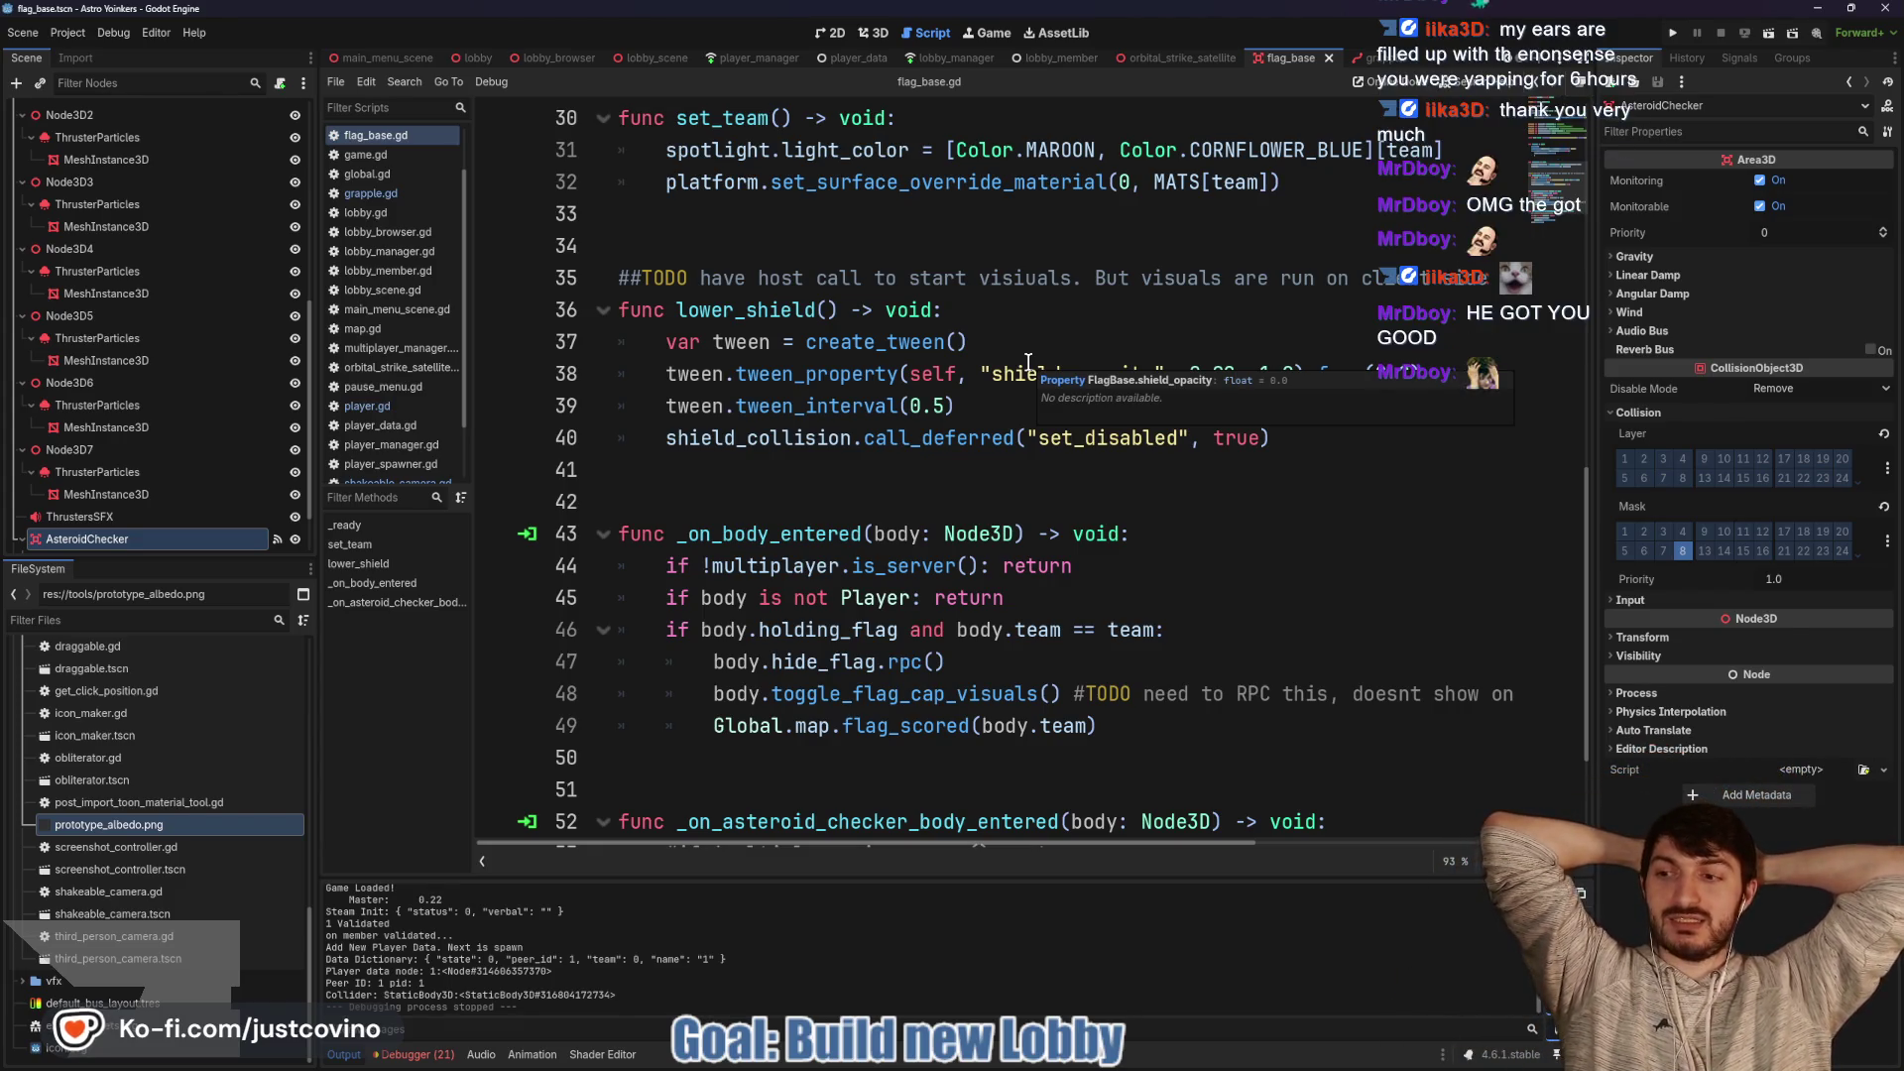
Scroll up through flag_base.gd, placing the caret on blank lines 34 and 28
click(773, 238)
scroll(773, 234, up, 3)
click(736, 349)
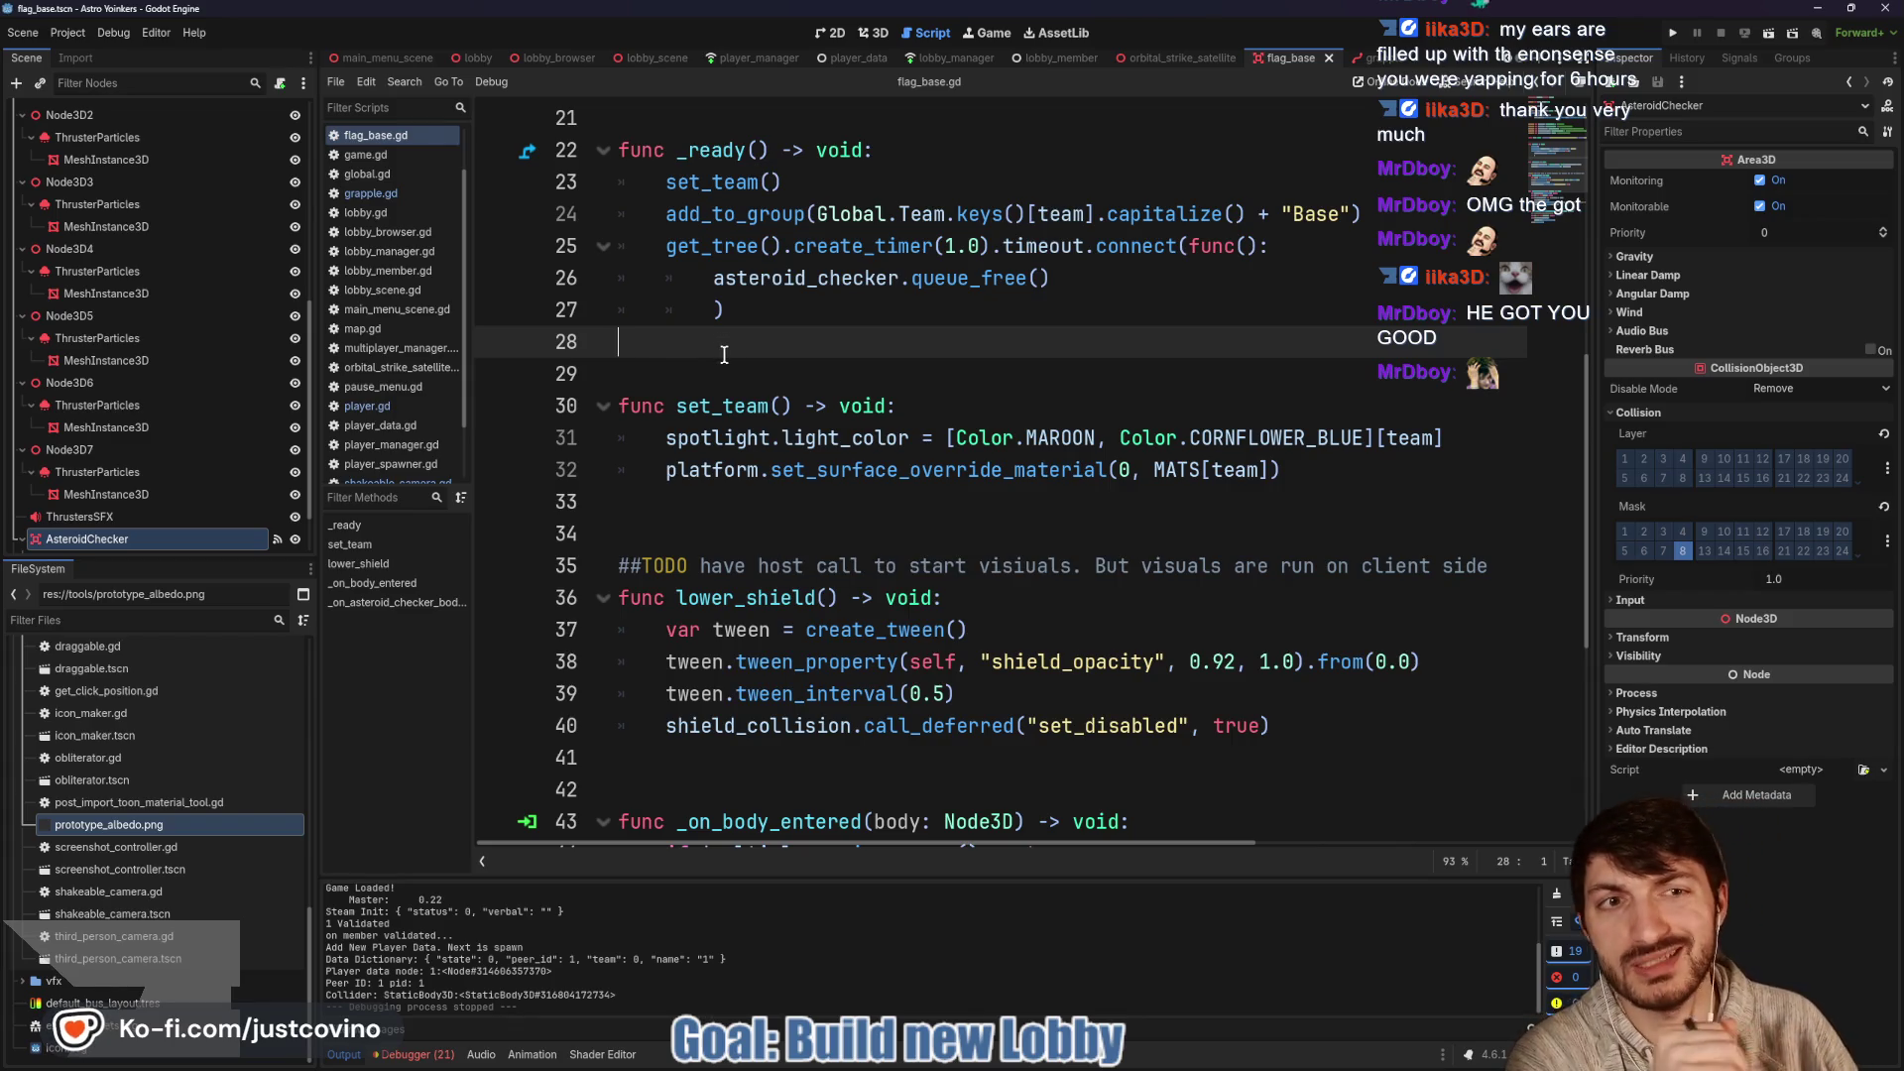
scroll(754, 317, up, 2)
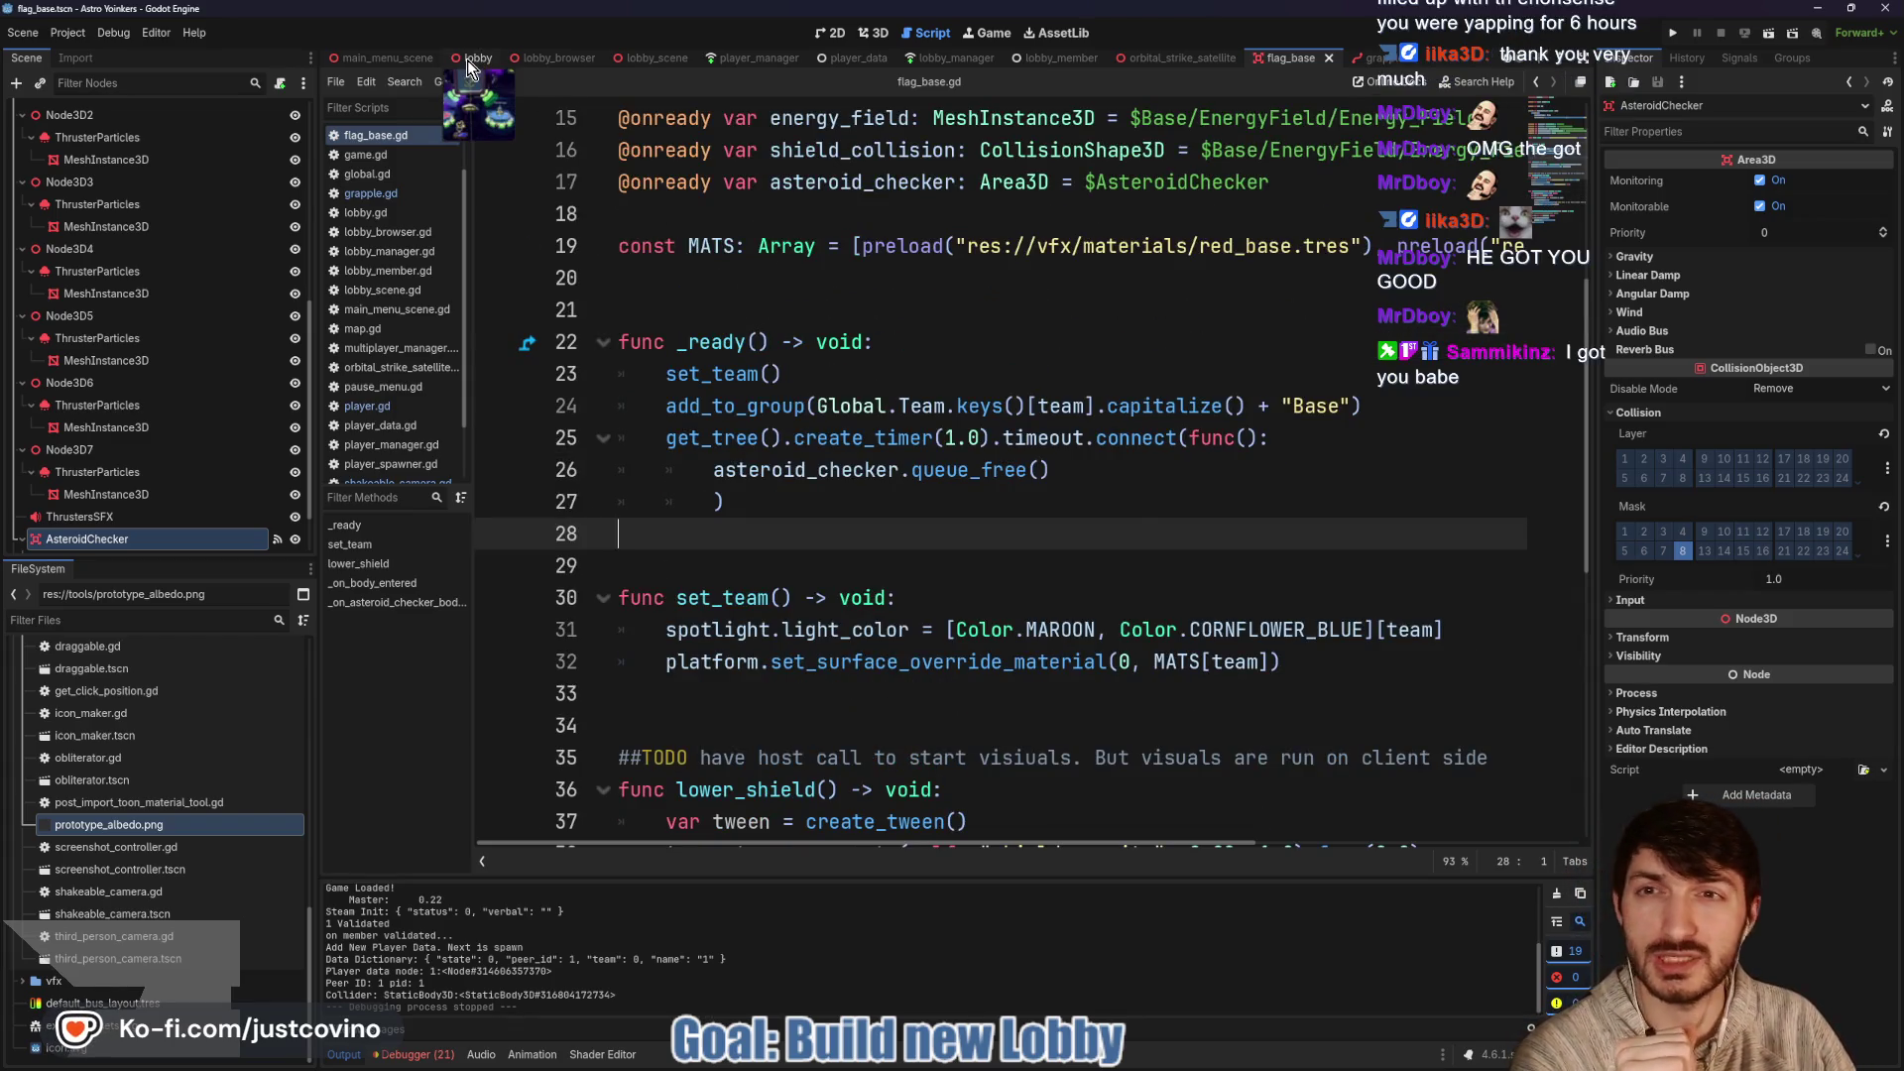
Switch to the lobby scene and read lobby.gd upward from line 46 to line 27
click(471, 59)
click(986, 410)
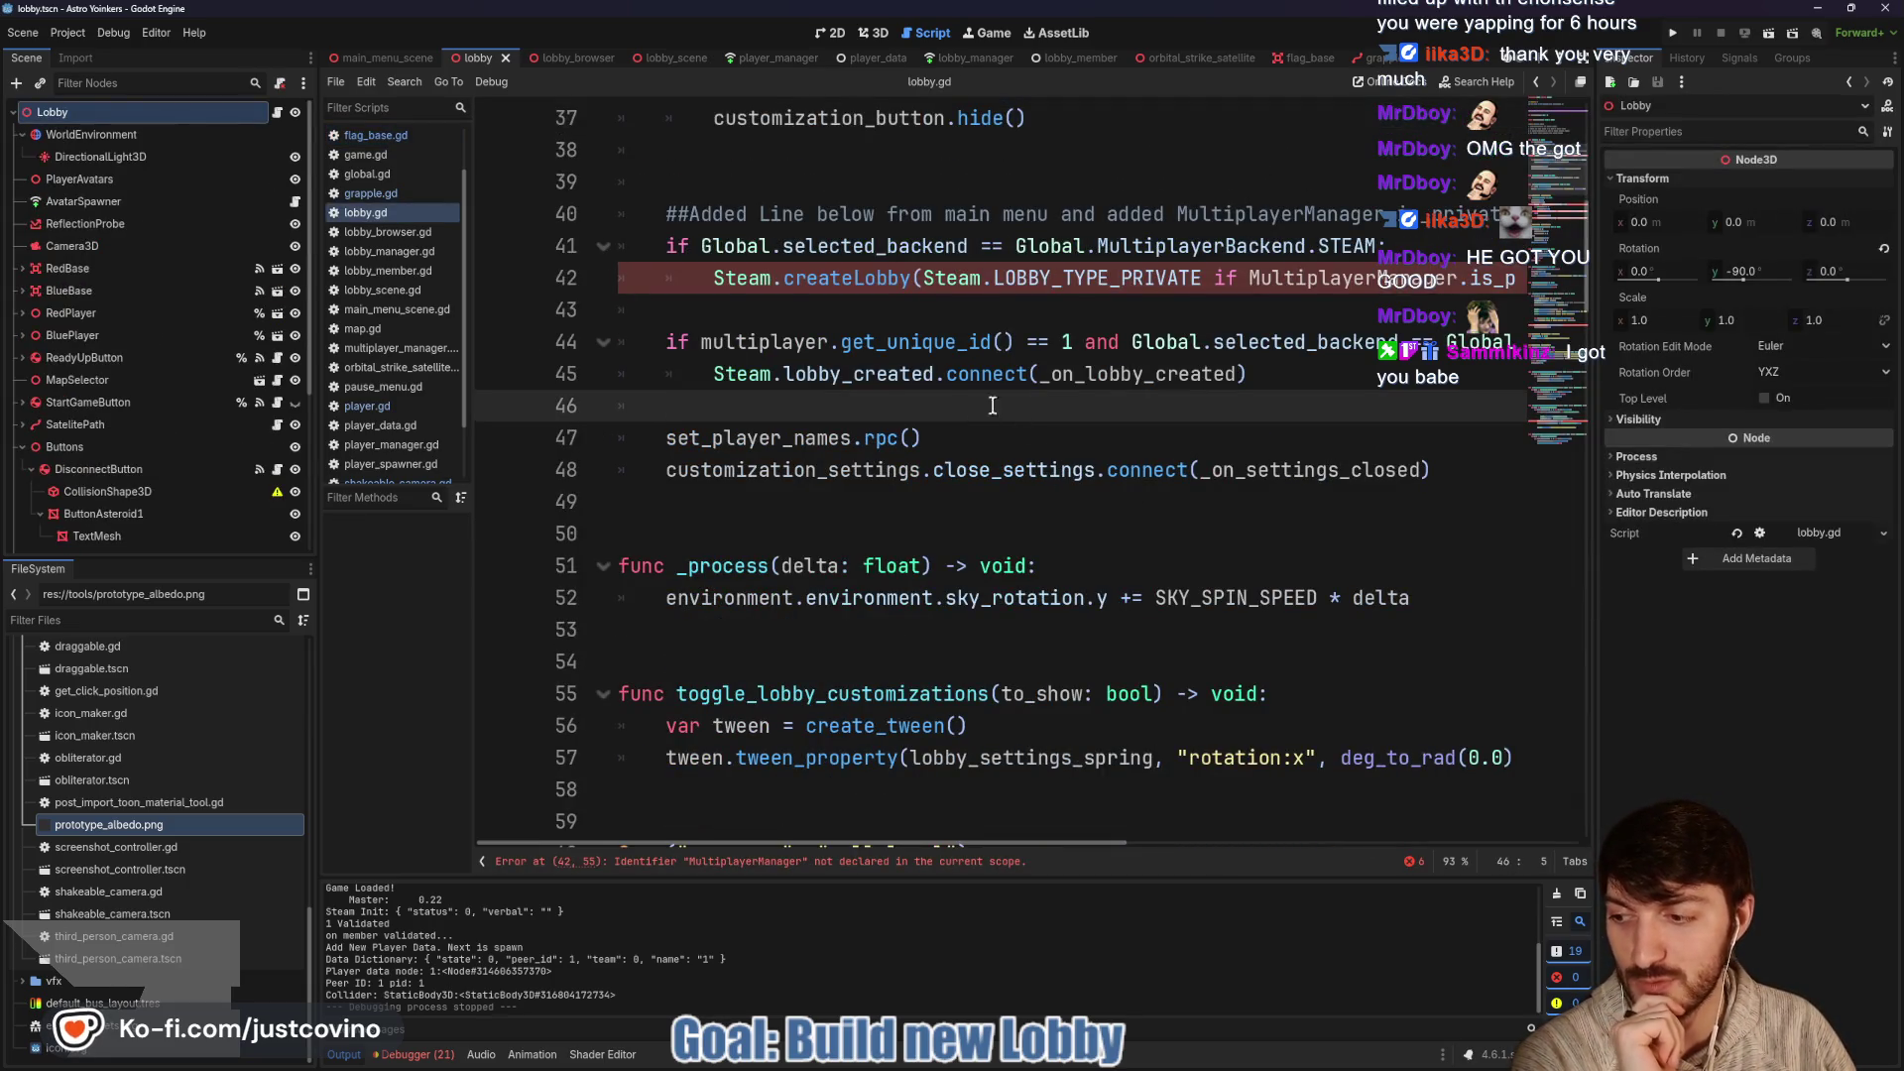
scroll(942, 446, up, 2)
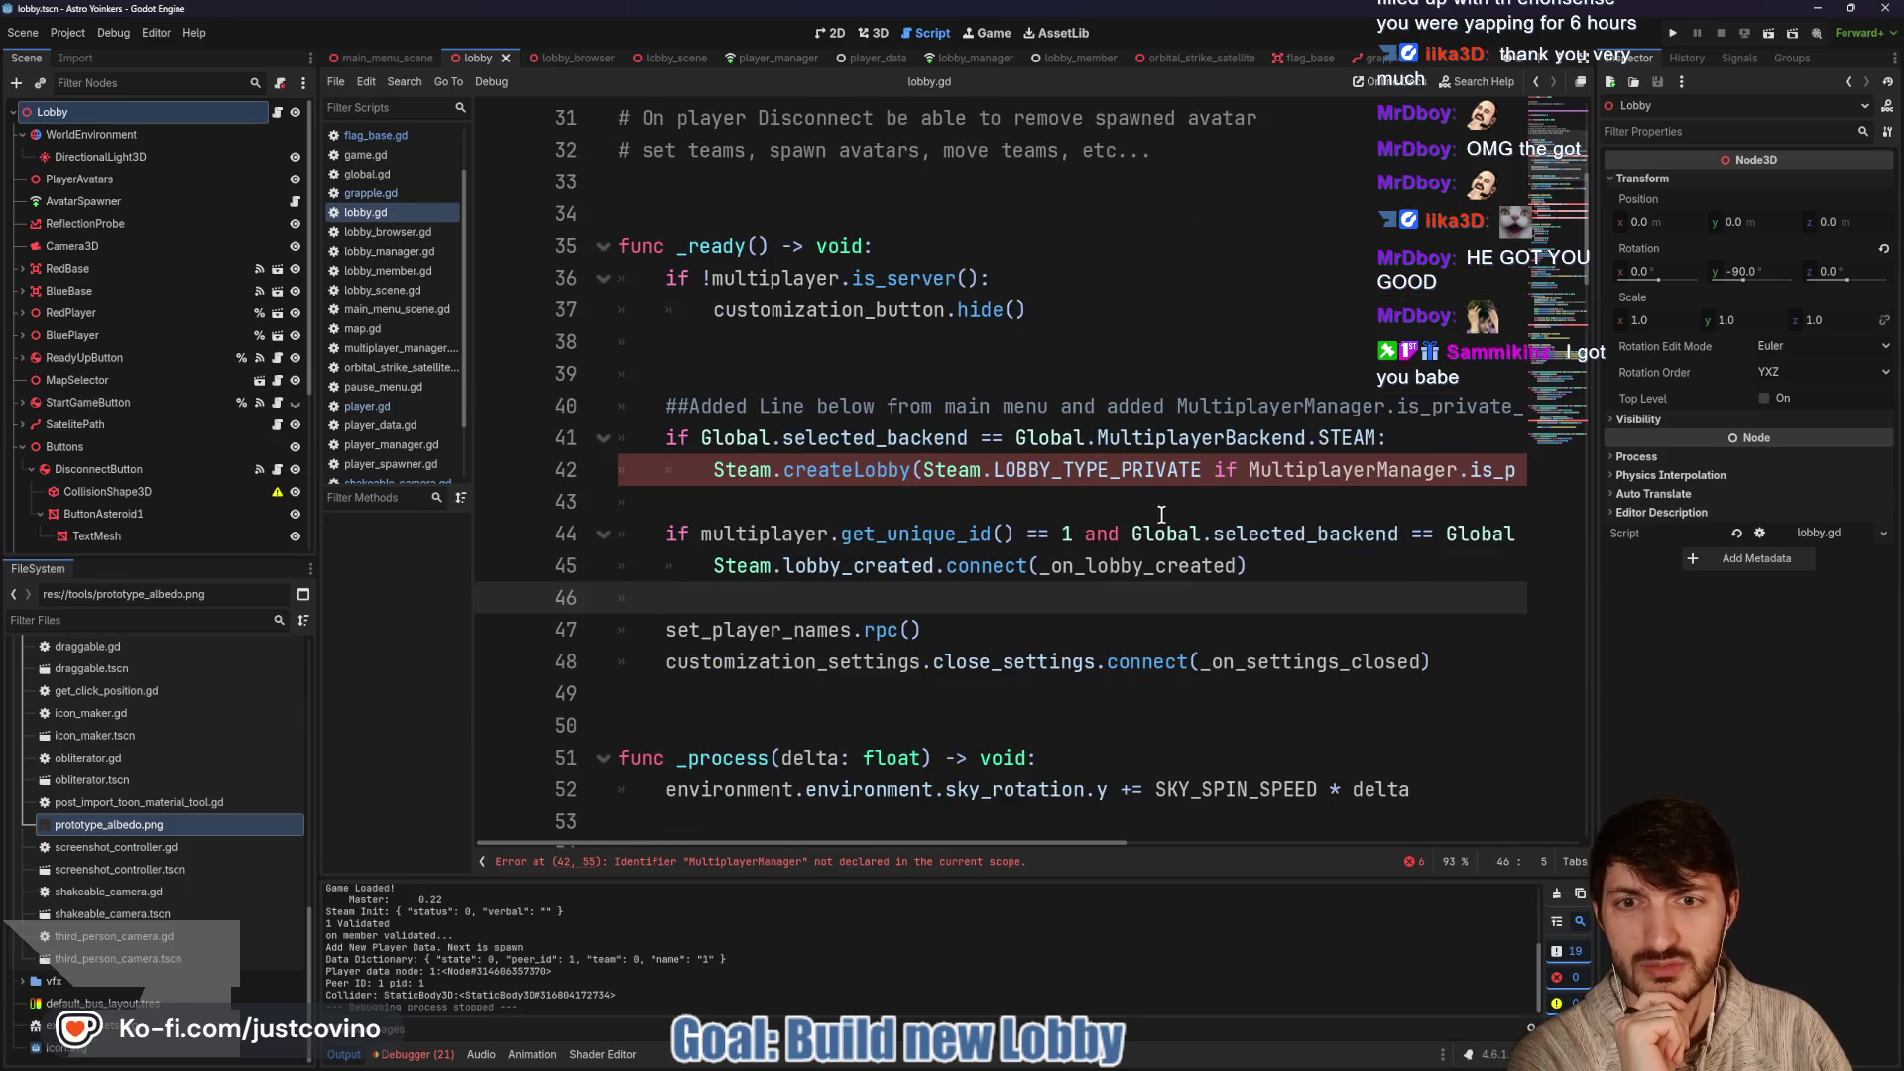
scroll(1162, 515, up, 5)
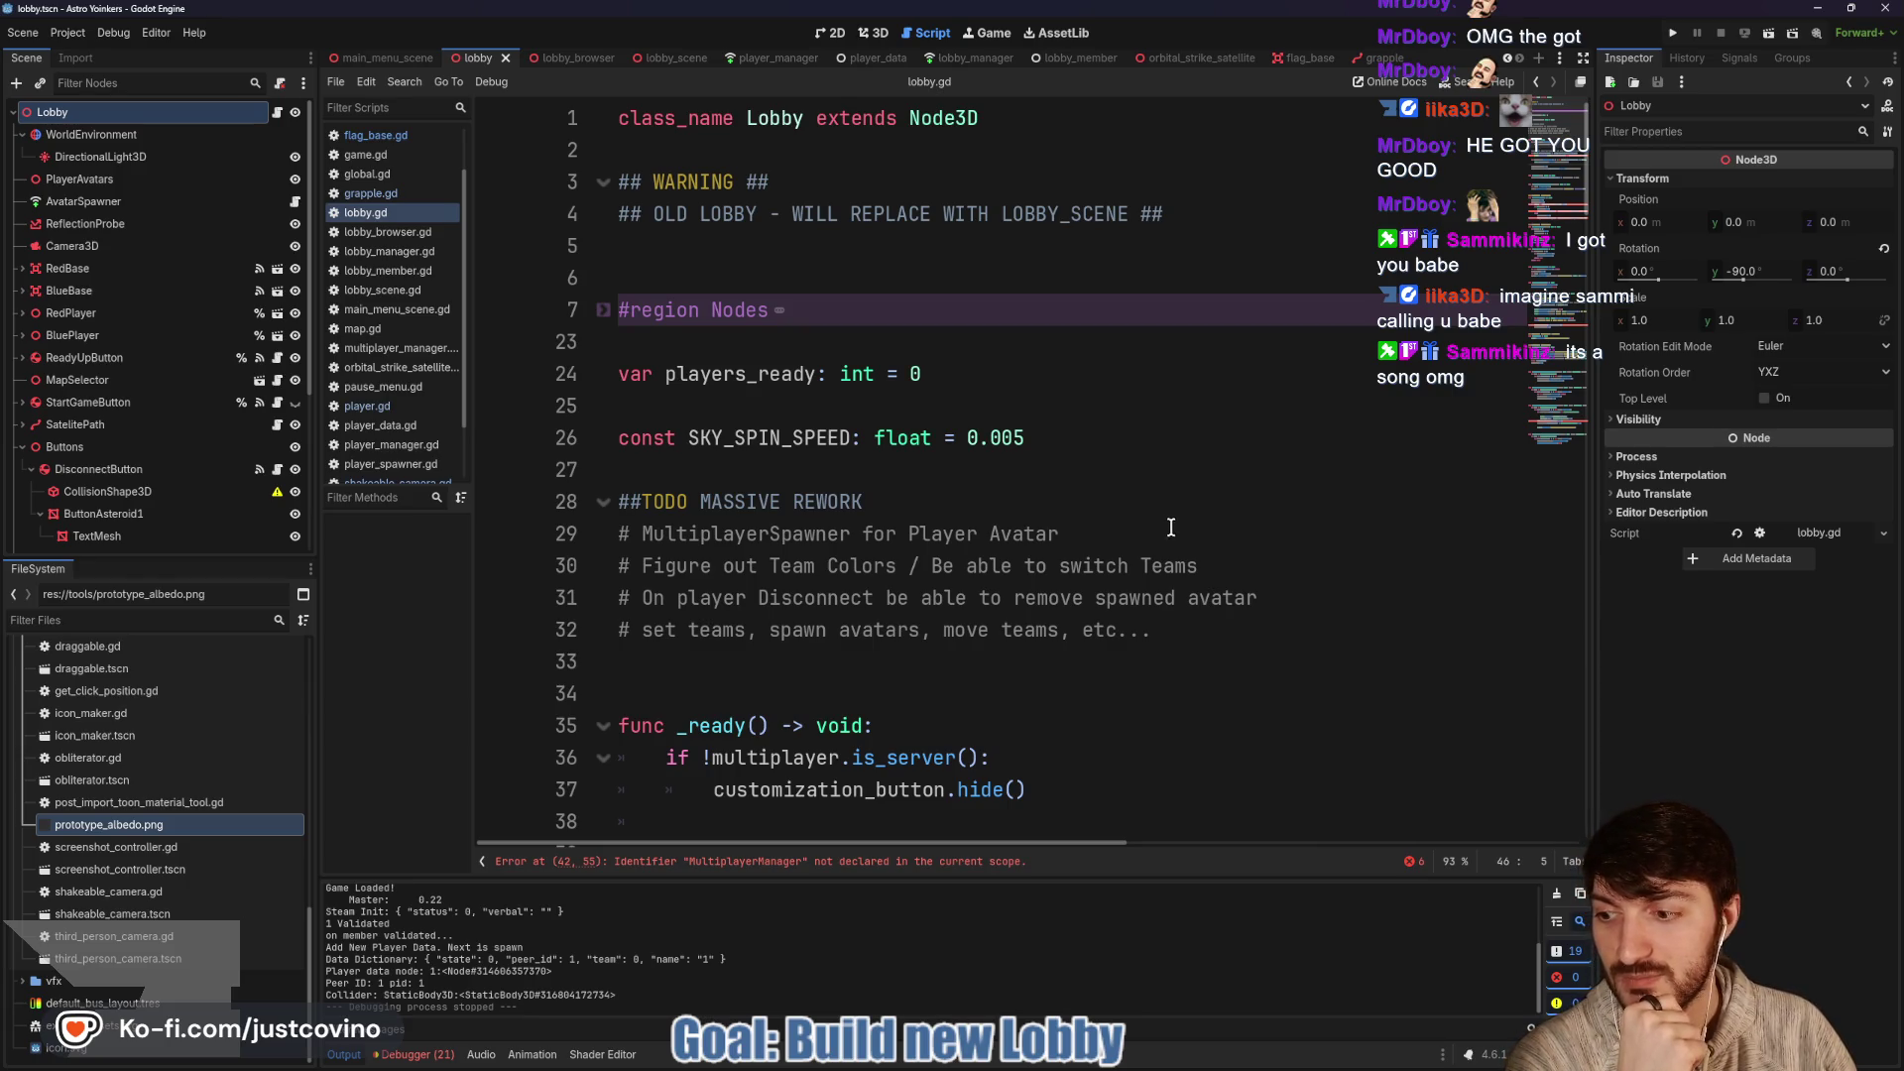
click(1003, 488)
Save the lobby scene, open lobby_browser.gd at line 9, then bring the Bluesky window over the editor
click(946, 469)
key(ctrl+s)
key(ctrl+Tab)
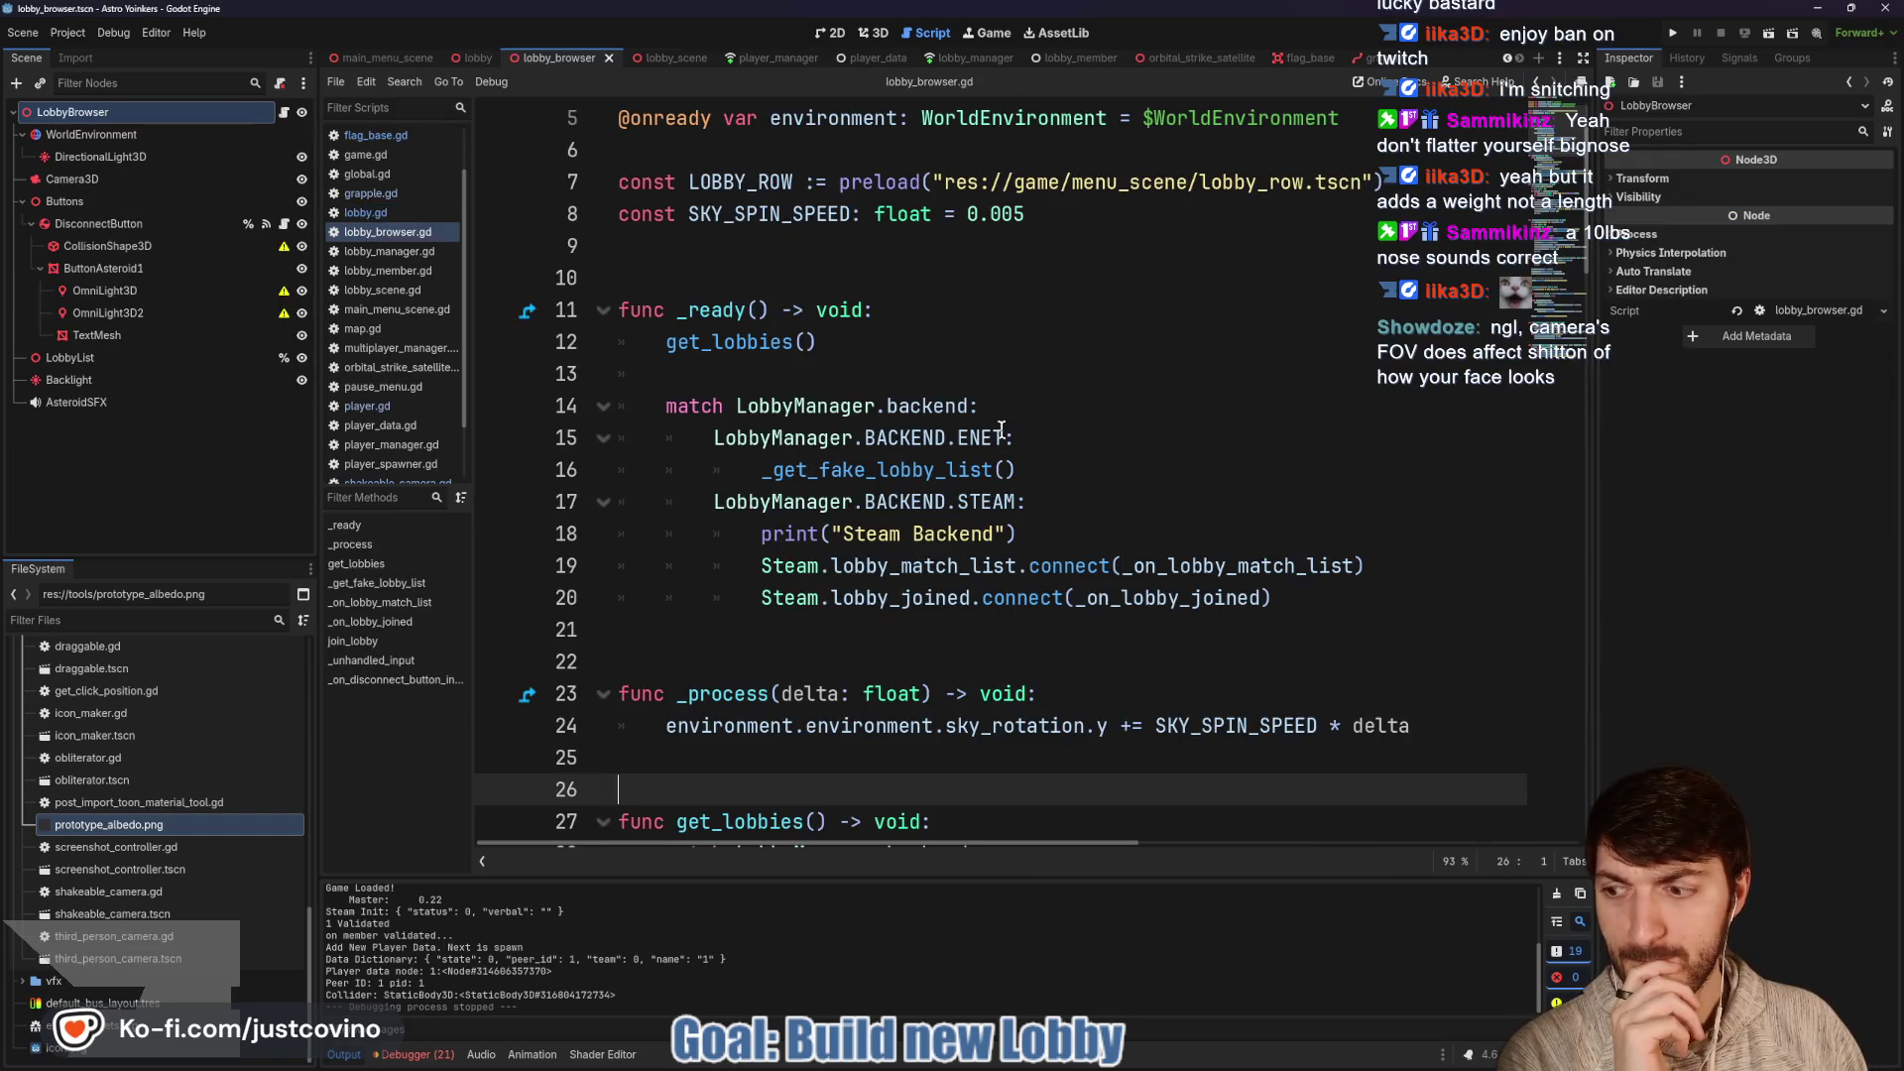
scroll(905, 376, up, 2)
click(811, 385)
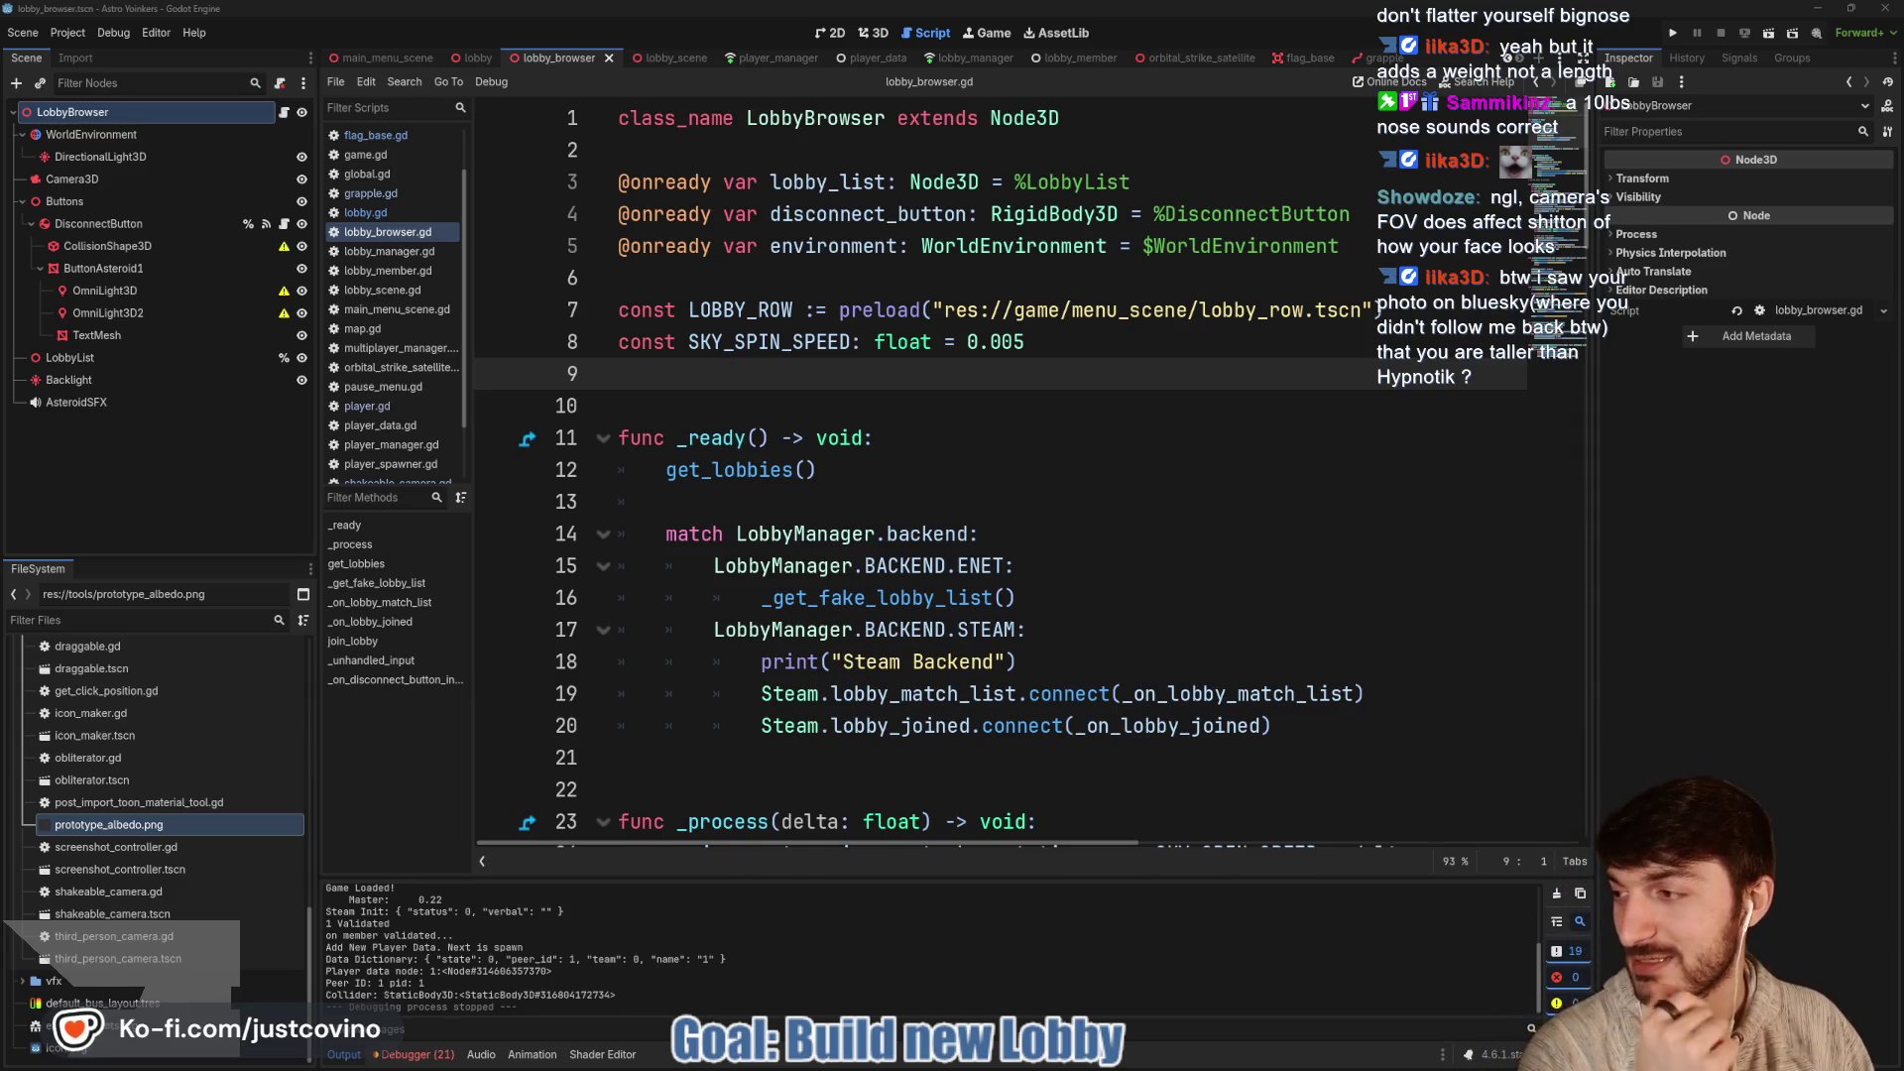
drag(774, 243, 451, 213)
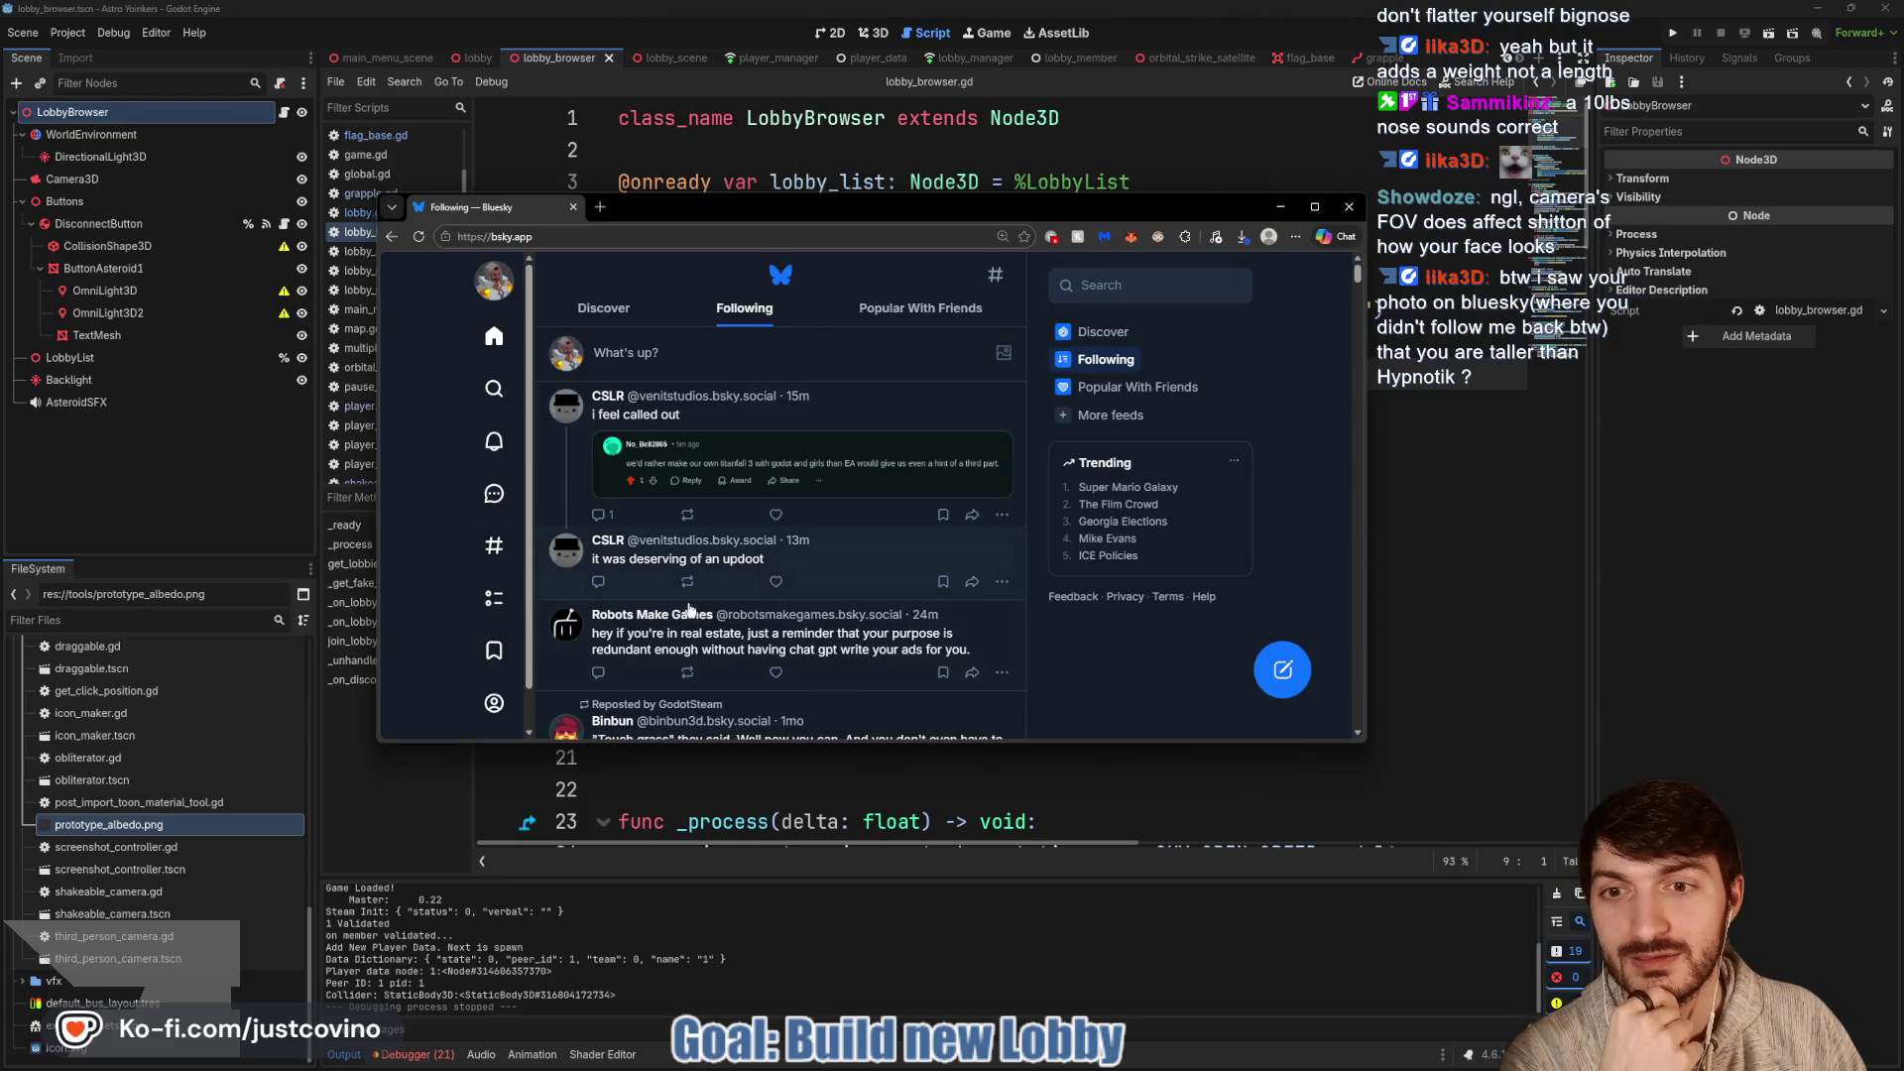
Search Bluesky's explore page for a user, then clear the search text
scroll(690, 610, down, 1)
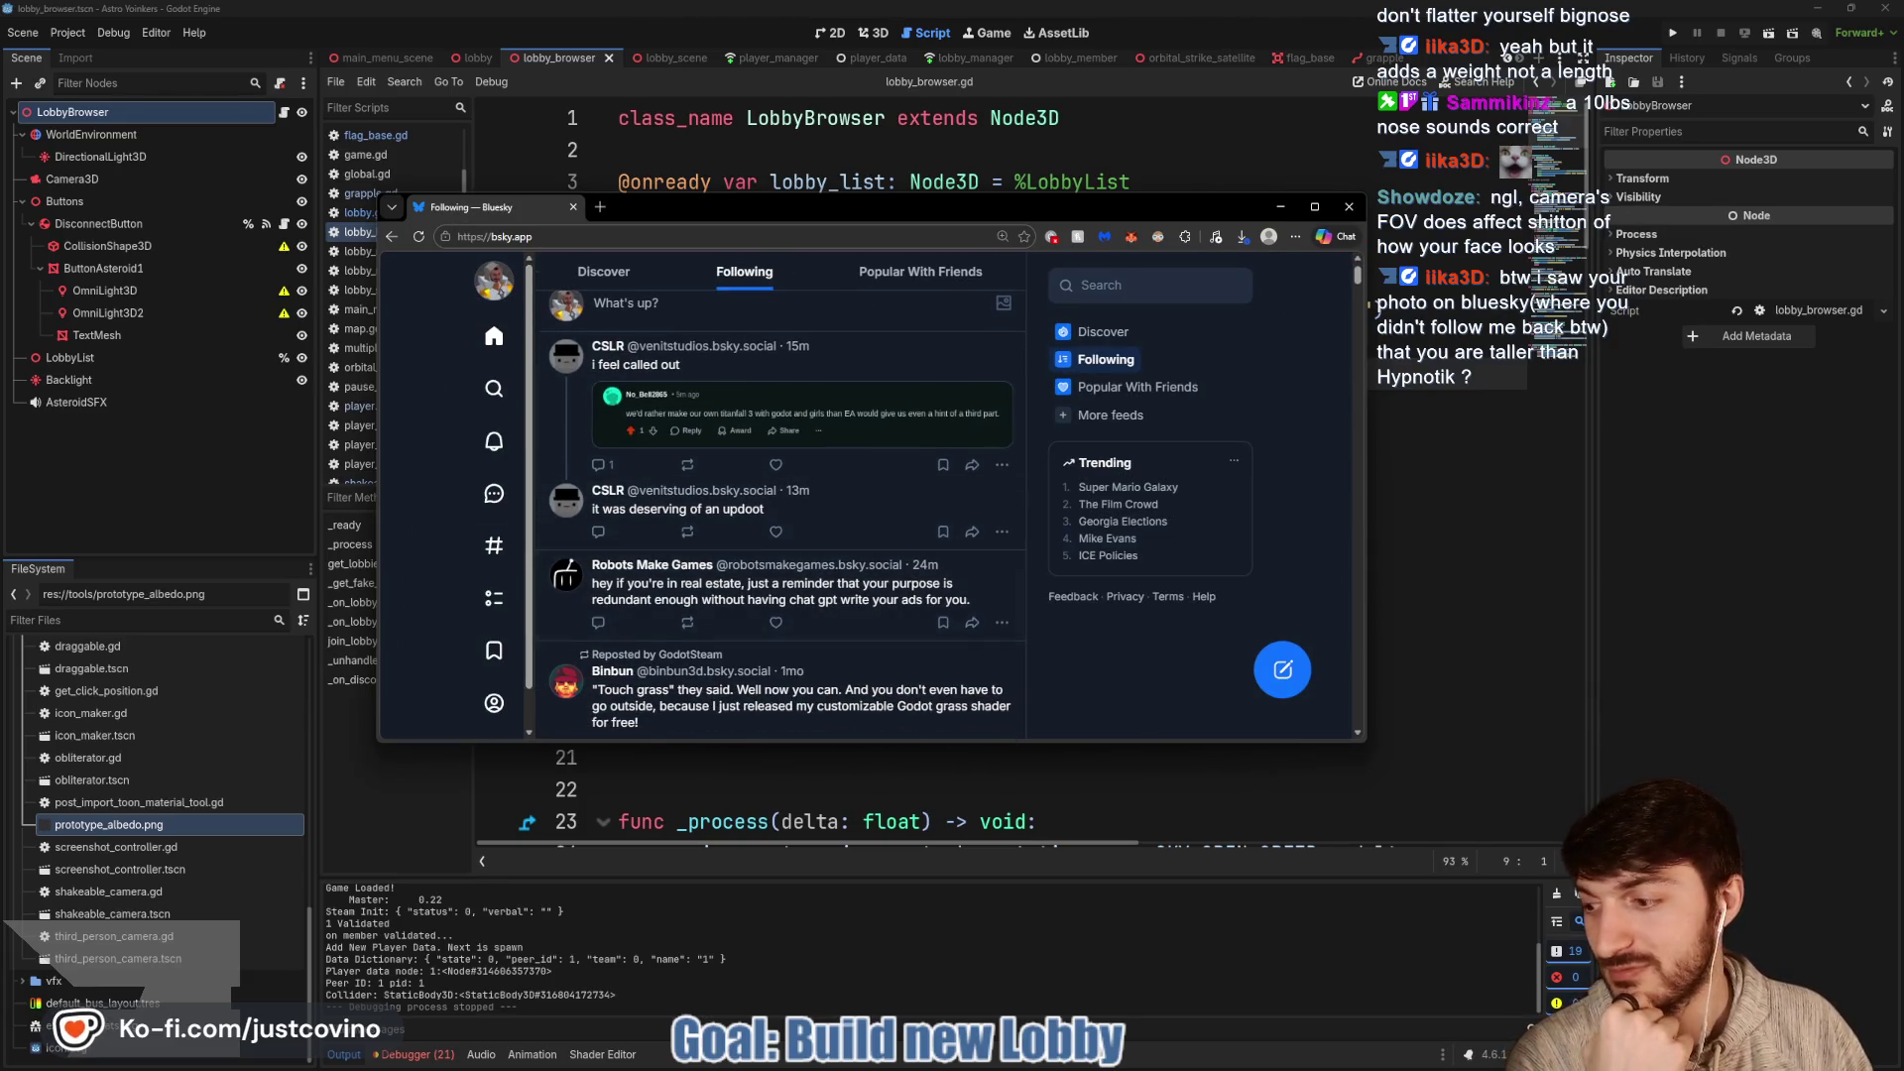
click(492, 390)
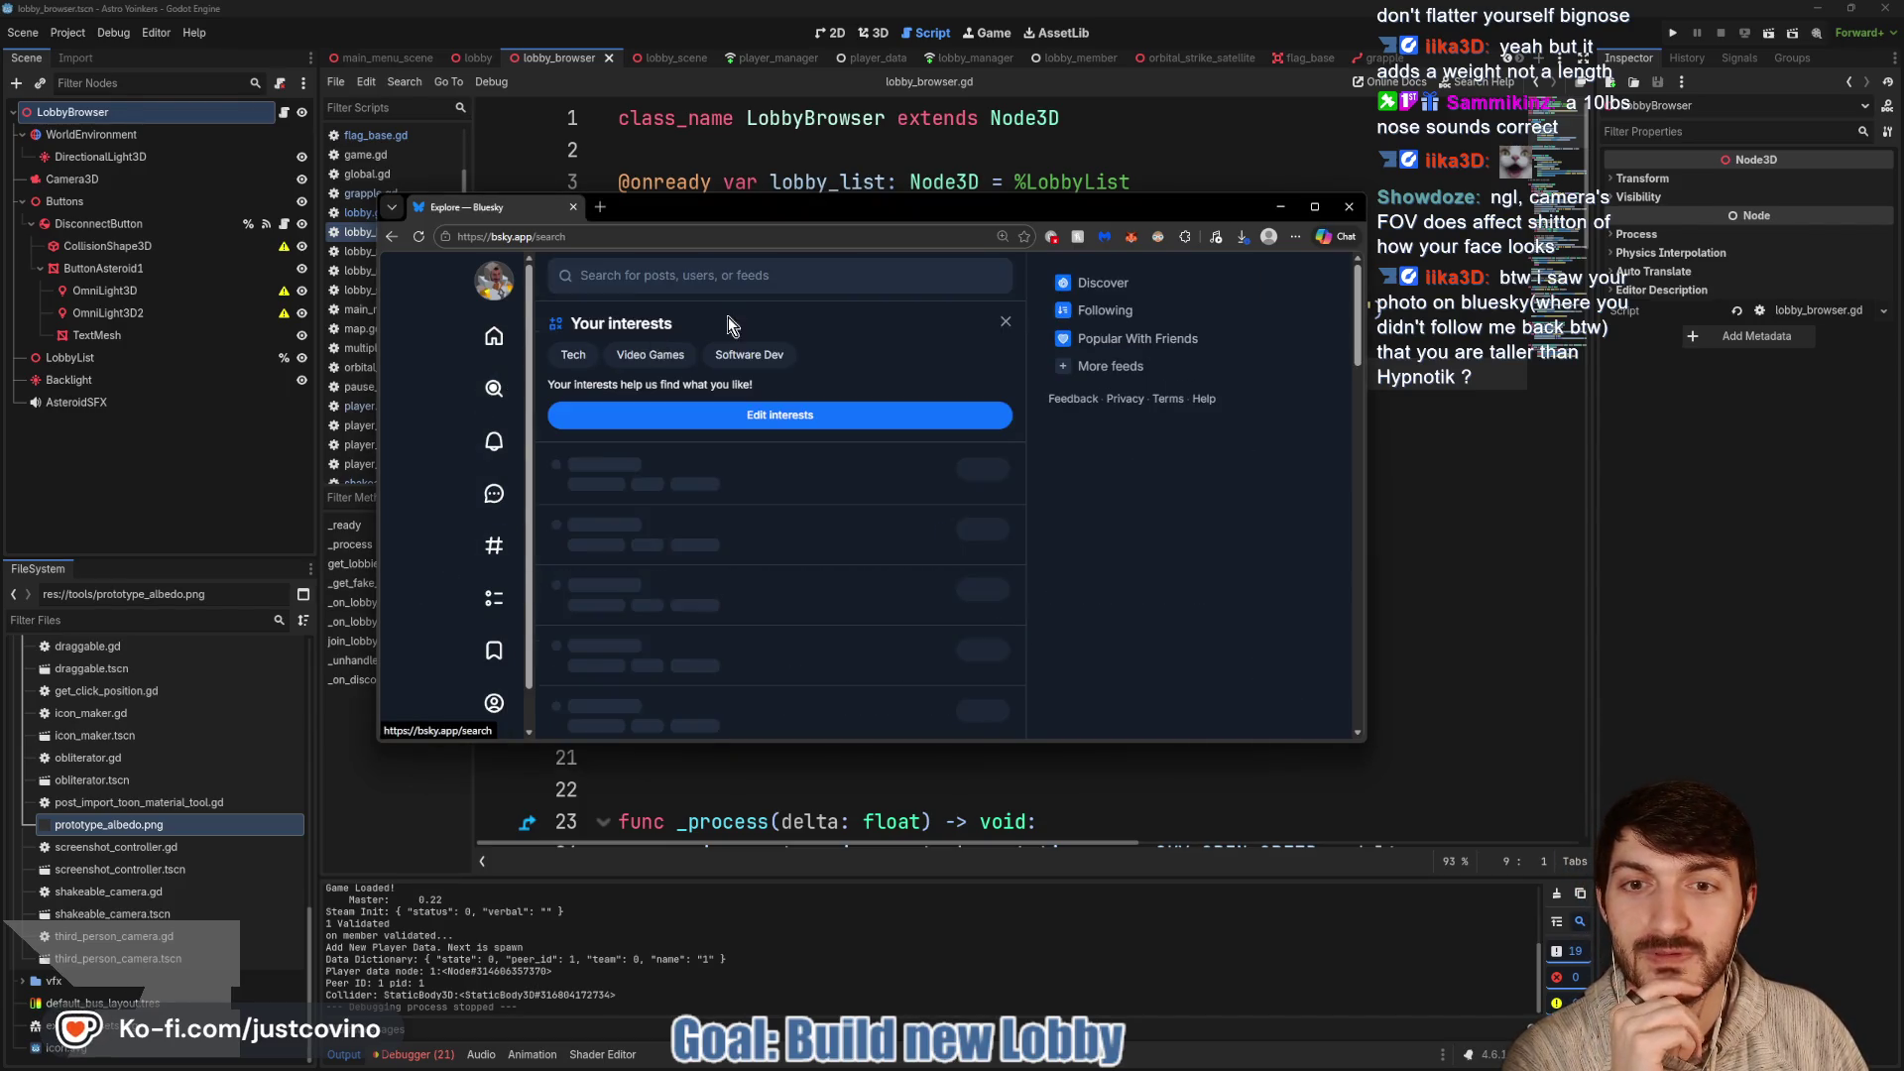
click(636, 275)
text(iika)
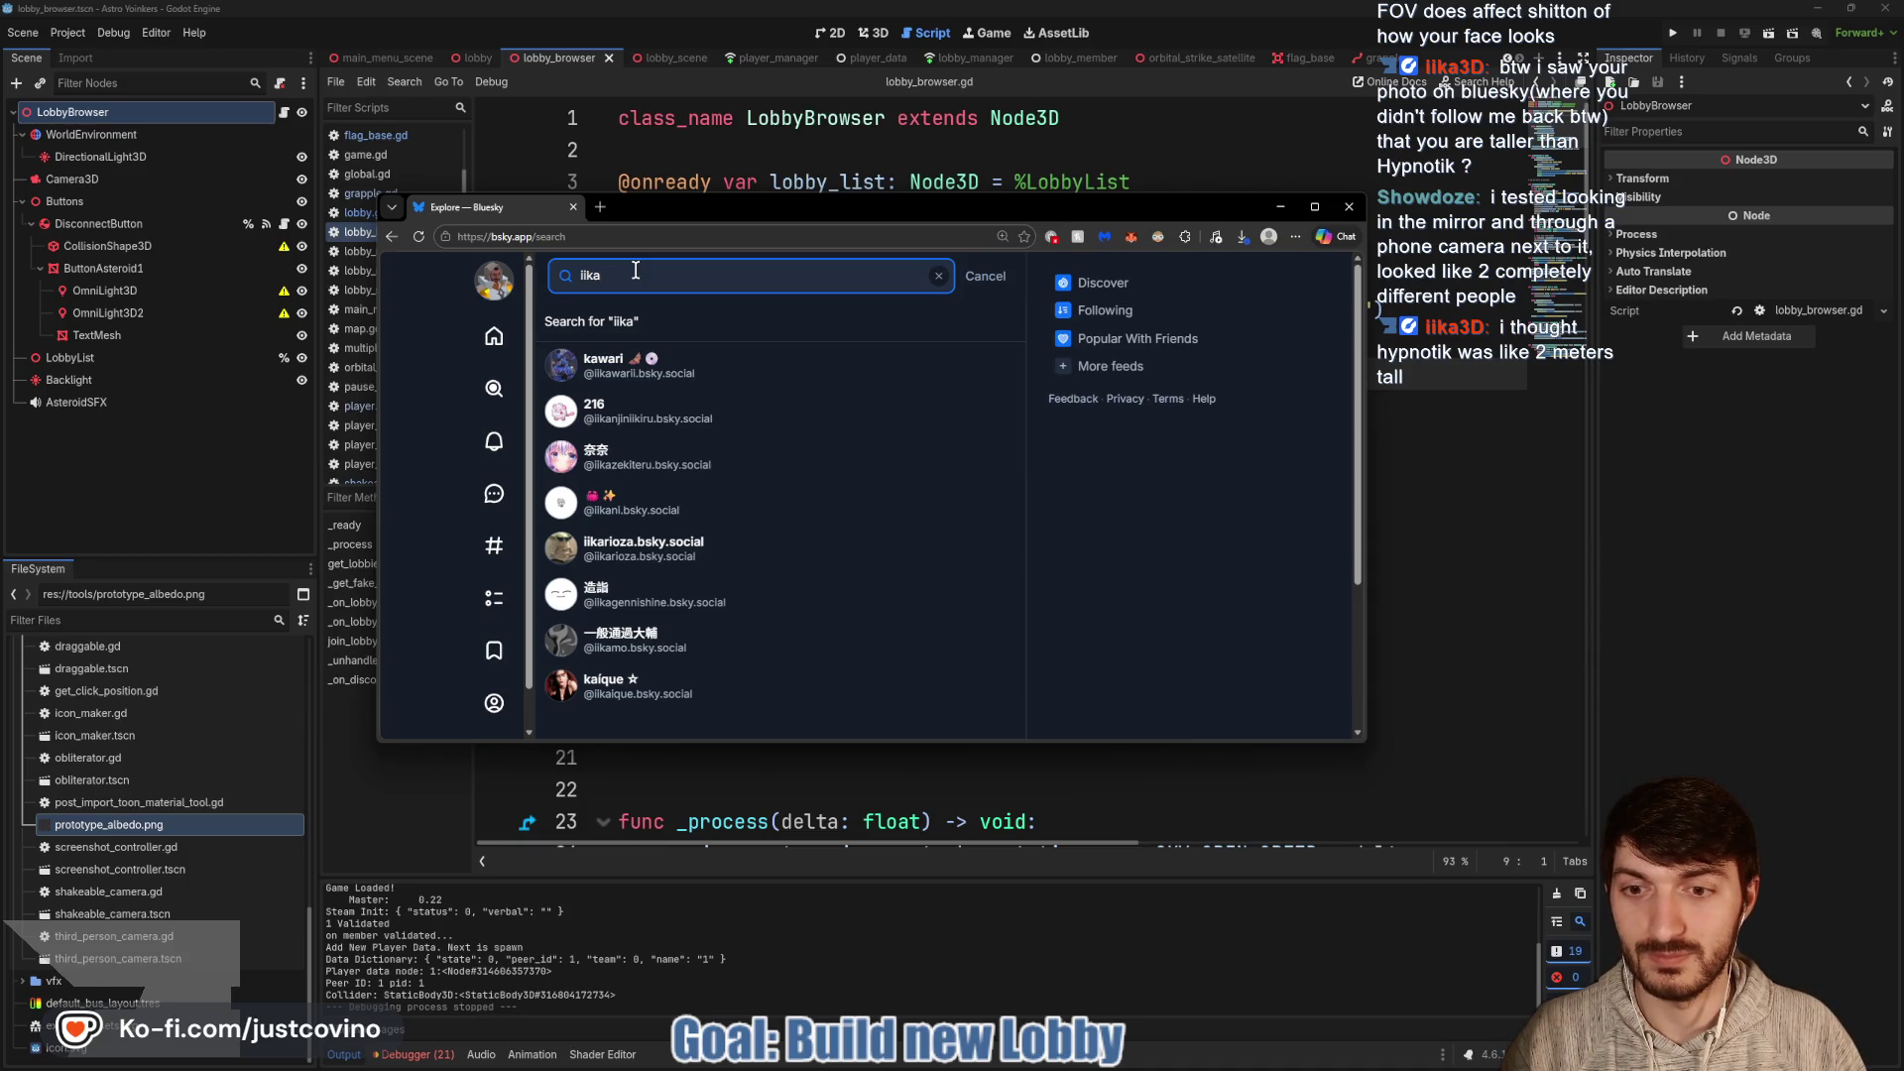
text(3)
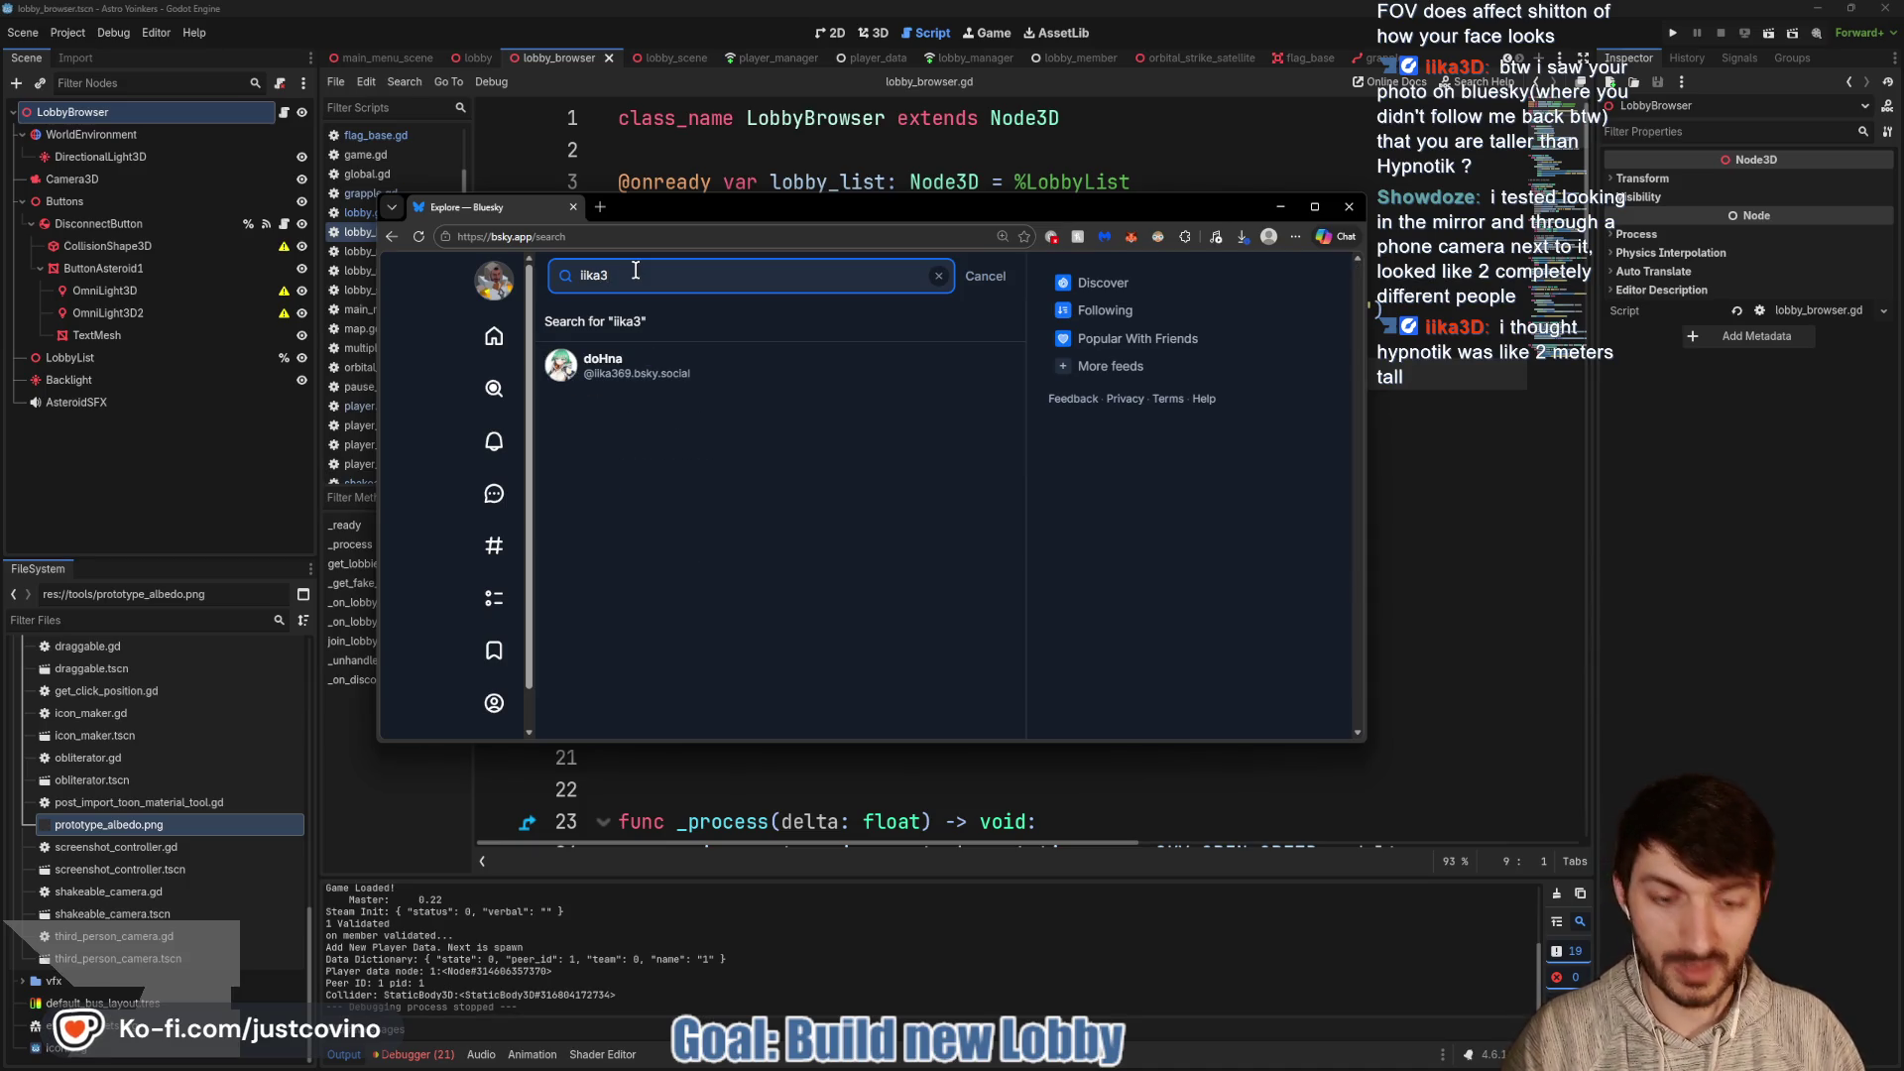
key(BackSpace)
key(BackSpace)
key(BackSpace)
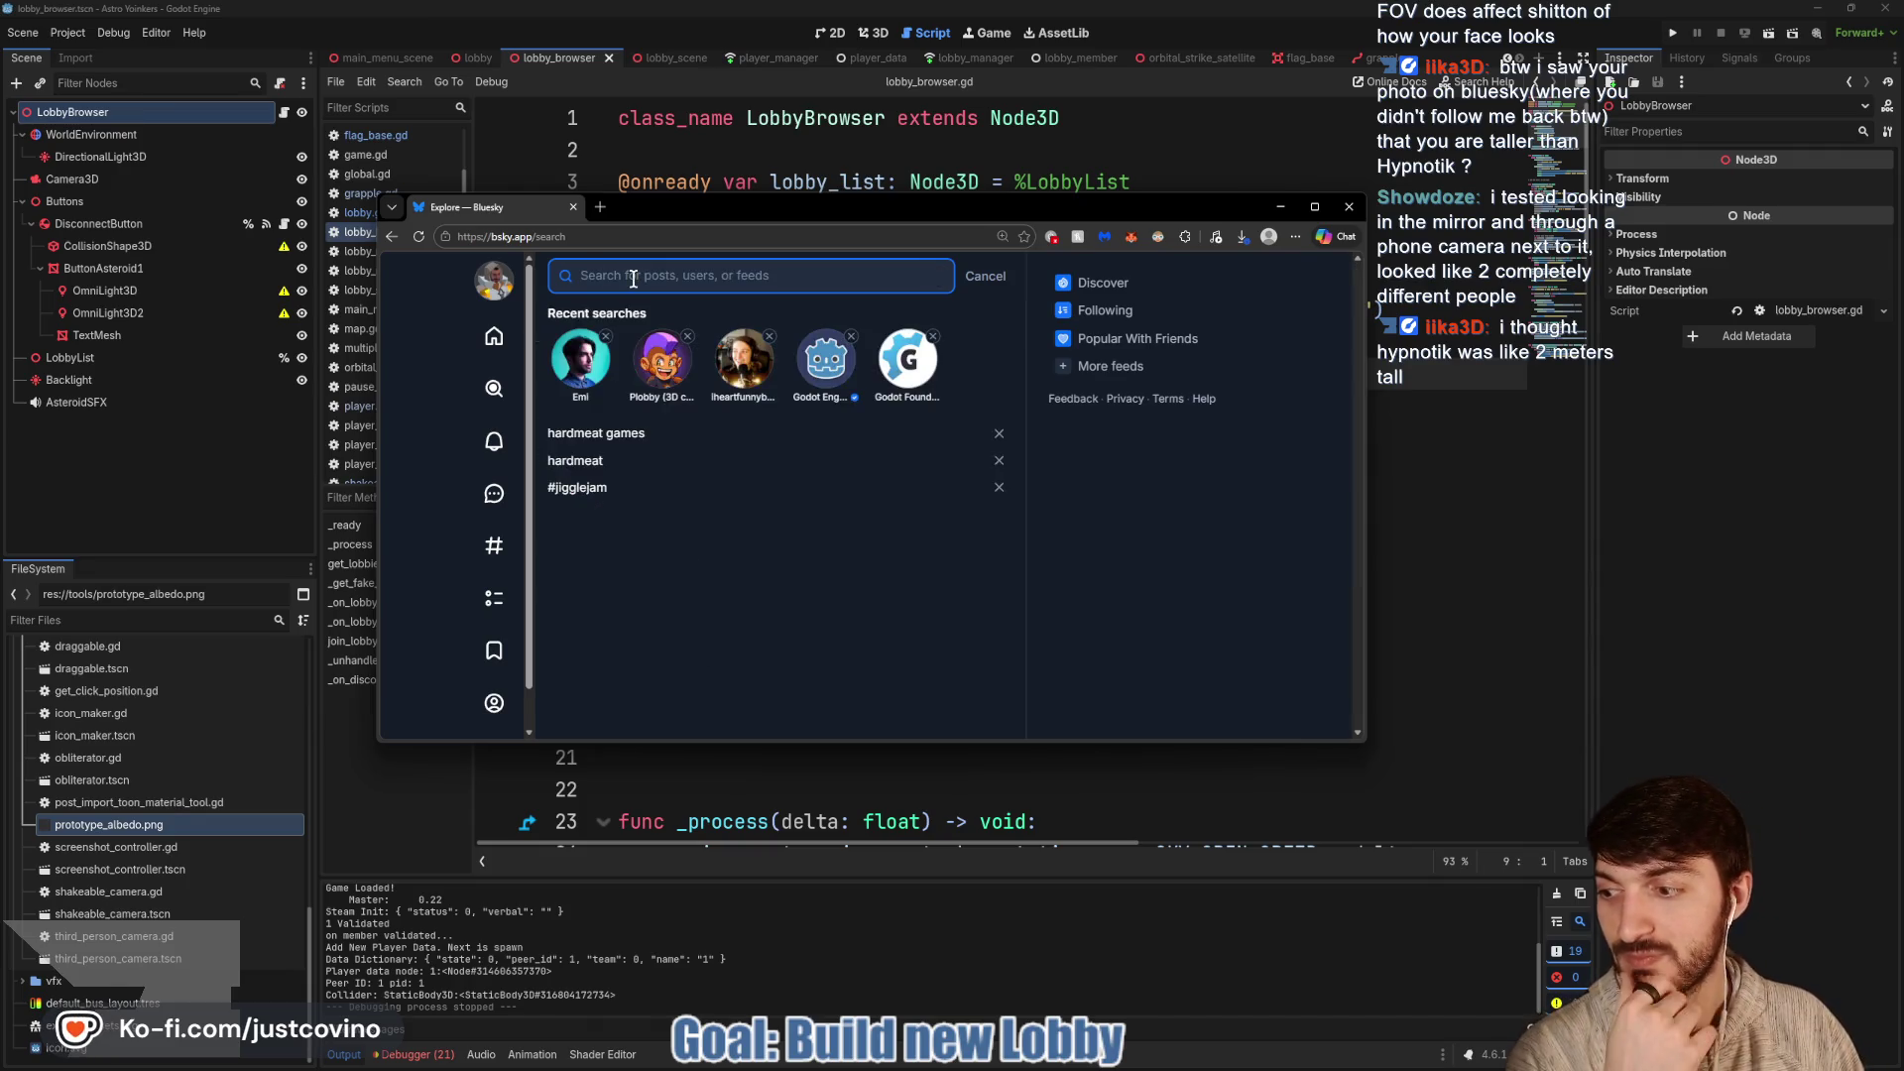
Open a follower's profile from Notifications and like their staircase, free horror pack, and corridor video posts
click(493, 452)
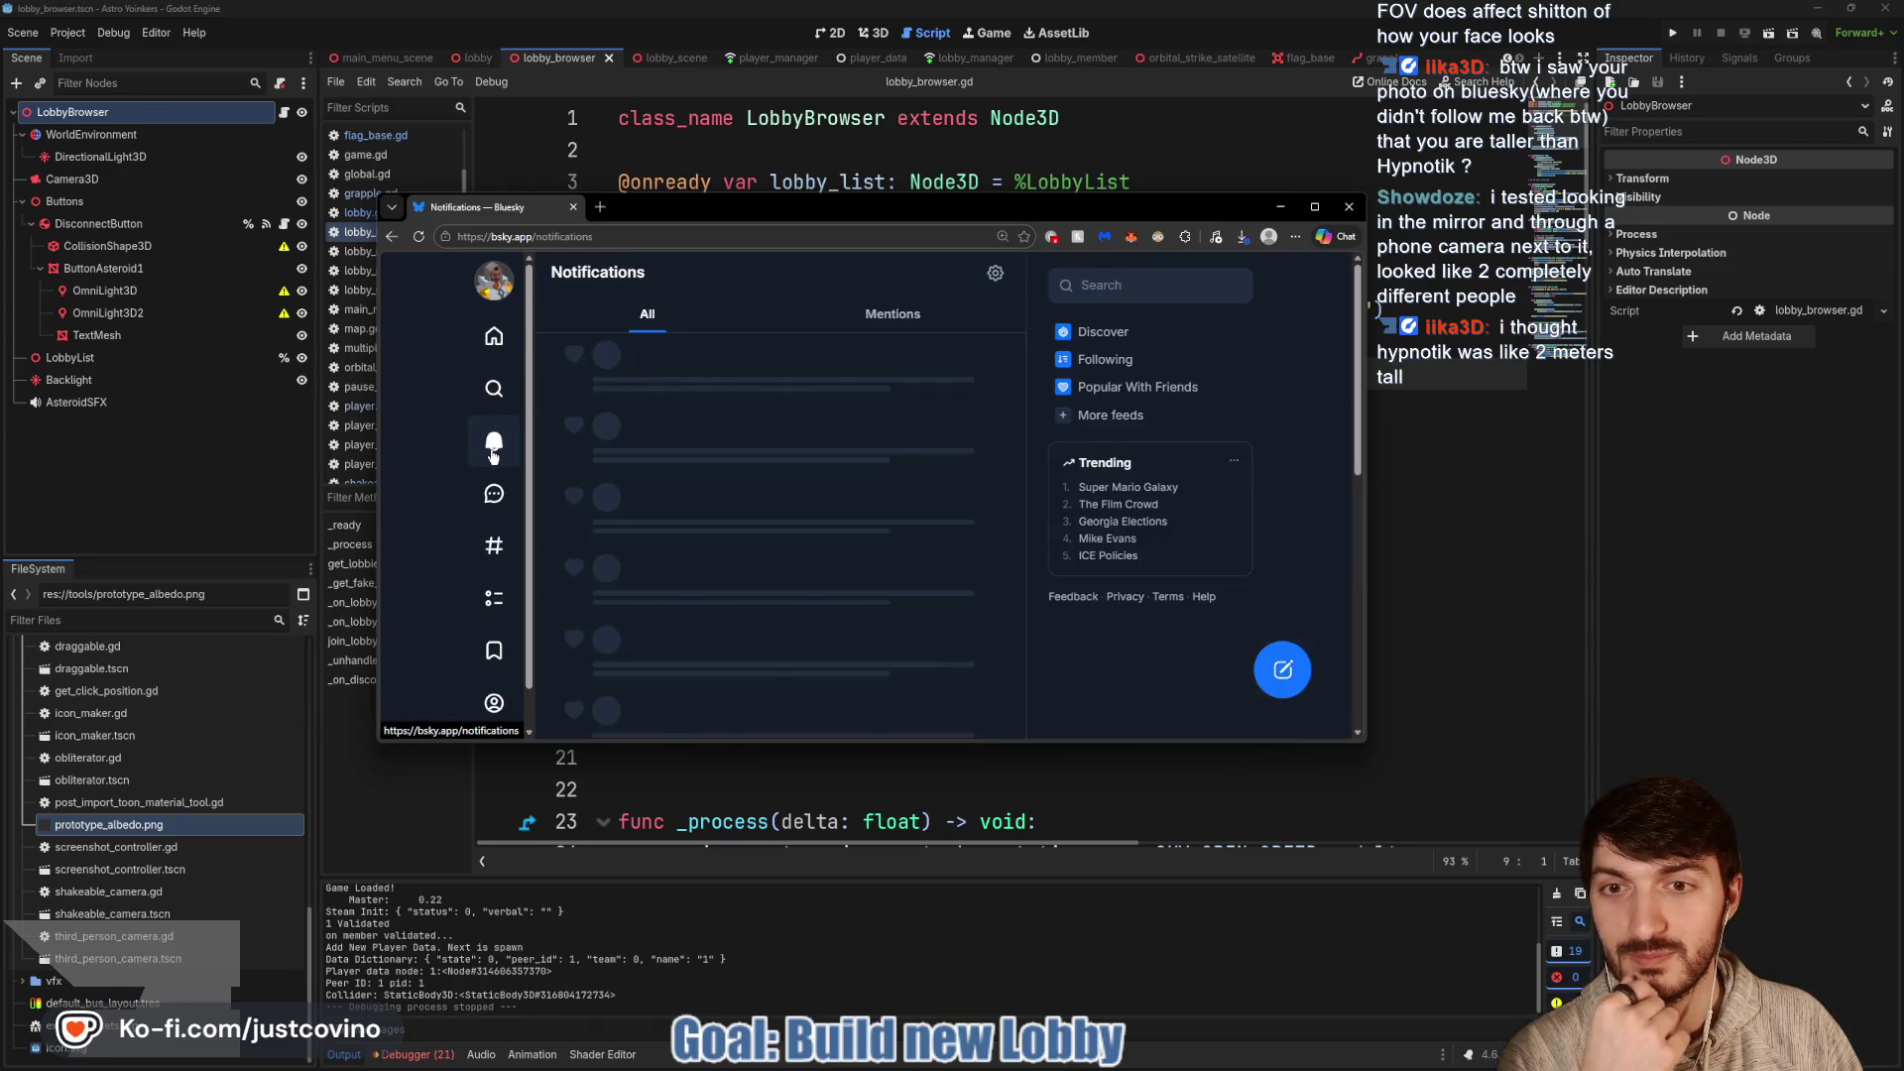
click(651, 426)
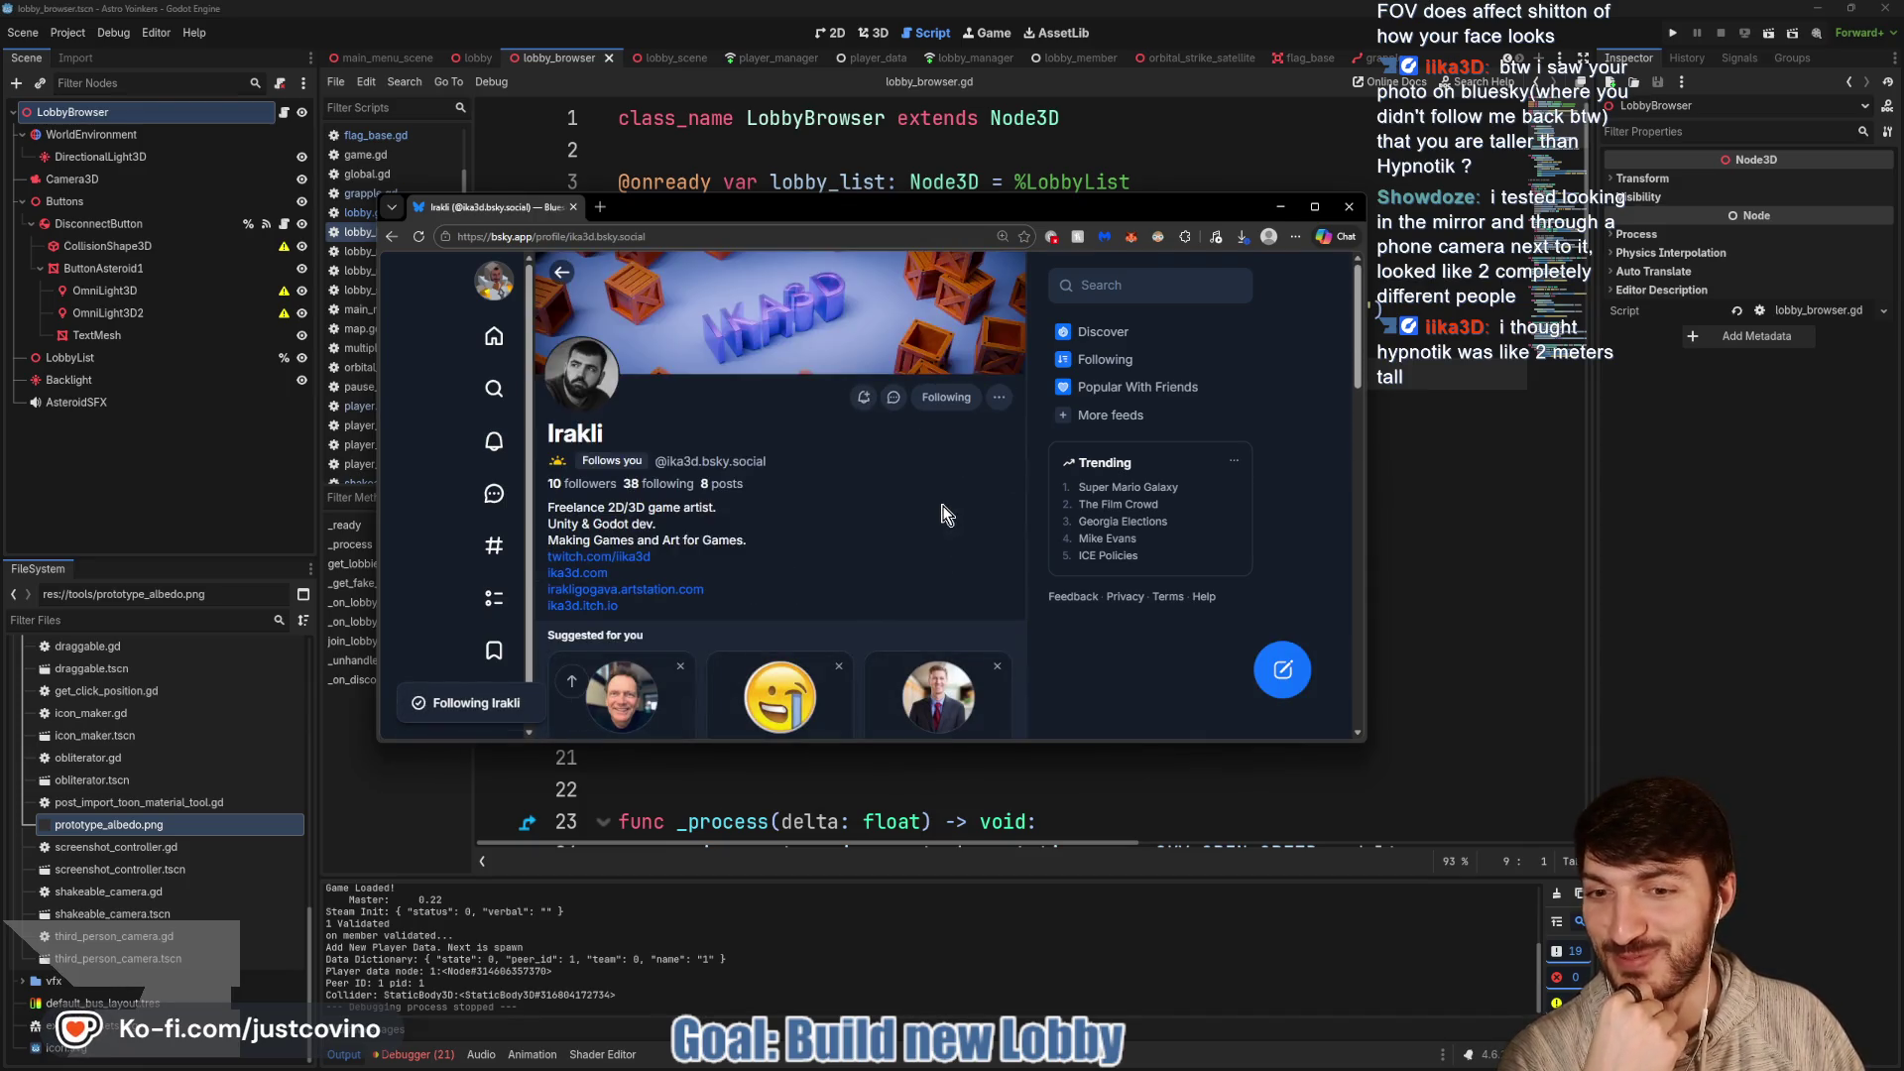
scroll(938, 499, down, 10)
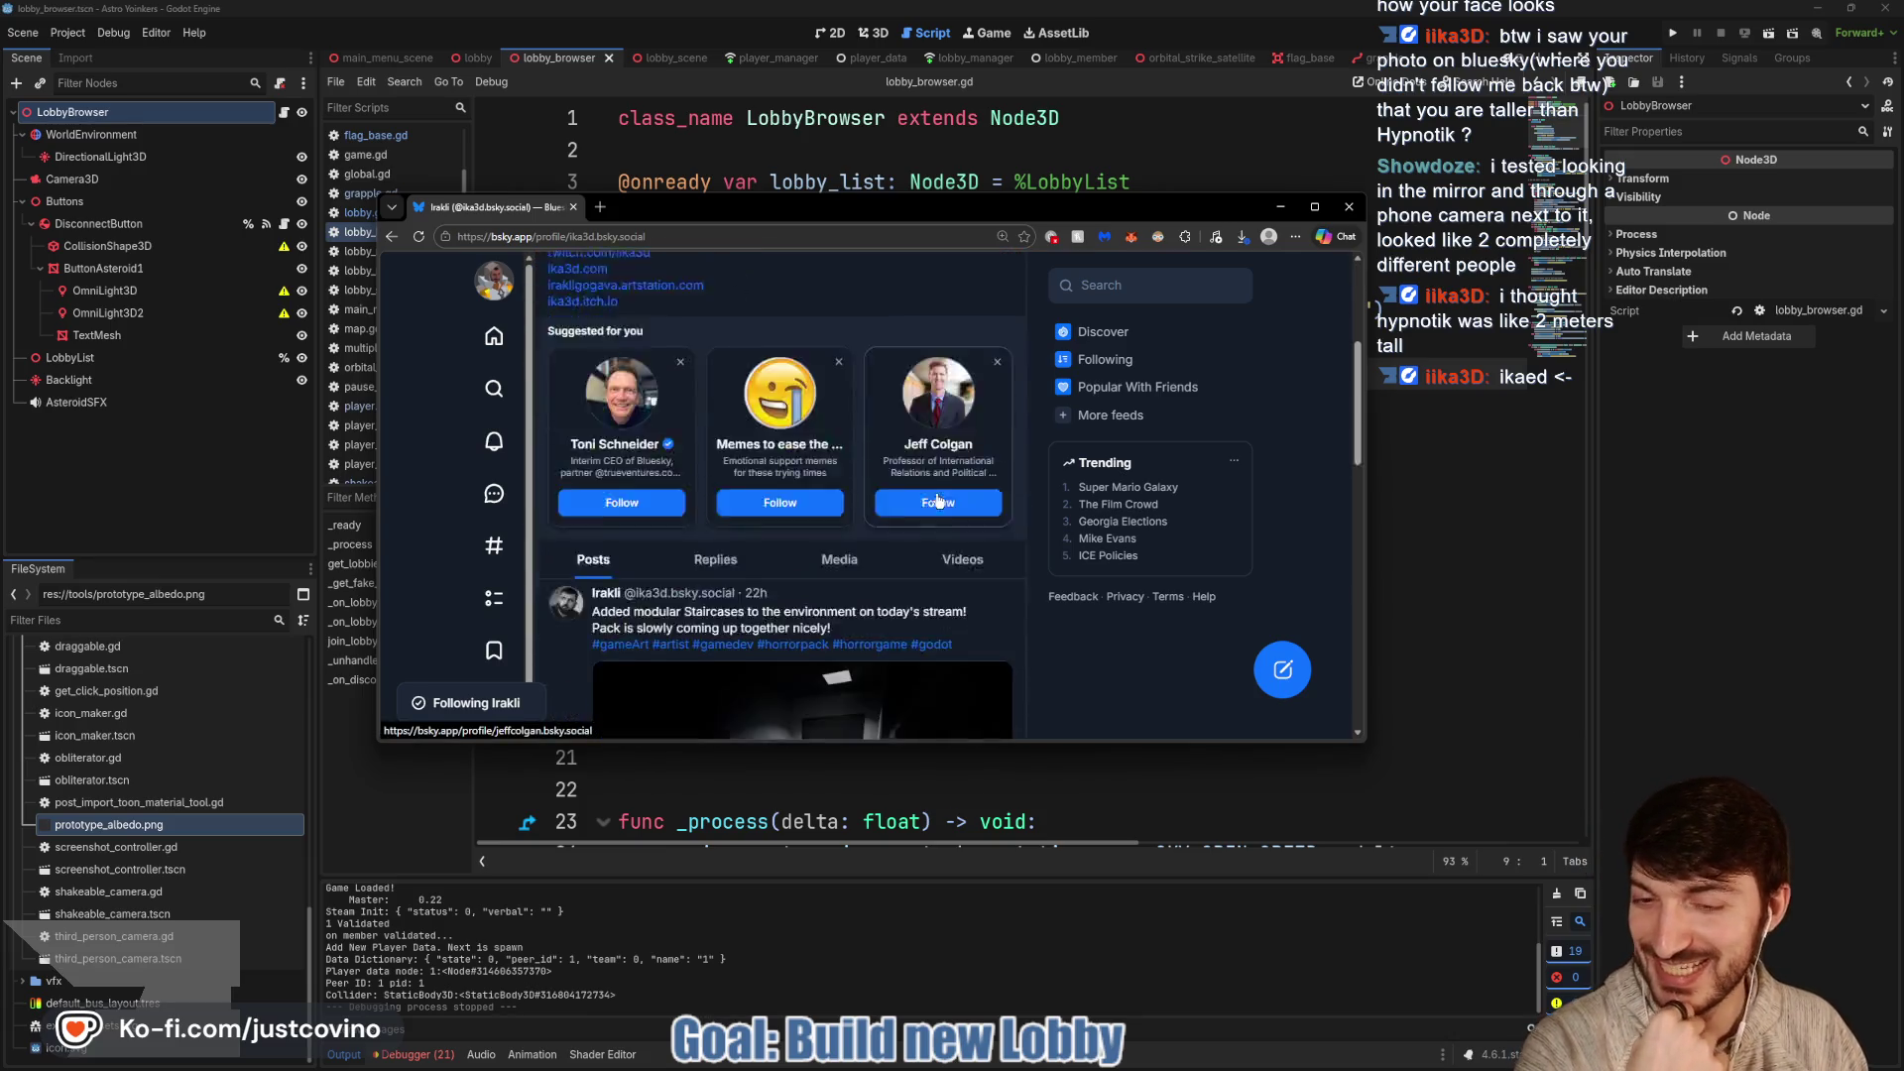
click(777, 544)
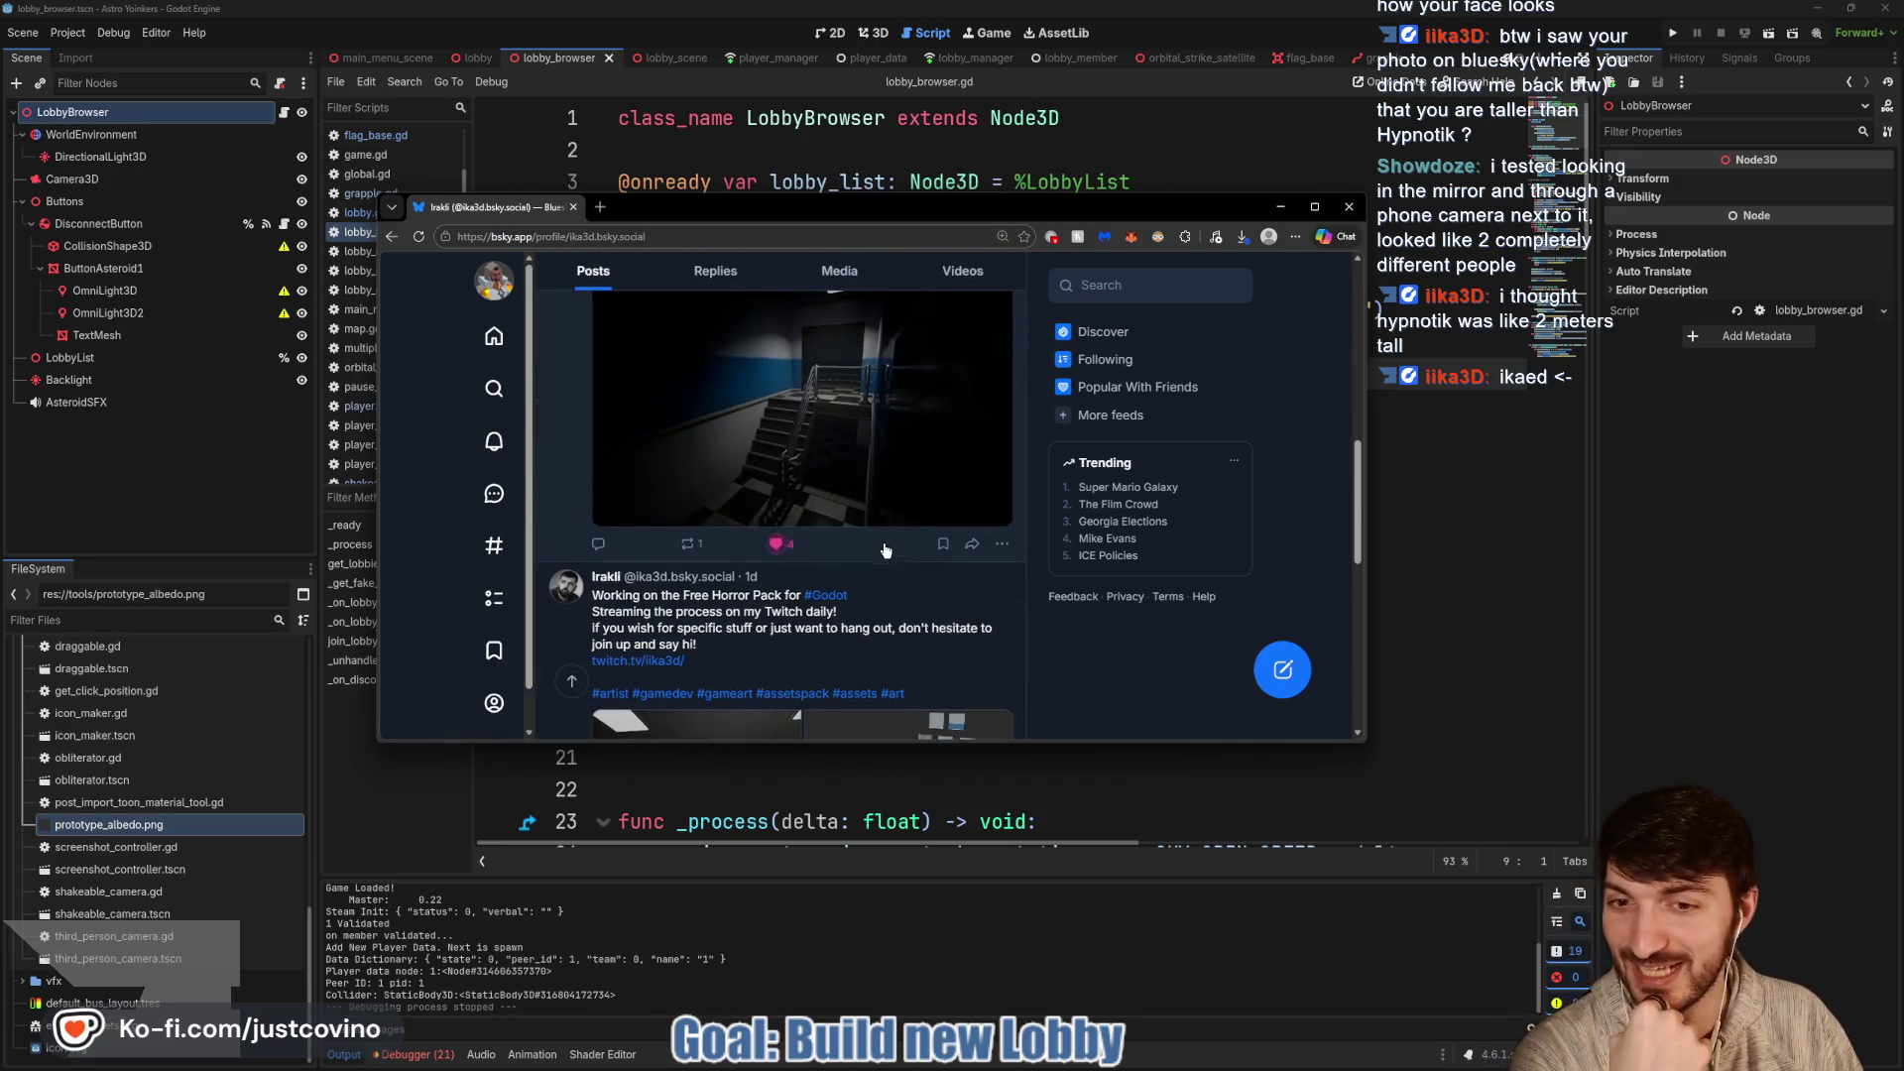
scroll(777, 545, down, 3)
click(777, 589)
scroll(859, 616, down, 3)
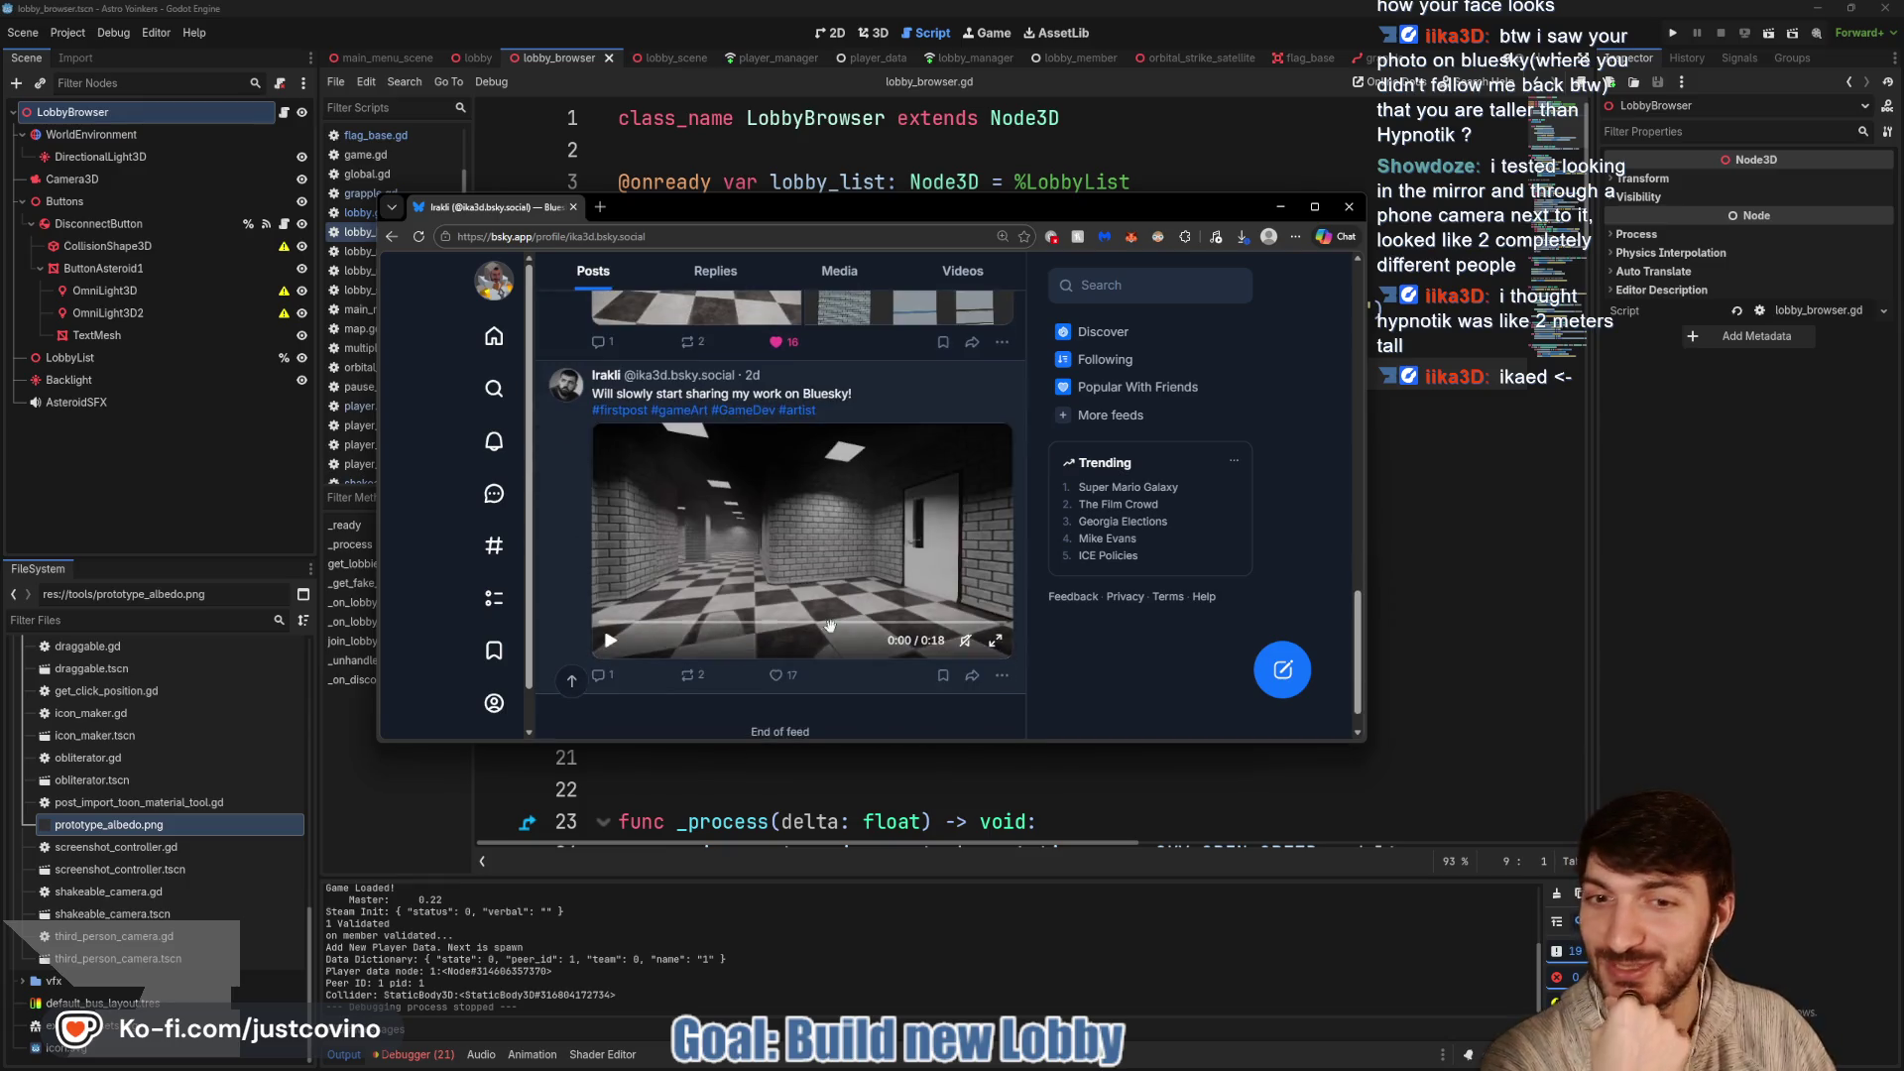
click(777, 676)
scroll(777, 676, down, 1)
scroll(894, 568, up, 10)
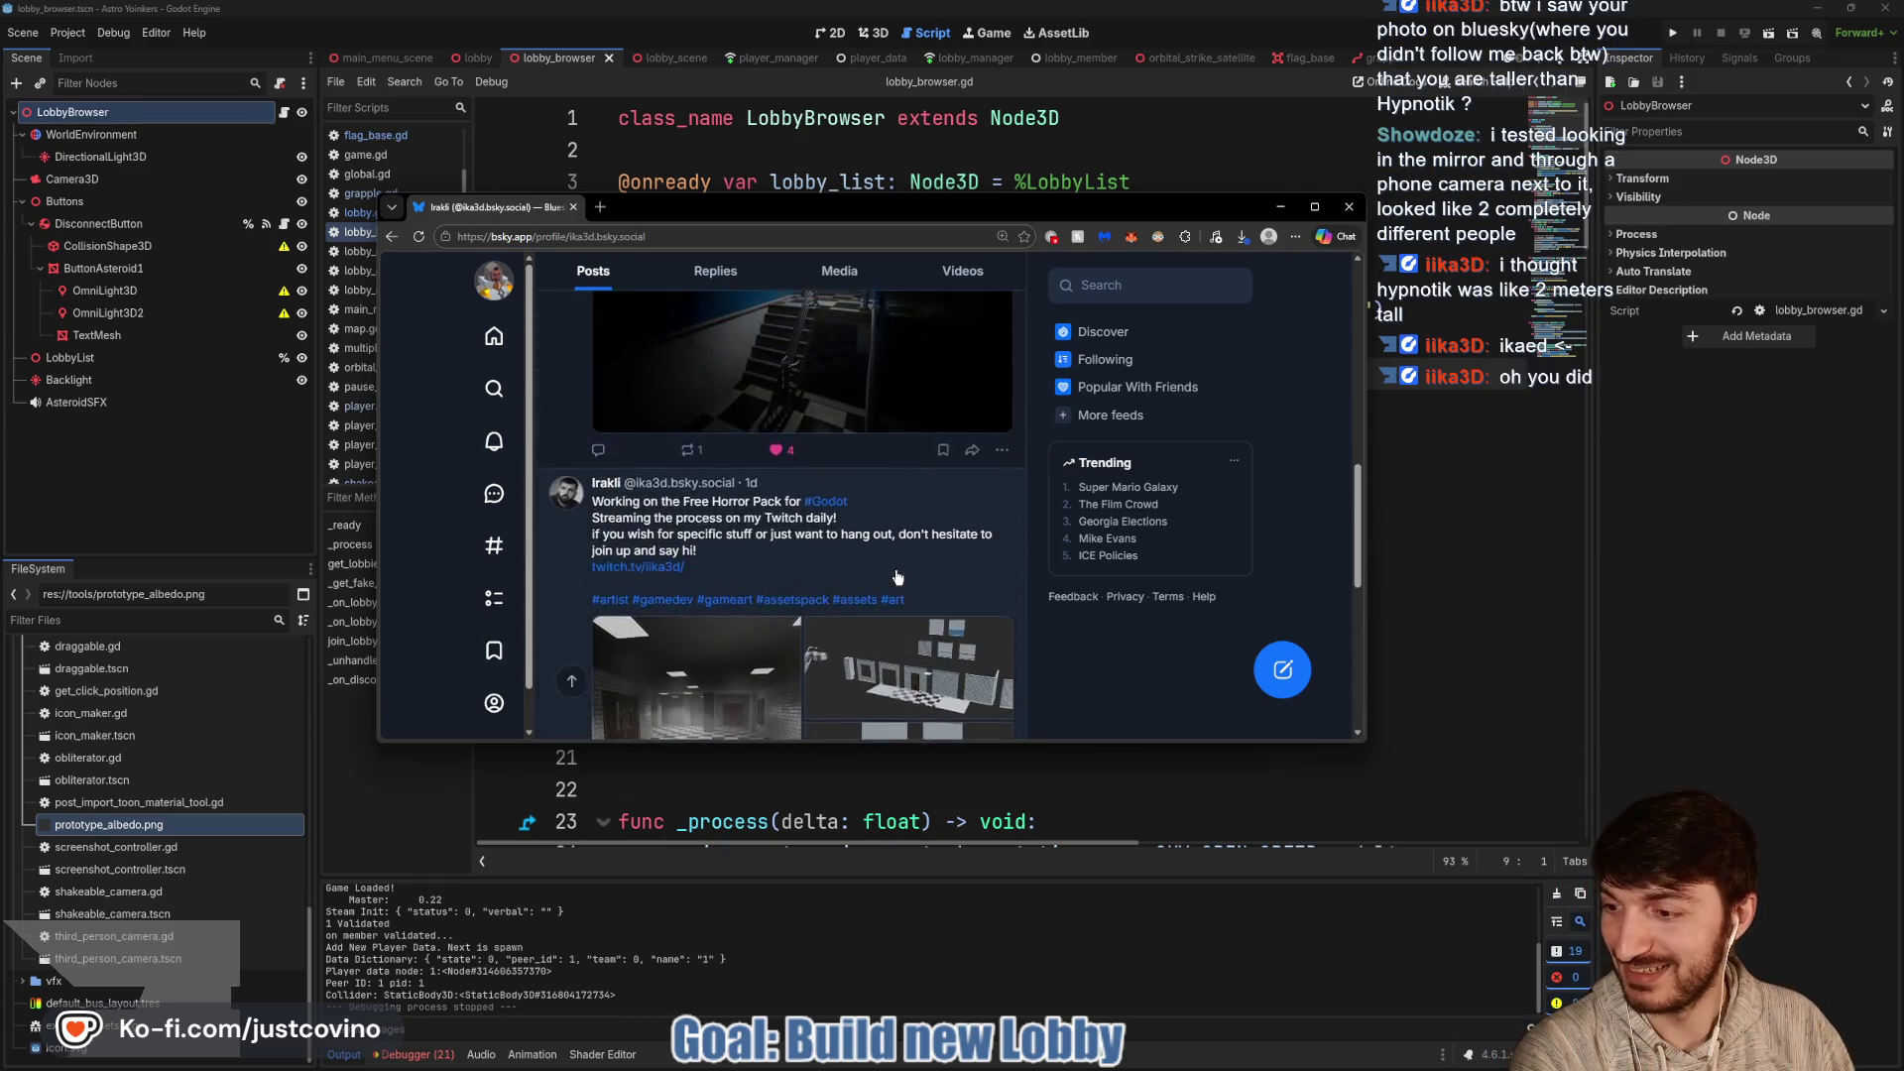
scroll(877, 539, up, 5)
scroll(877, 536, down, 8)
scroll(876, 537, down, 2)
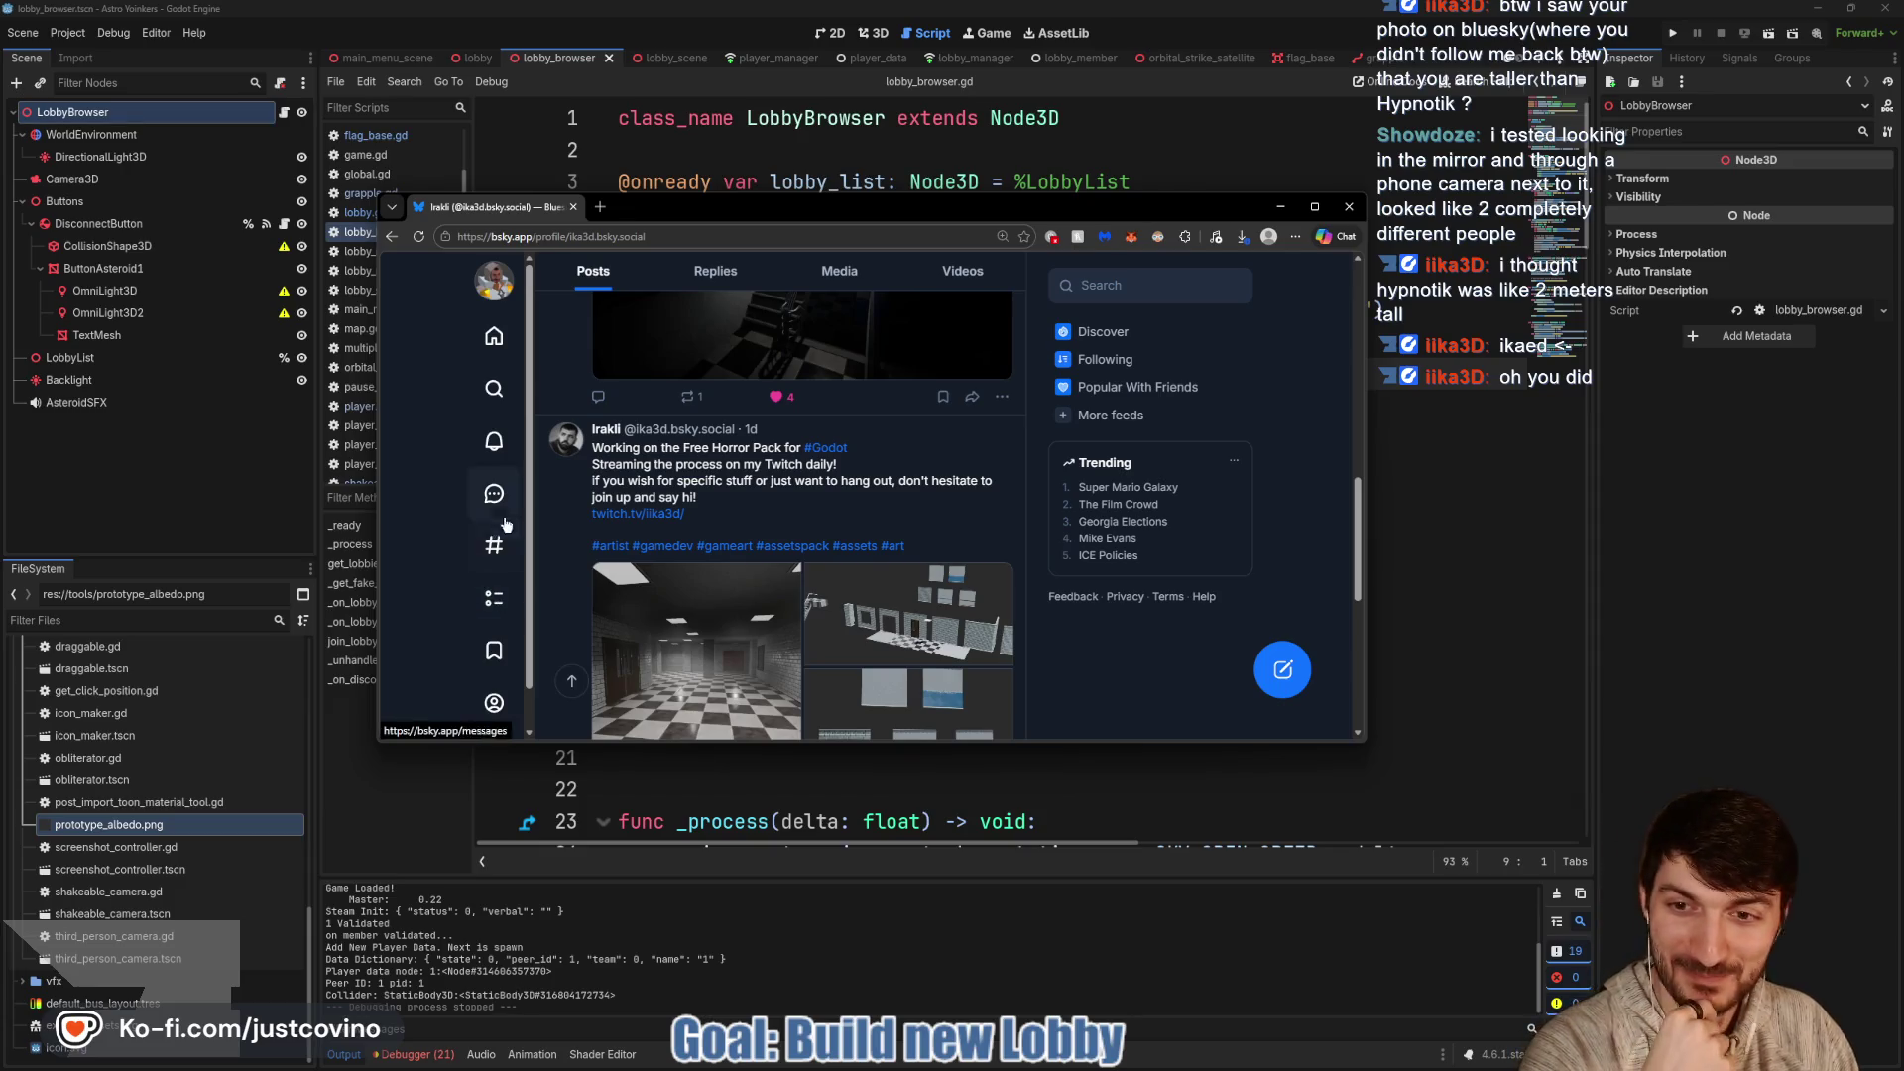
Browse your own Bluesky profile, then close the browser window to return to the editor
click(493, 703)
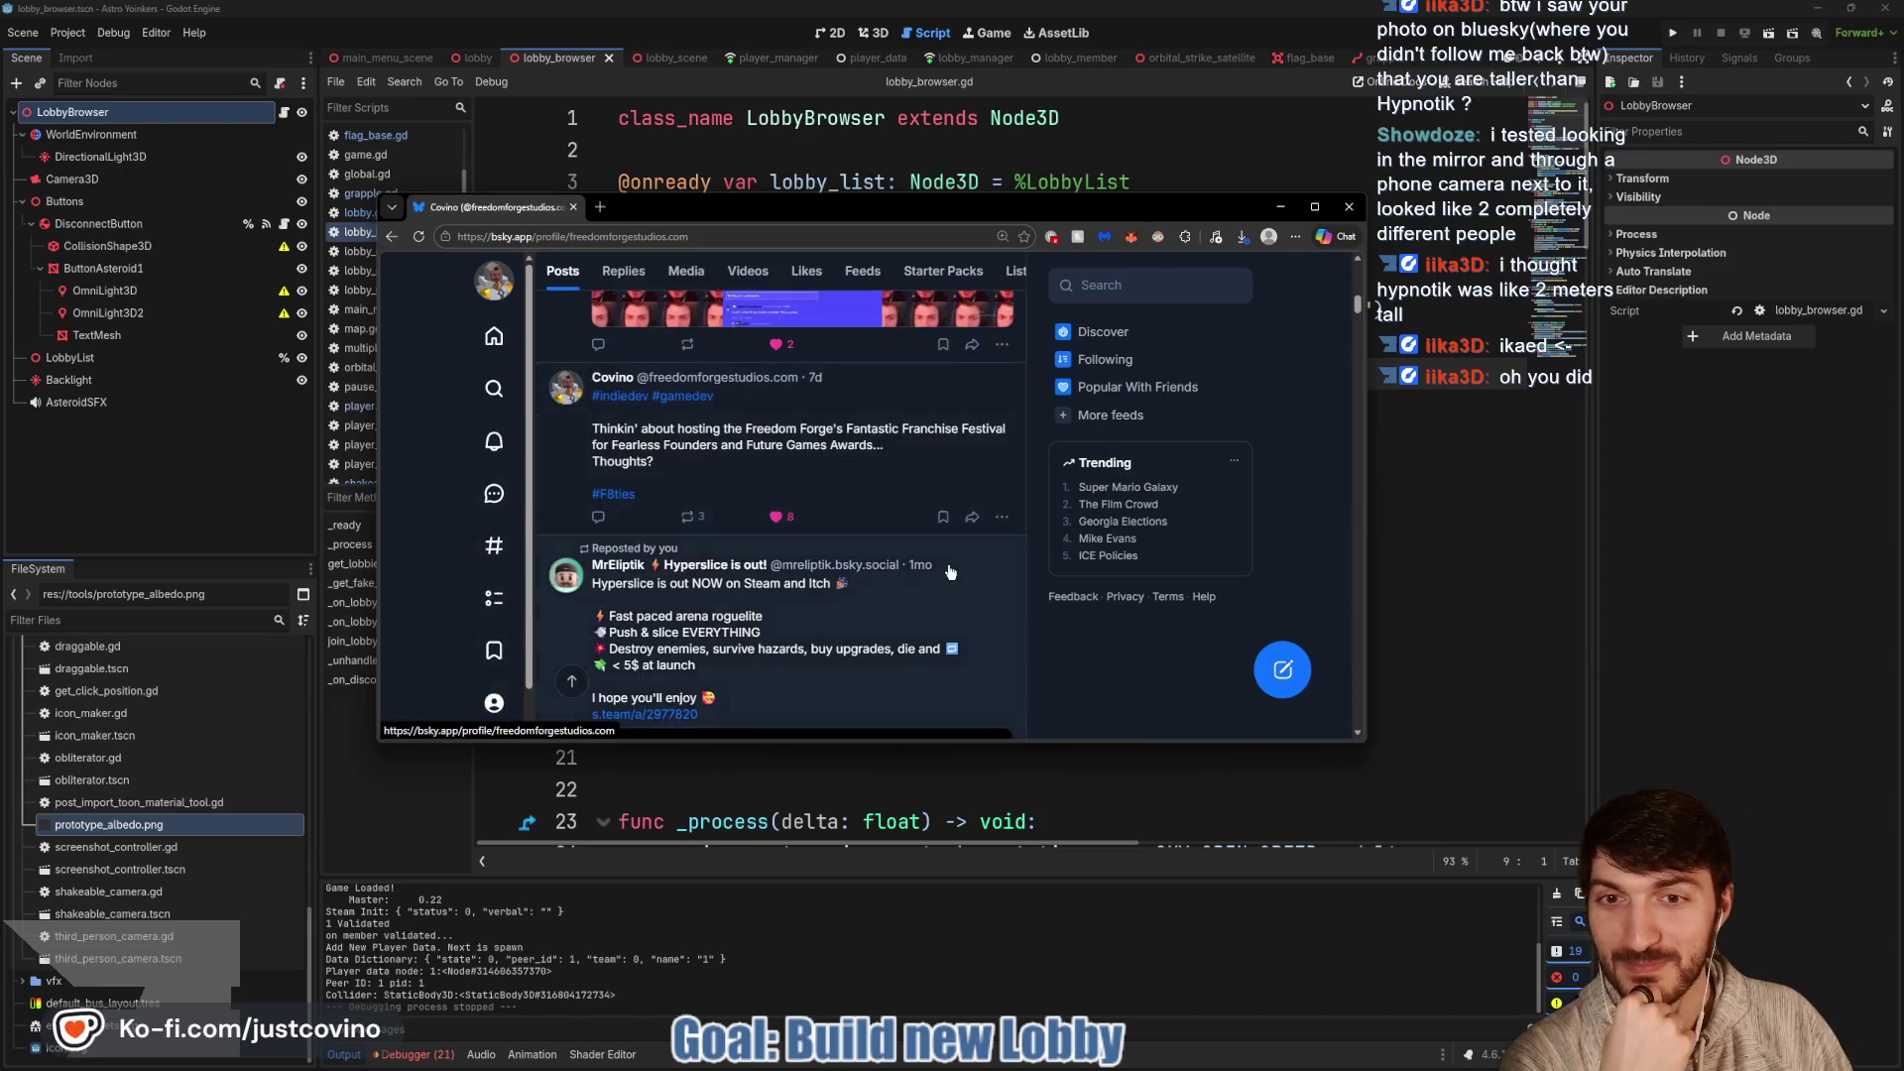
scroll(958, 551, up, 5)
scroll(953, 561, down, 10)
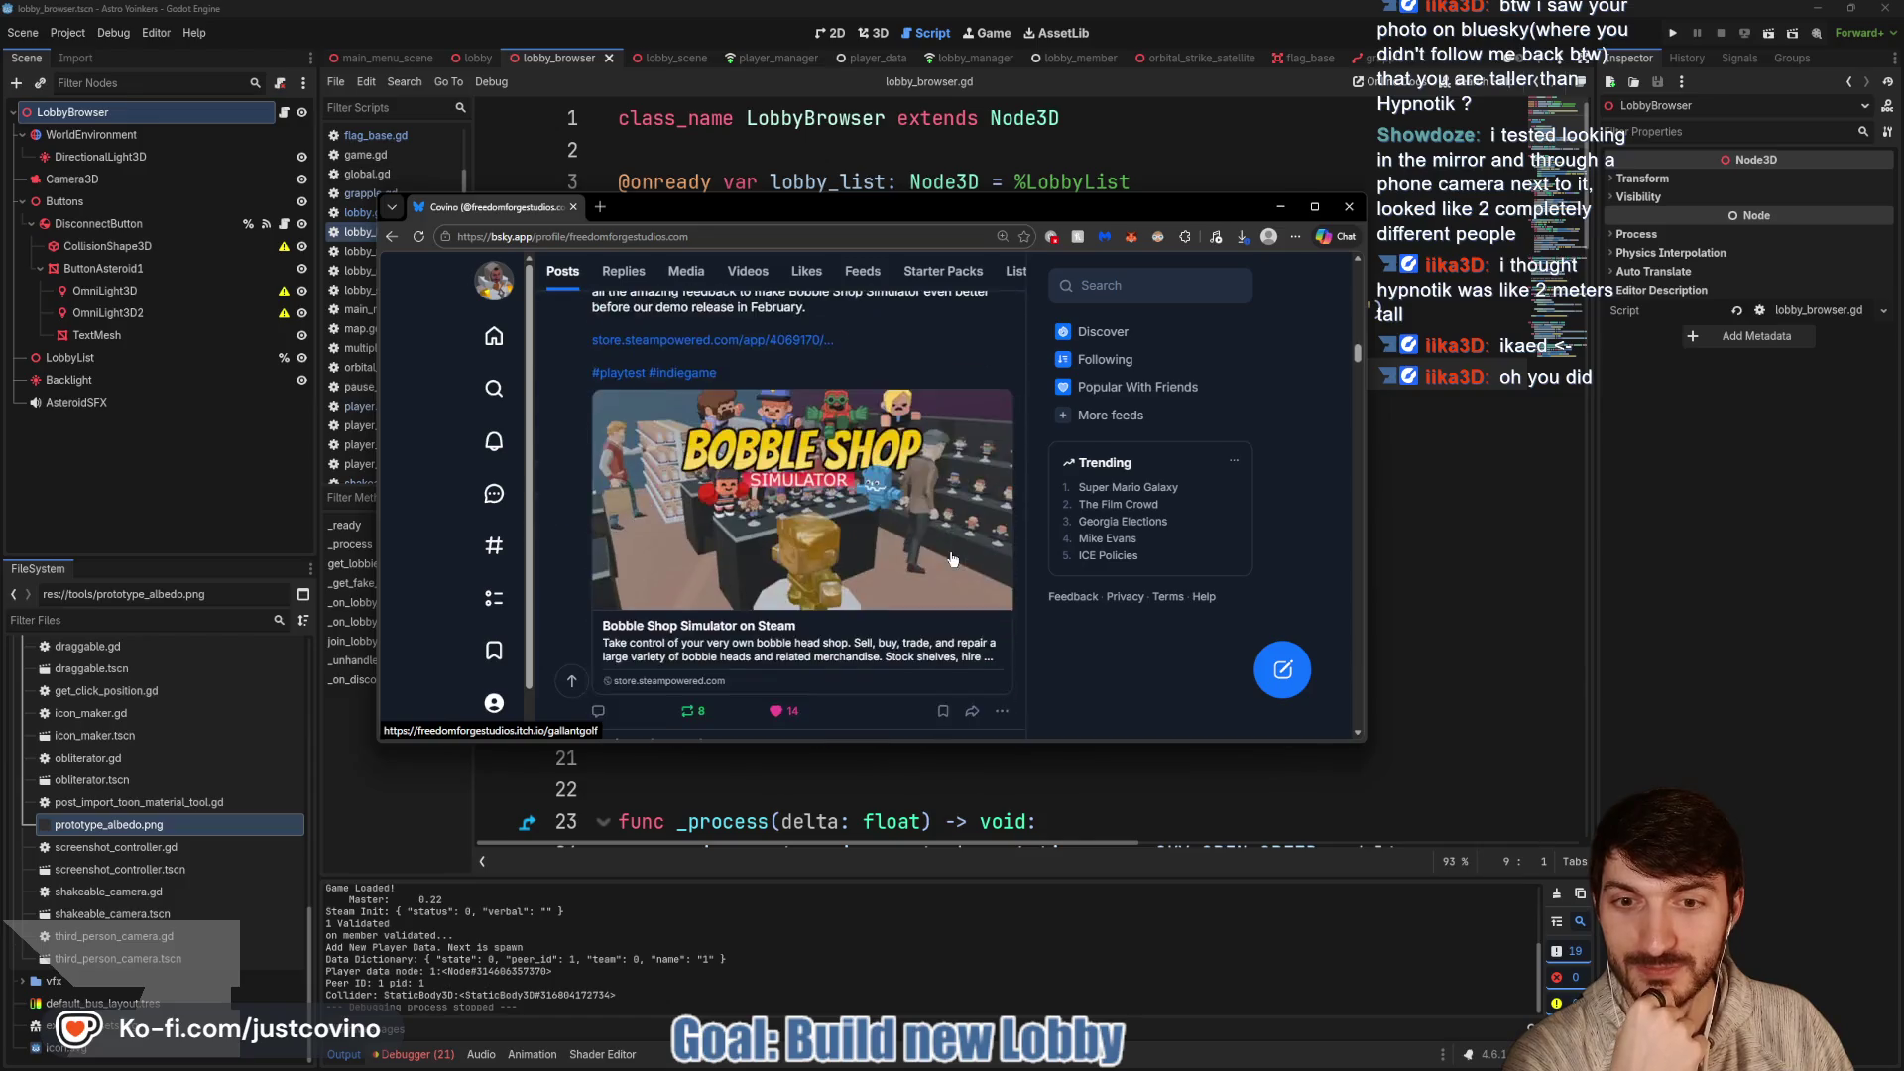
scroll(942, 555, down, 5)
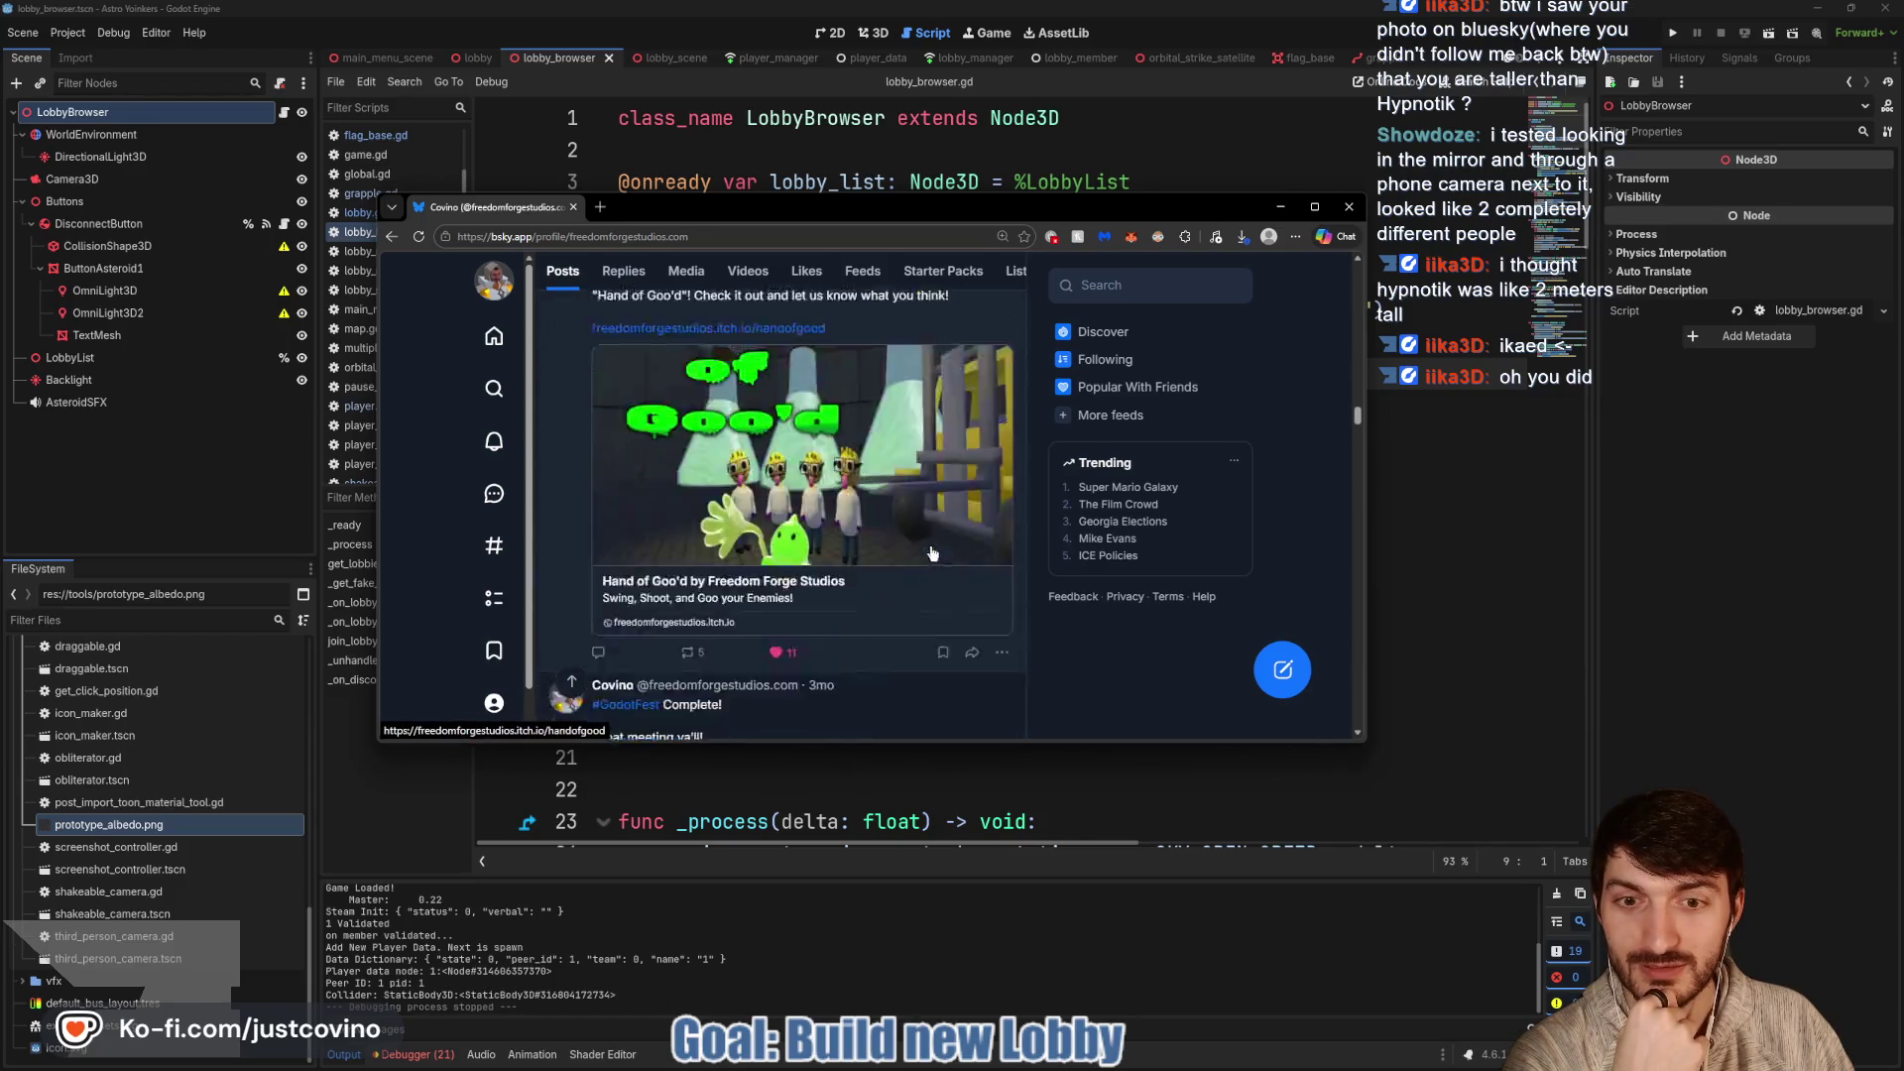
scroll(938, 557, up, 8)
scroll(935, 558, up, 1)
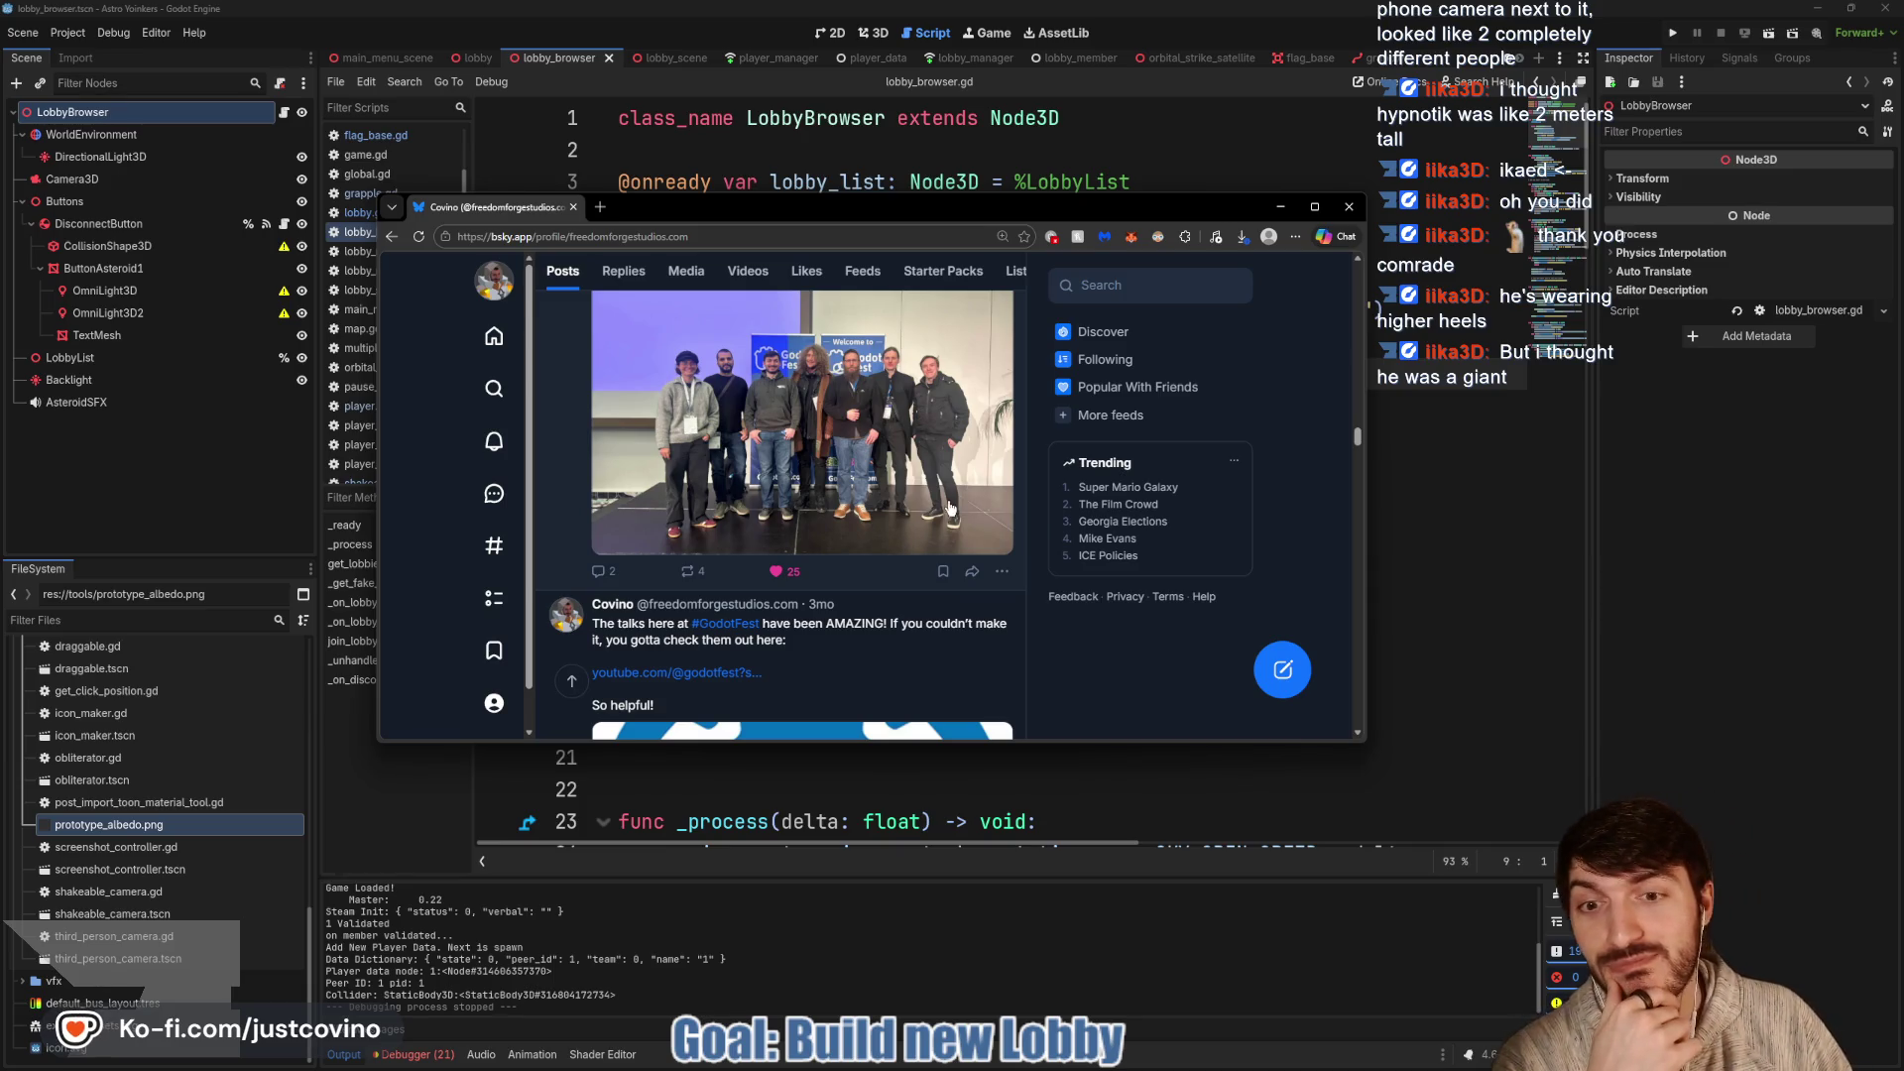
click(573, 207)
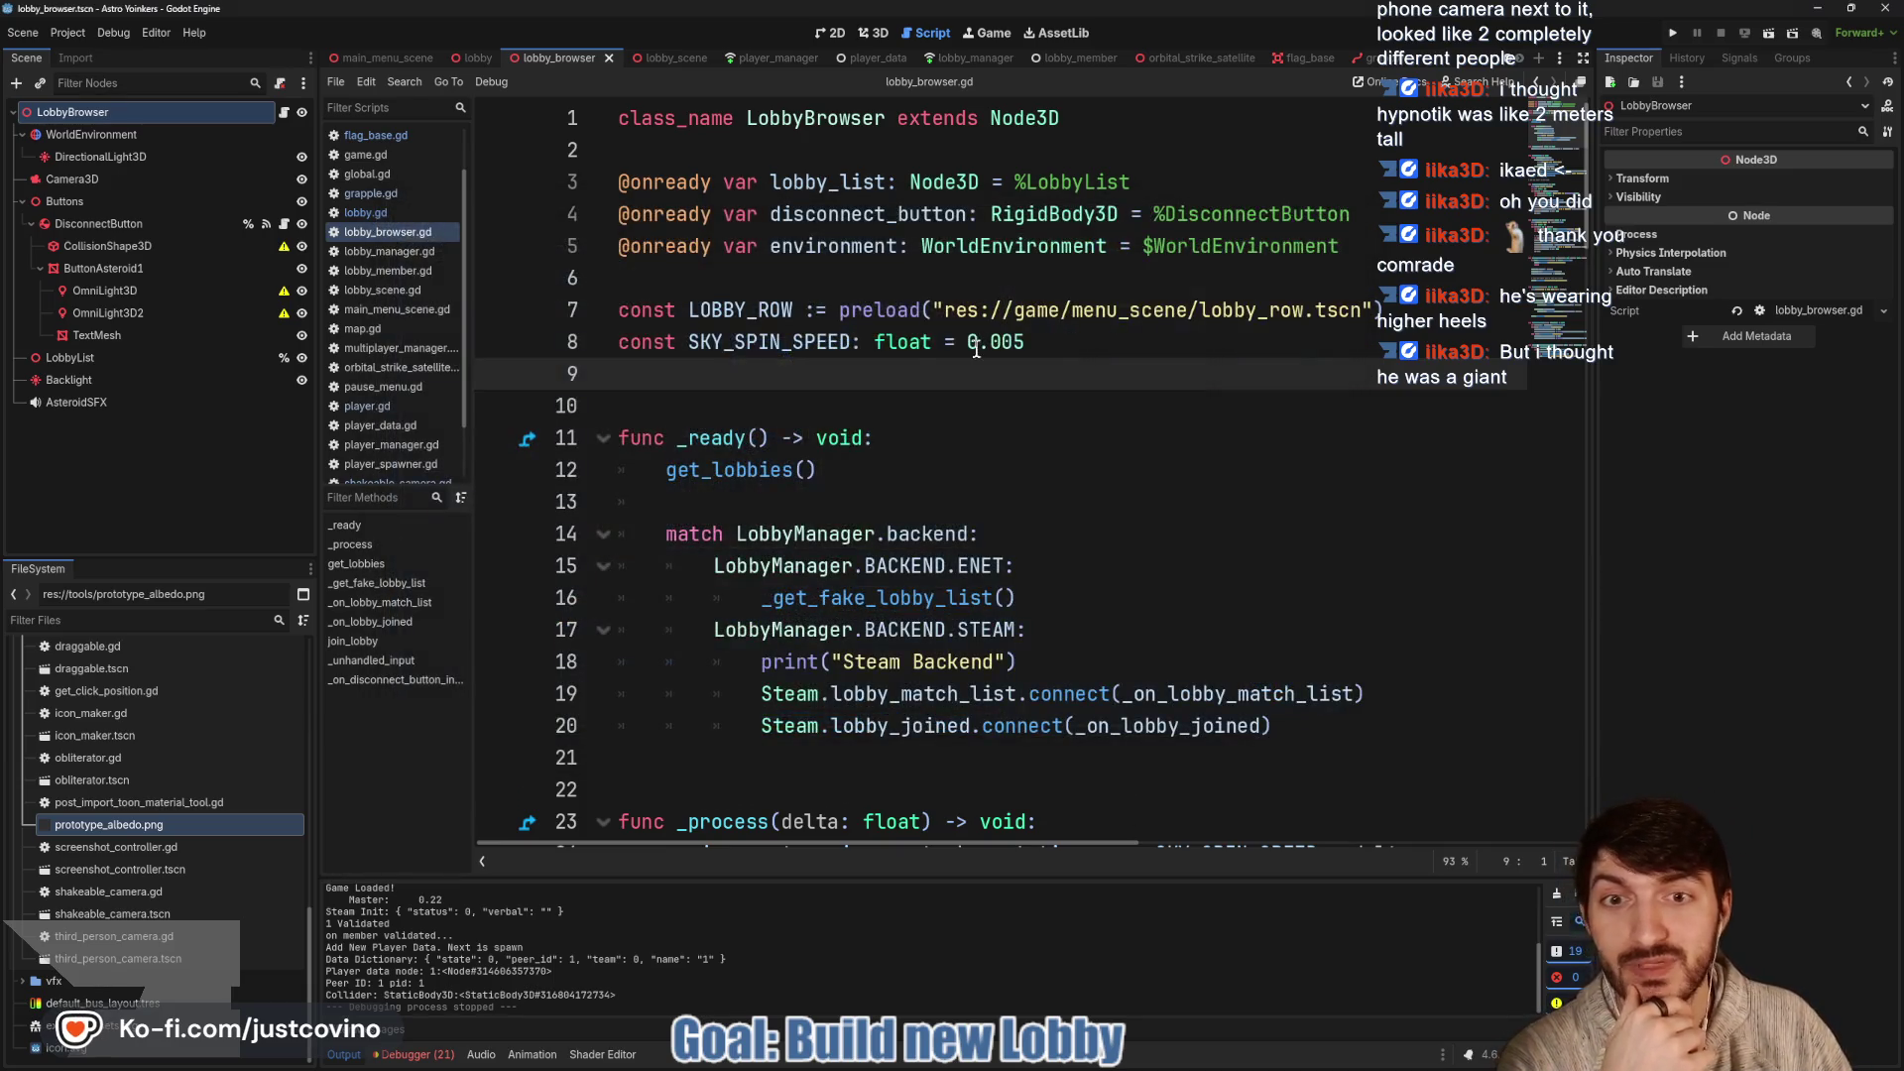
click(922, 396)
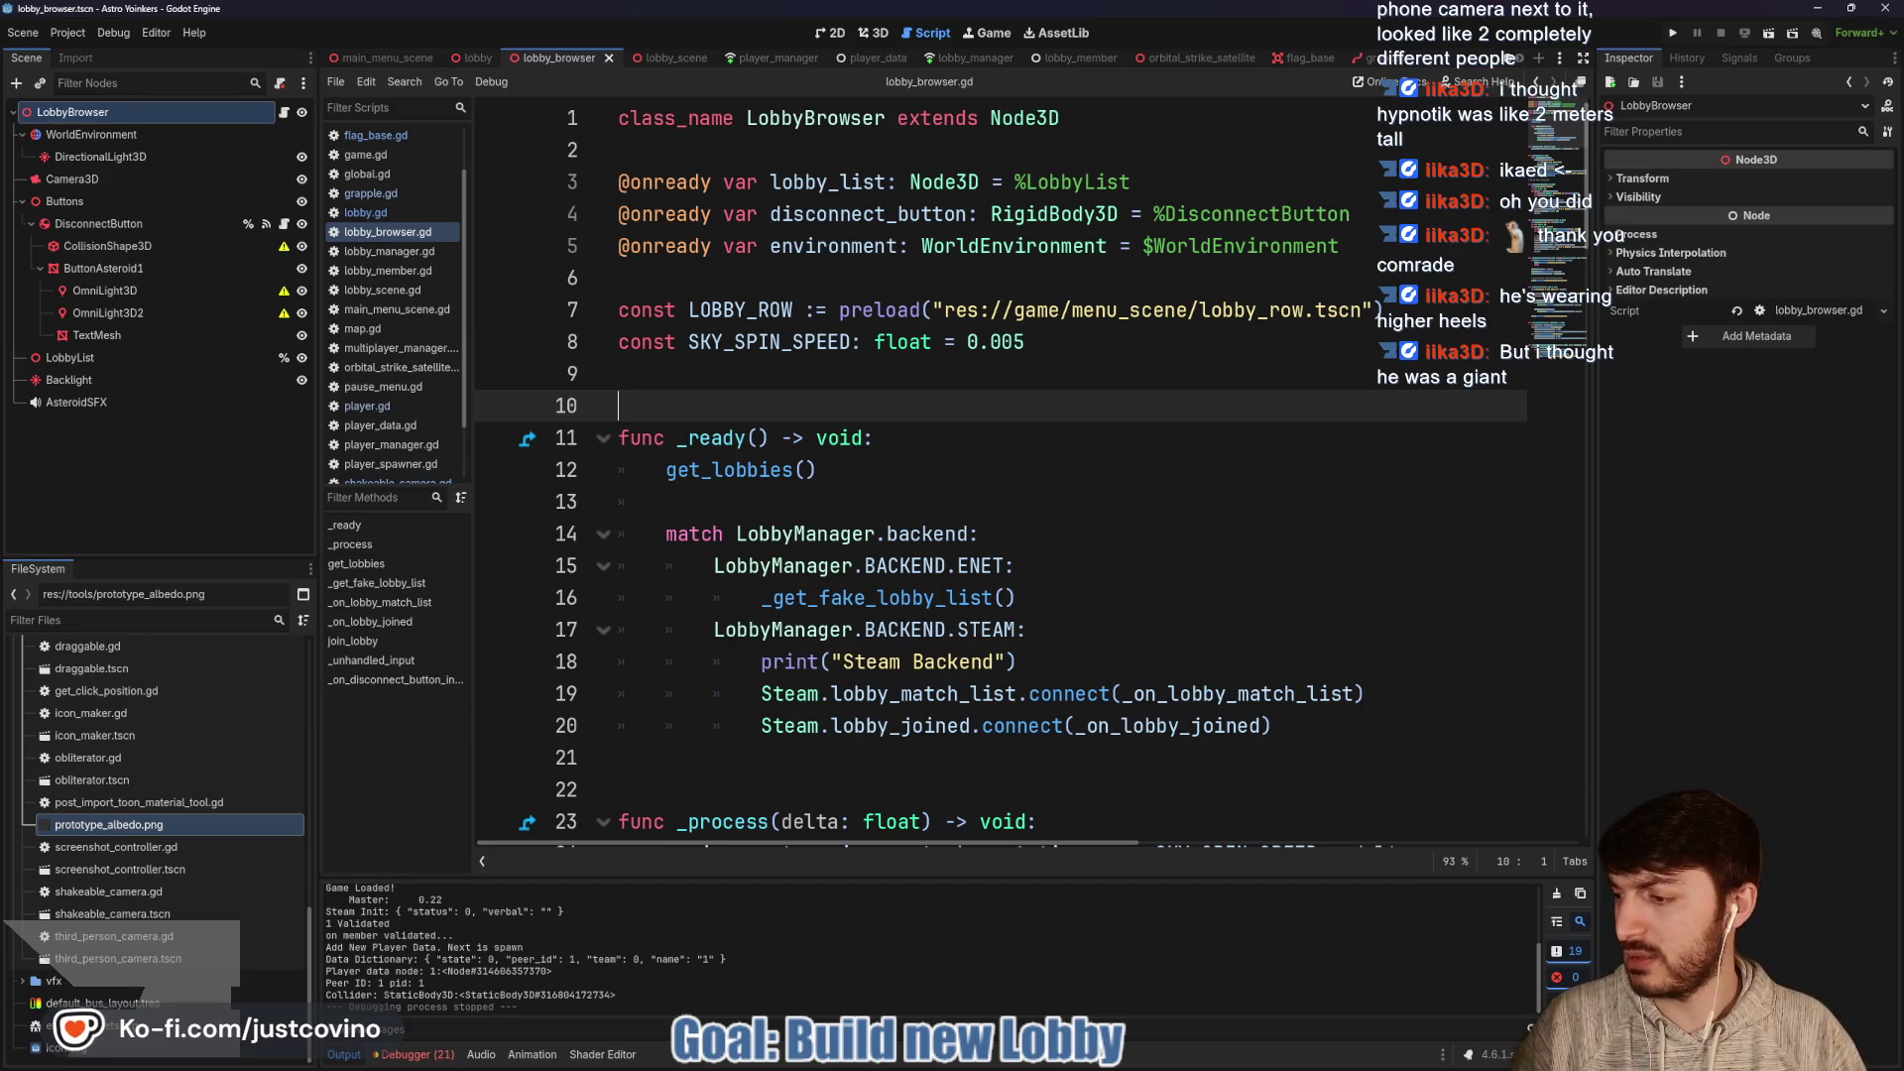